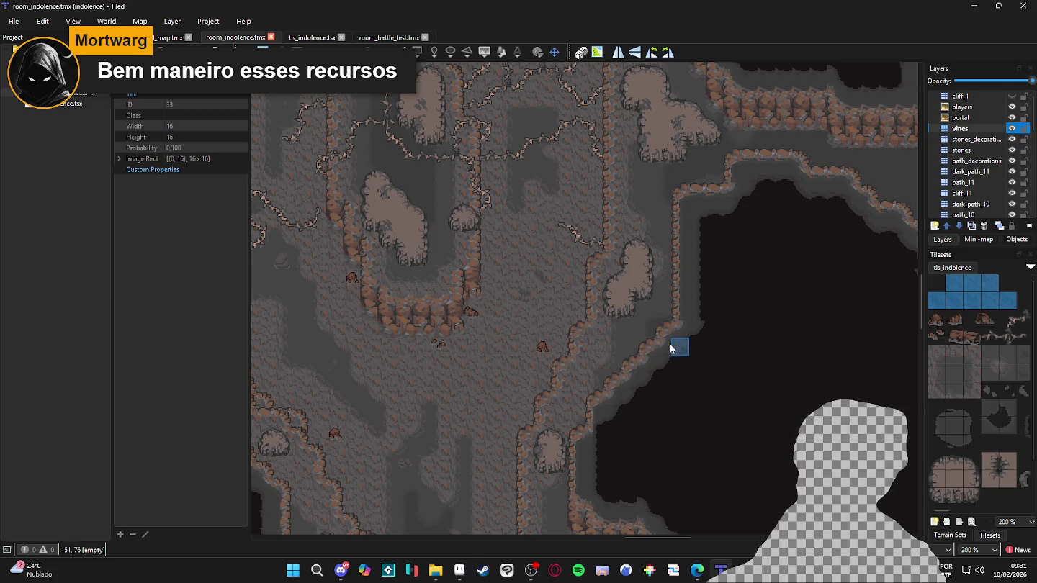
Show the tls_indolence terrain sets (mud_path, darker_path, big_cliff) and look over the cave map
left_click(950, 535)
left_click_drag(595, 309, 574, 312)
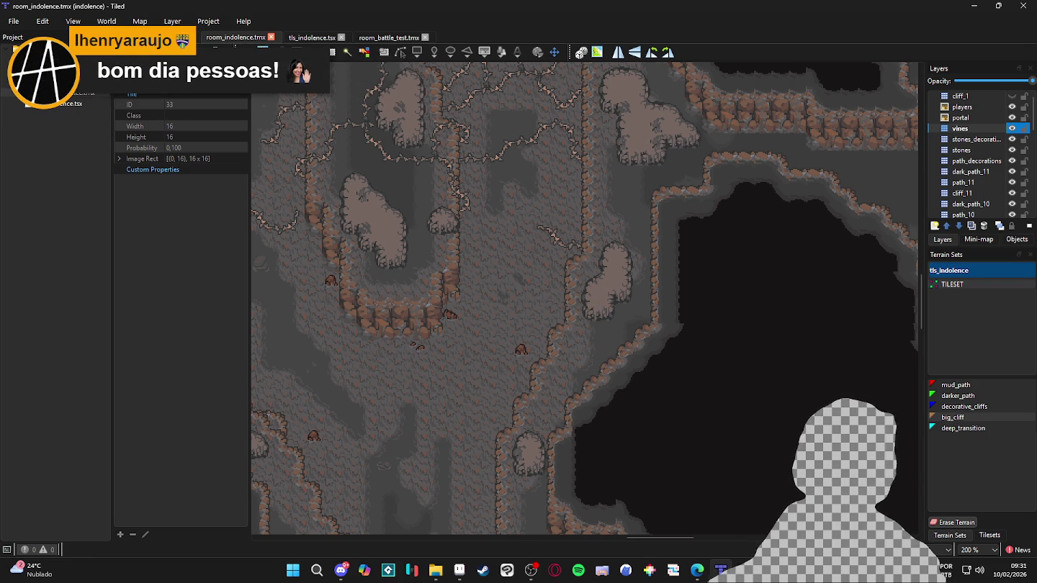
left_click(343, 571)
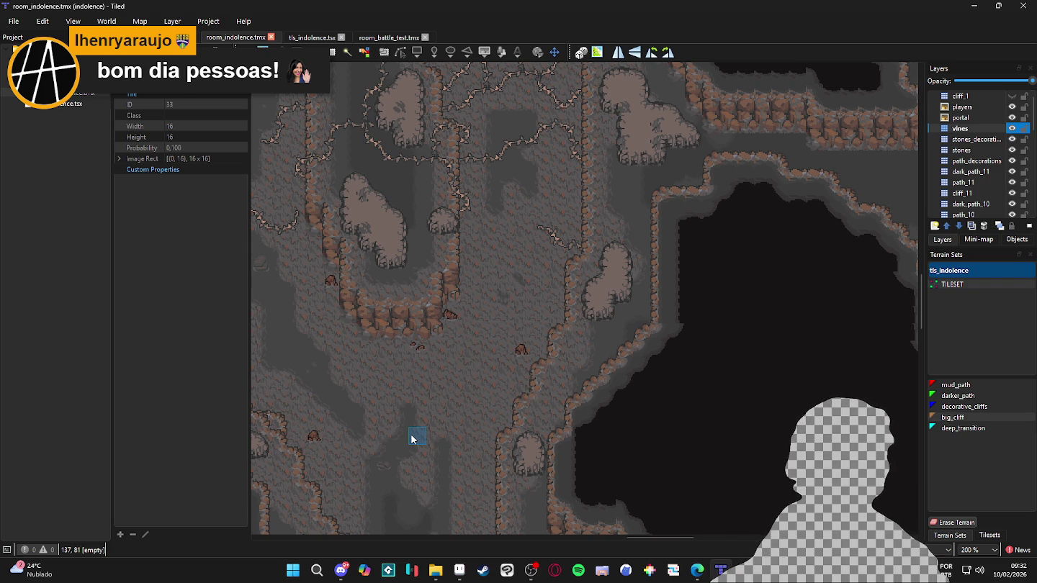
scroll(504, 339, "up", 5)
scroll(504, 341, "left", 5)
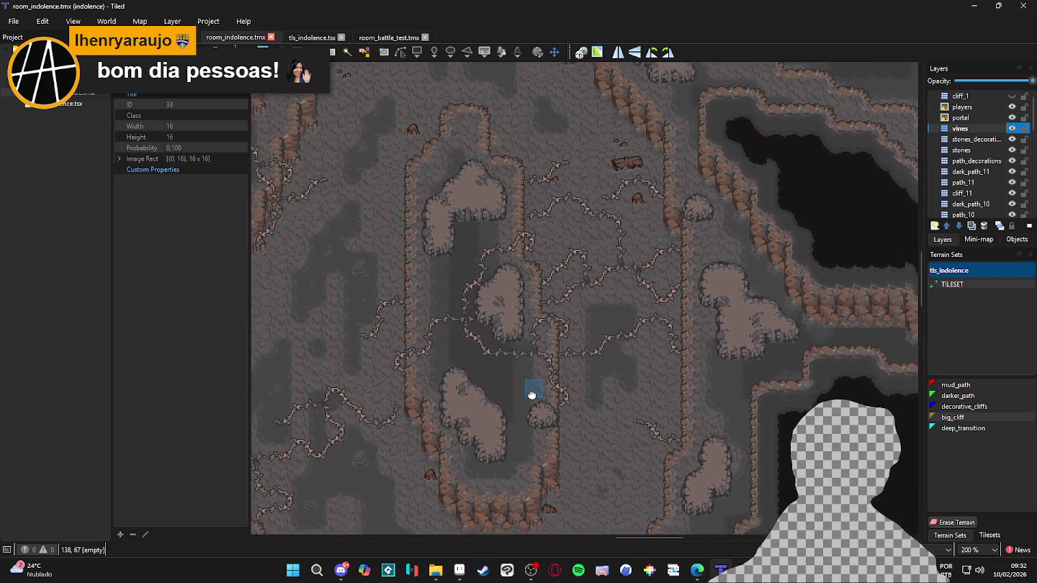
key("ctrl+z")
scroll(584, 378, "down", 1)
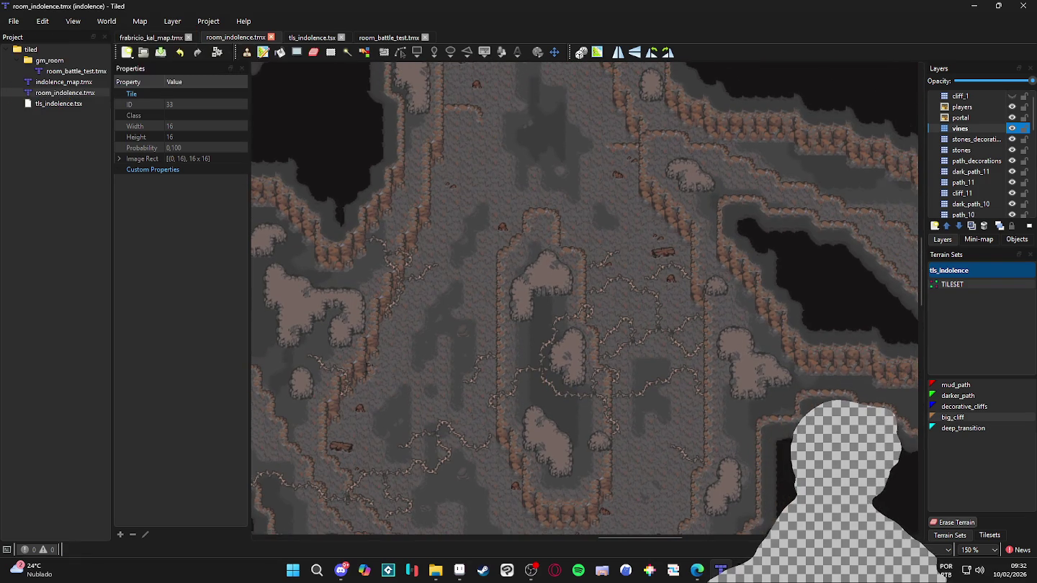
Make the vines layer visible again and select it to view its properties
left_click(1012, 130)
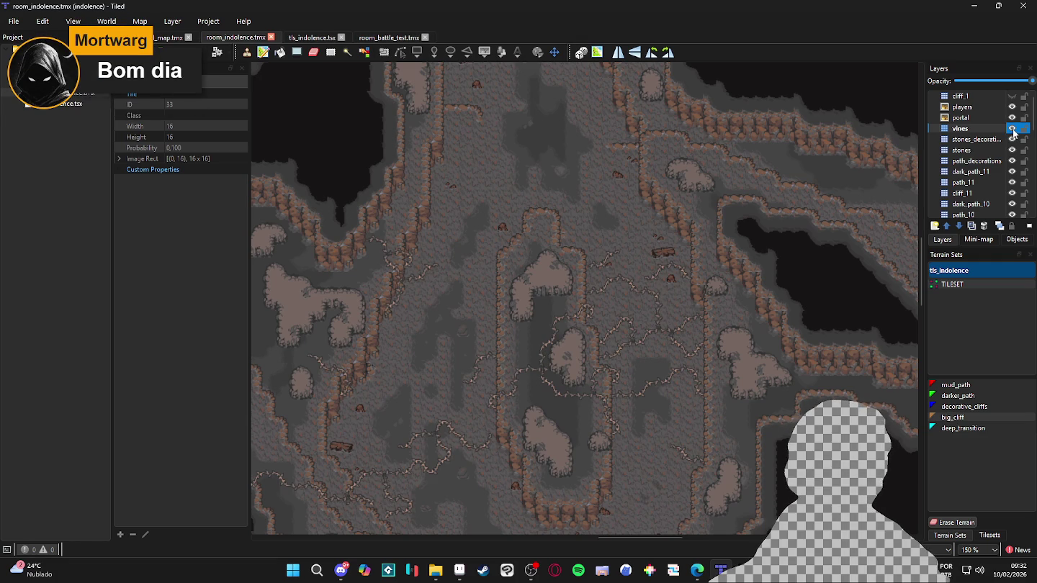
left_click(987, 129)
left_click_drag(541, 308, 578, 224)
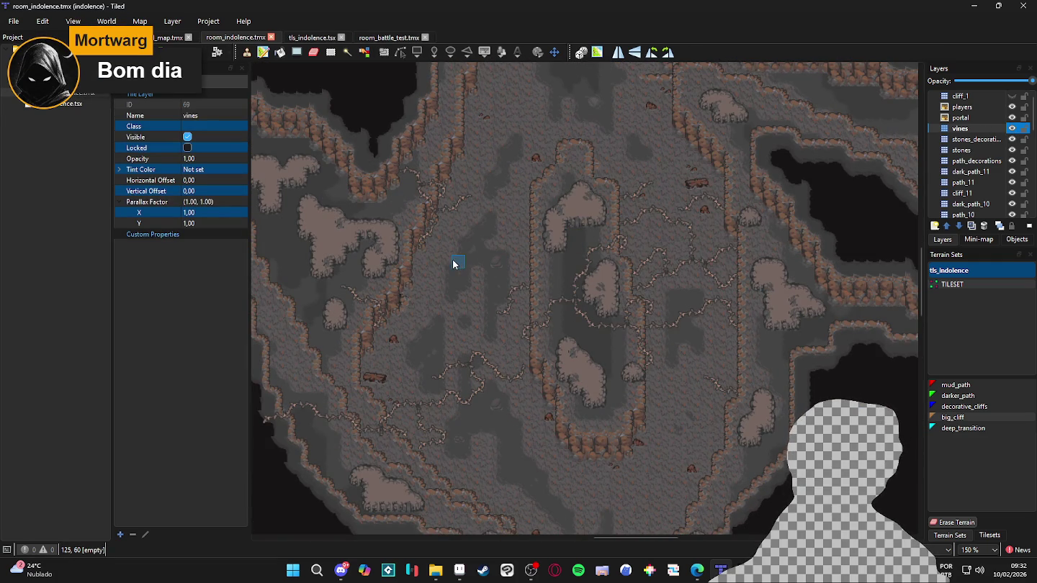
Bring back the tls_indolence tile palette and zoom the map in
left_click(985, 537)
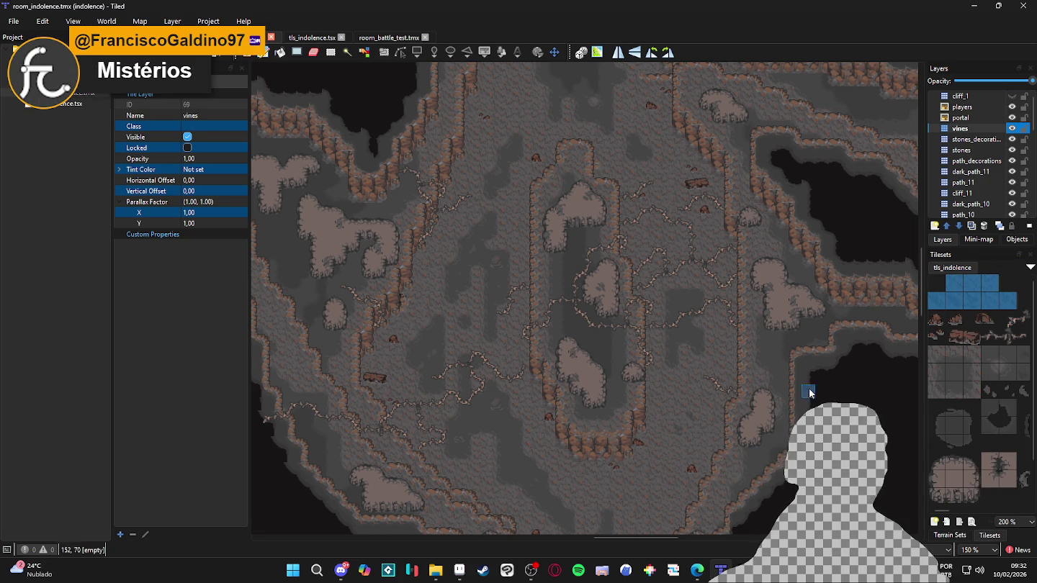
scroll(413, 267, "up", 1)
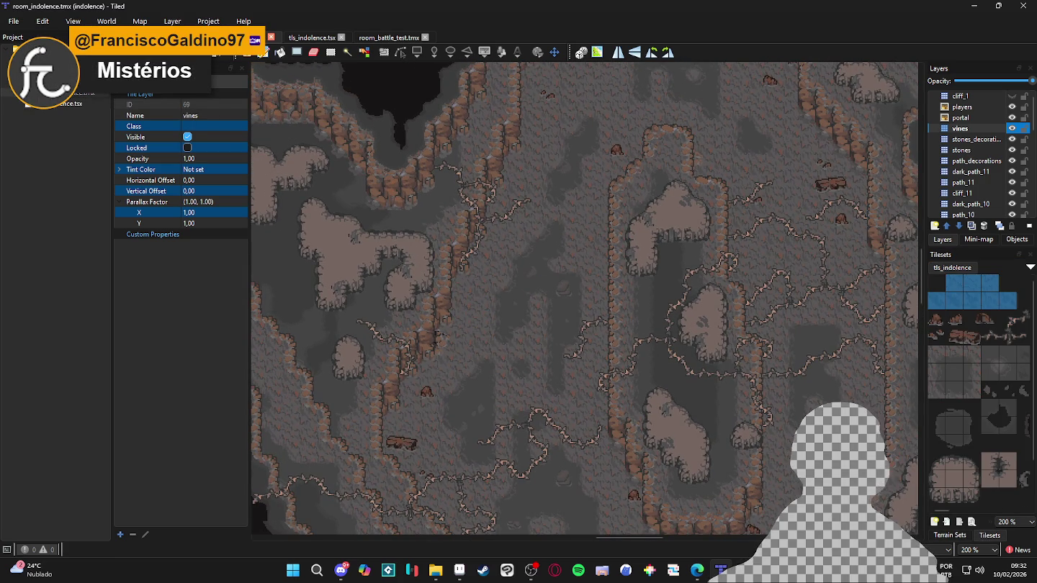
left_click(696, 570)
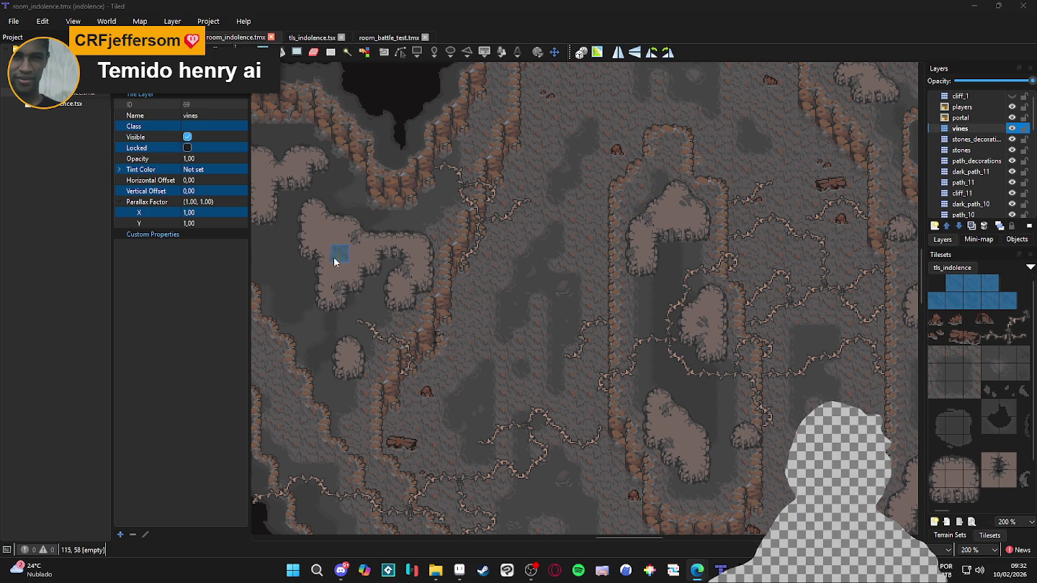
Paint a couple of vine tiles onto the cave floor and save the map
left_click(989, 336)
left_click(599, 249)
left_click(1011, 338)
left_click(1017, 343)
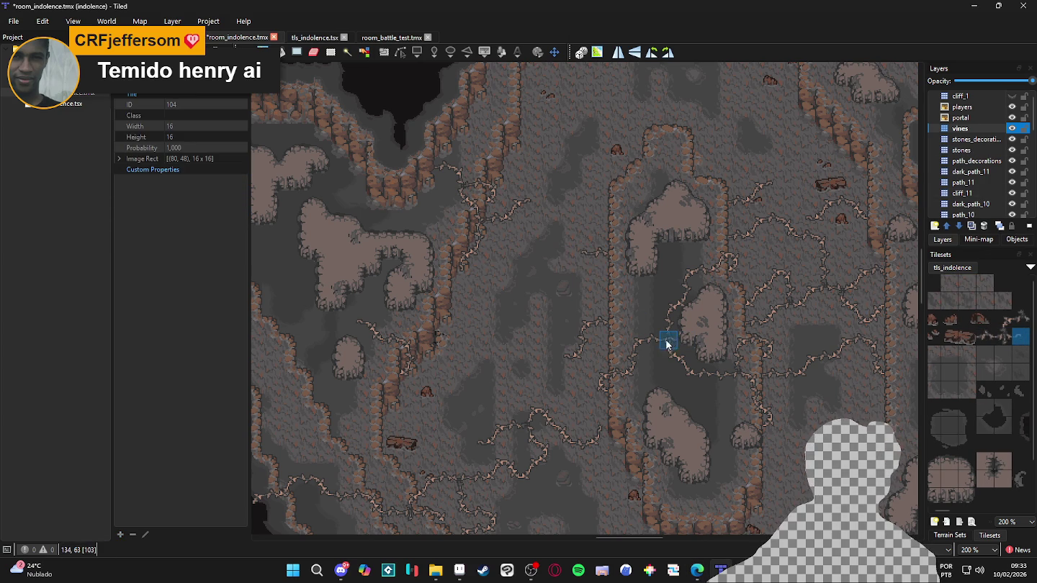
scroll(504, 302, "down", 2)
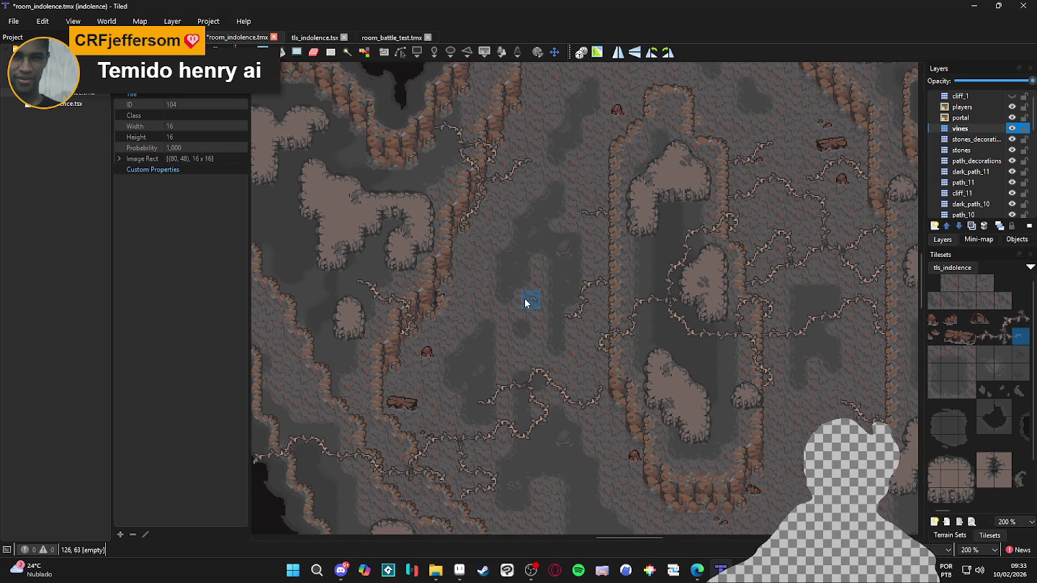
scroll(518, 299, "up", 1)
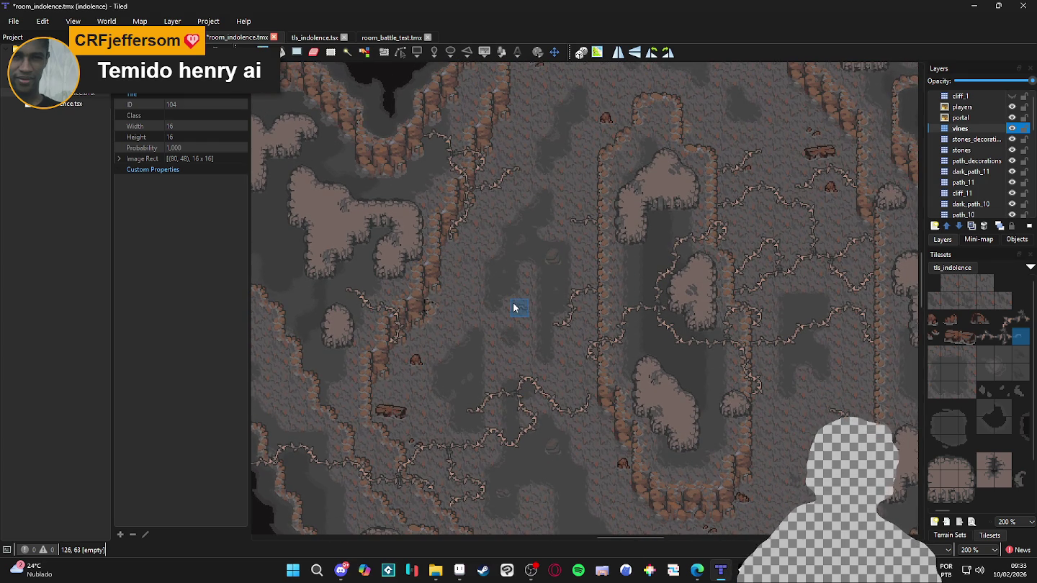
scroll(501, 315, "up", 1)
key("ctrl+s")
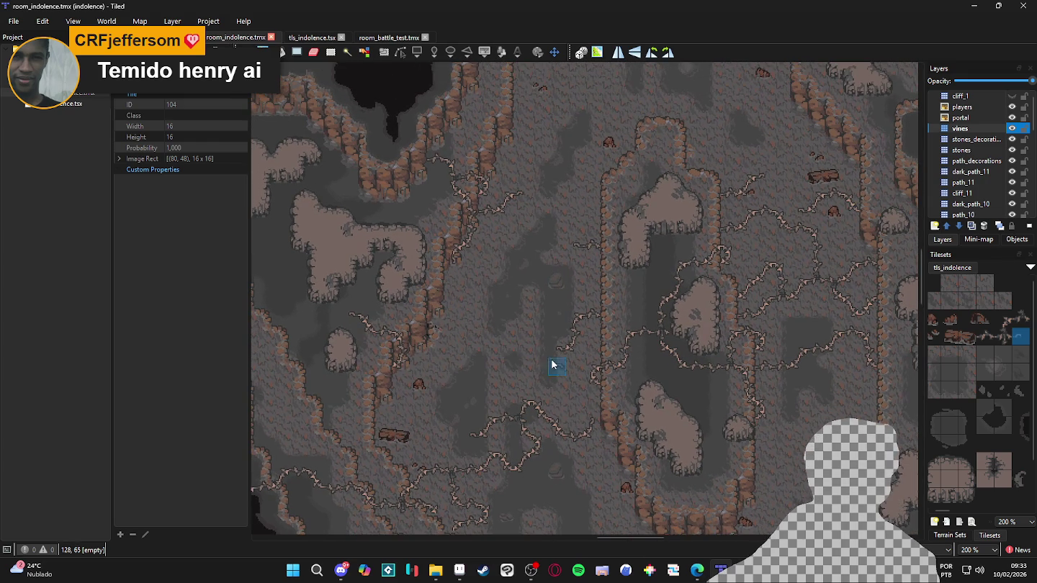
Pan to the lower cave floor and pick vine tile 102
scroll(686, 333, "right", 1)
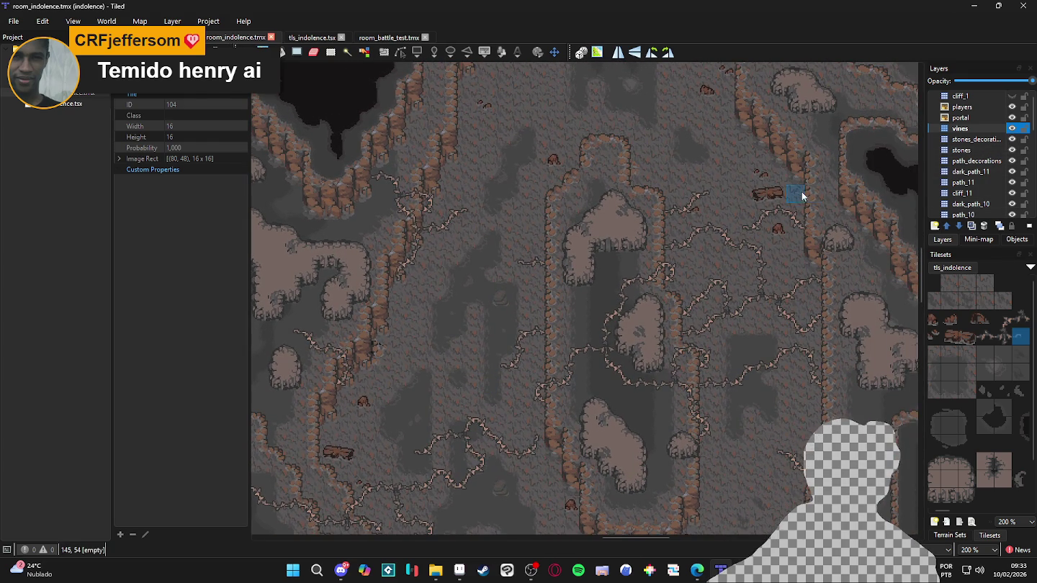
scroll(720, 137, "down", 3)
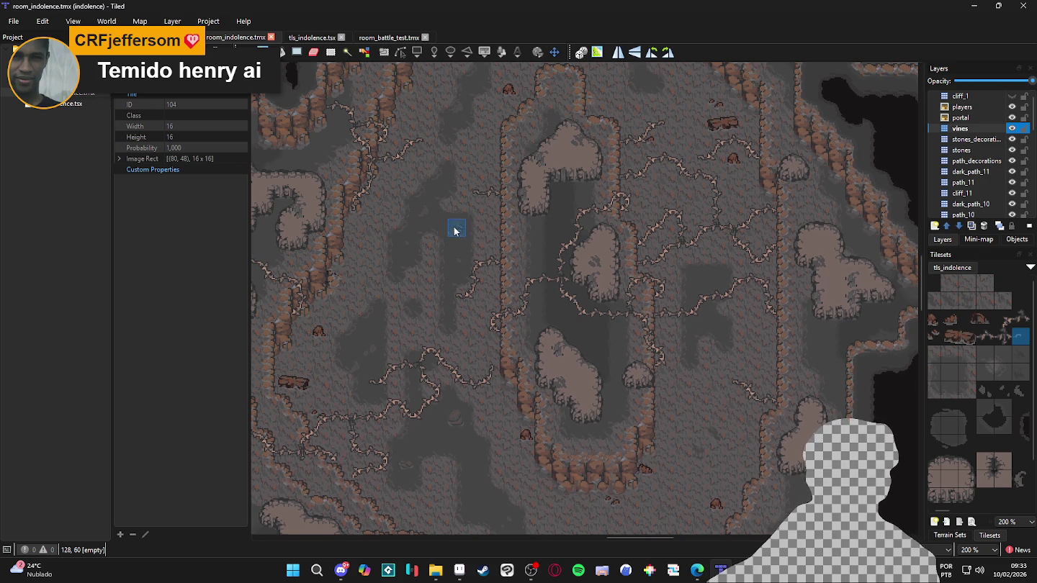
left_click_drag(456, 224, 473, 322)
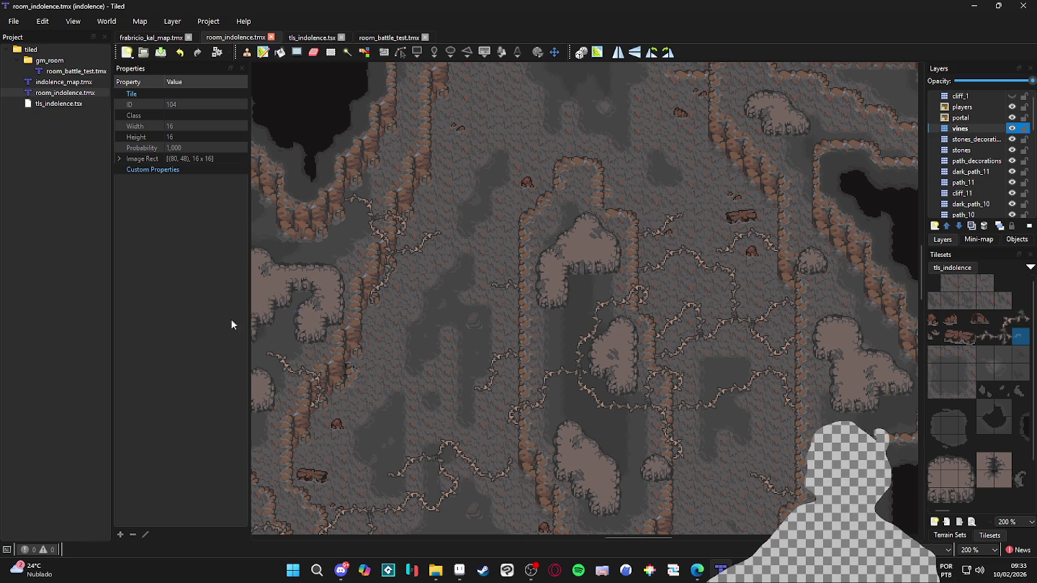
left_click_drag(440, 289, 409, 169)
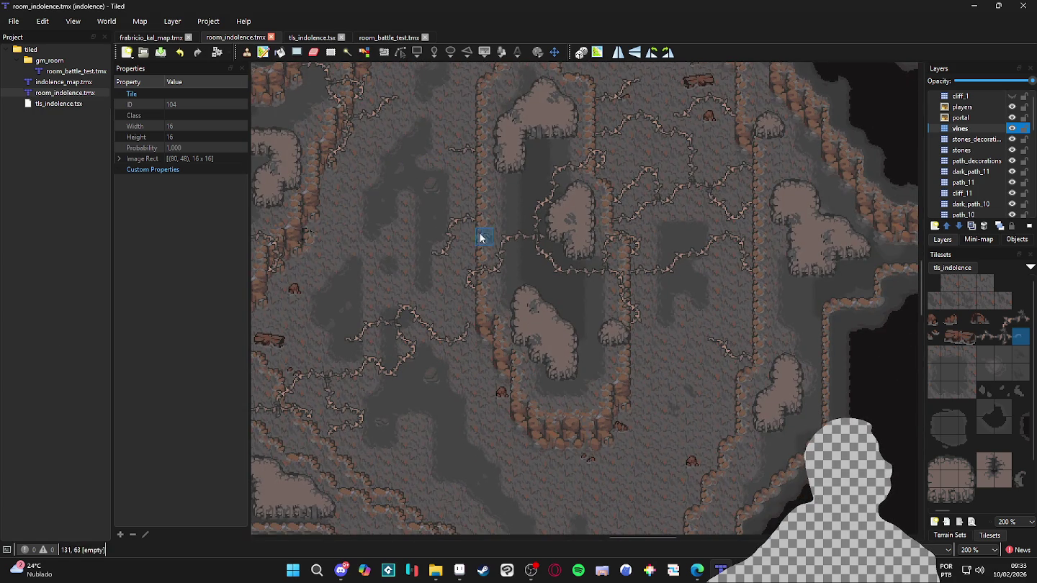
scroll(490, 180, "down", 4)
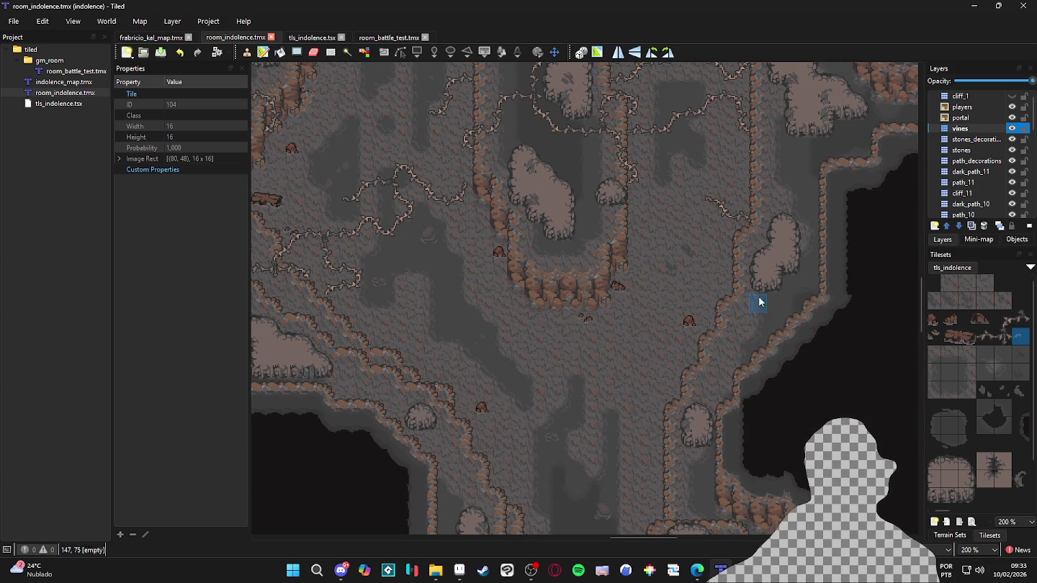
left_click(984, 336)
Paint a vine trail near the right rock wall using tiles 102 and 70
left_click(715, 287)
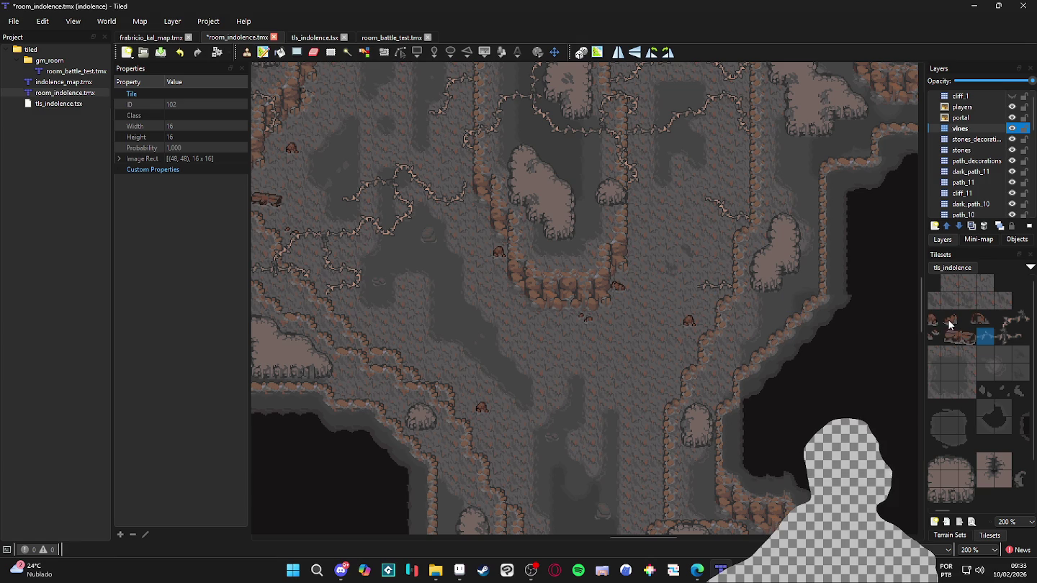
left_click(1003, 320)
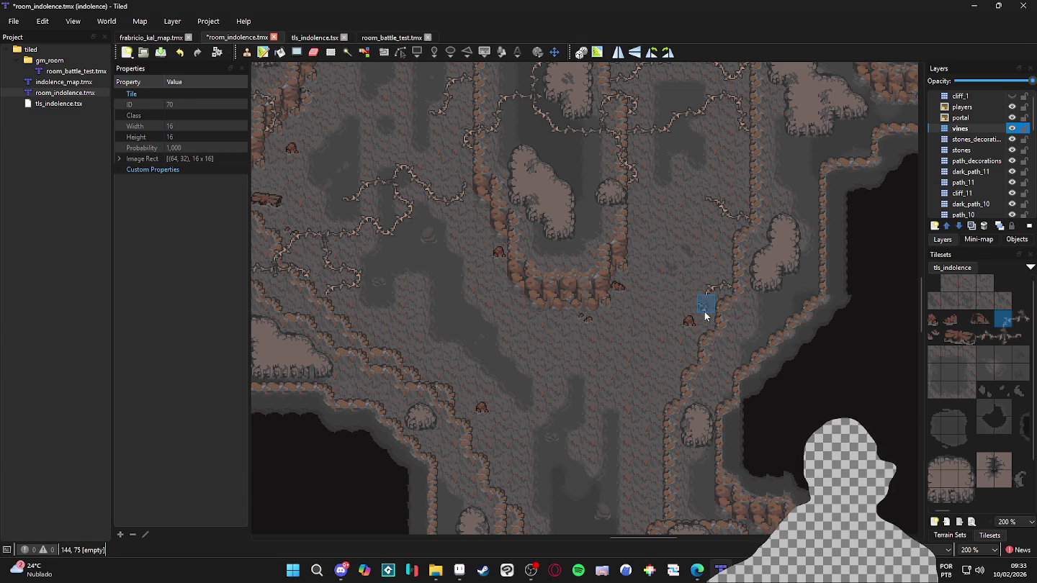
left_click(984, 337)
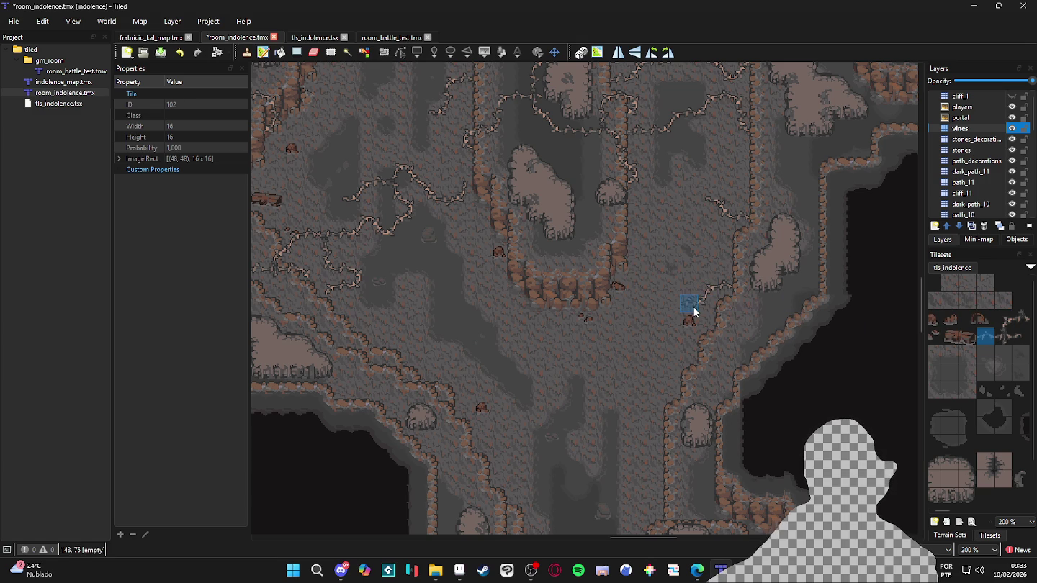
left_click(1003, 320)
left_click(668, 308)
left_click(667, 328)
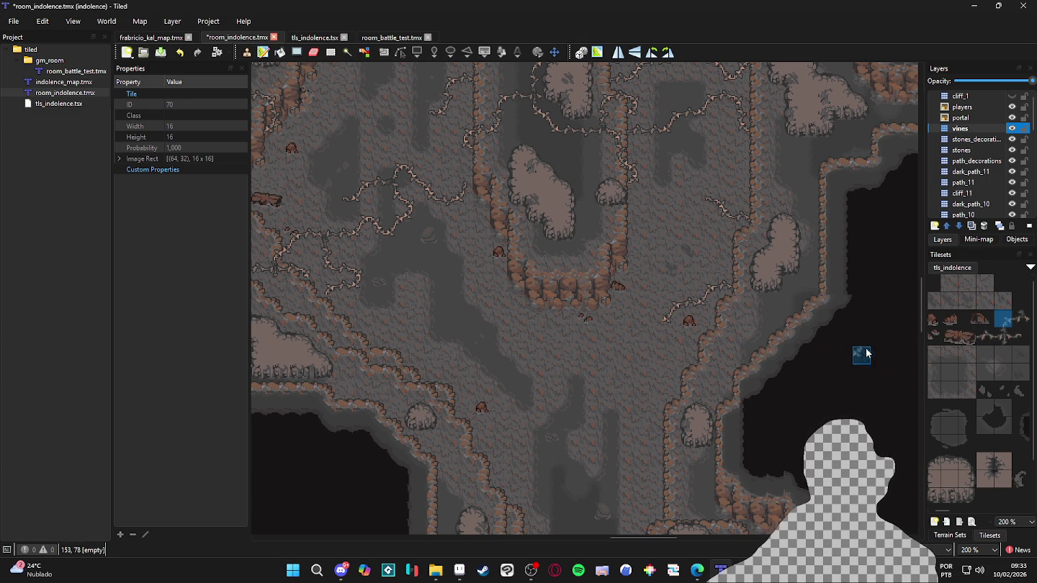
left_click(652, 324)
left_click(984, 337)
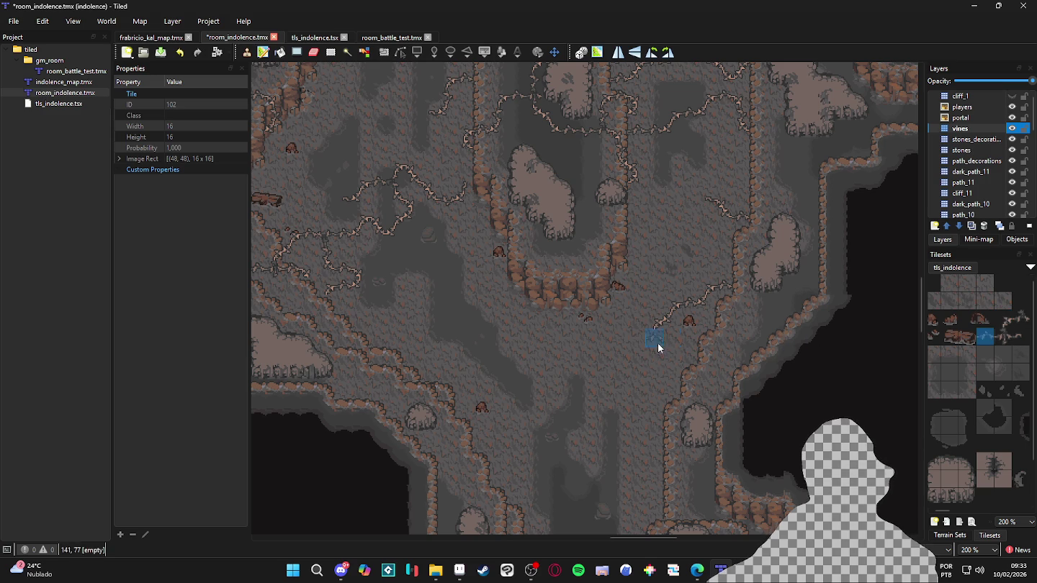
left_click(654, 344)
Add a vine tile 104 piece further along the floor and save the map
left_click(1005, 321)
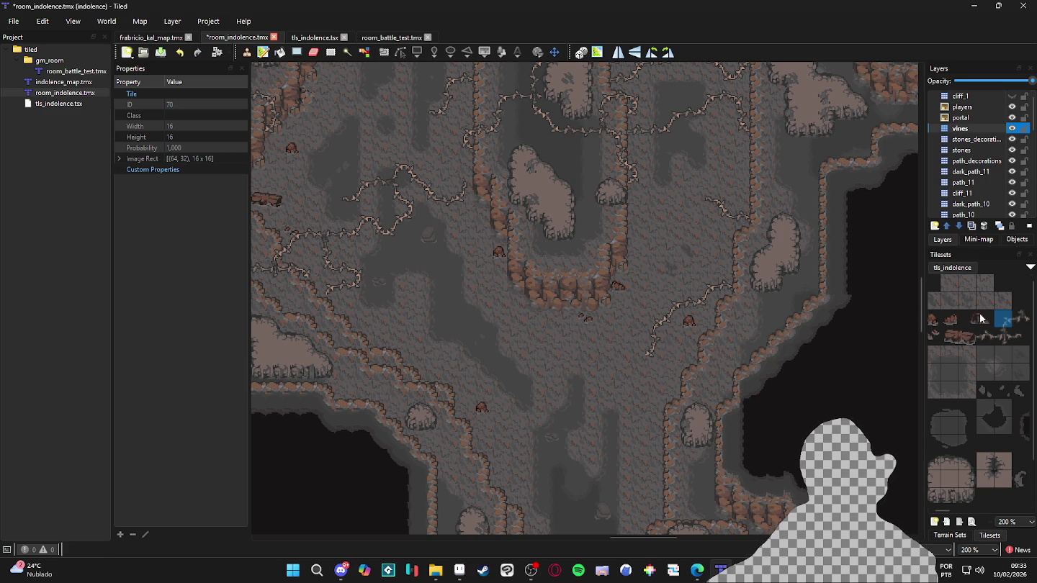
left_click(1020, 339)
left_click(631, 357)
scroll(709, 277, "up", 1)
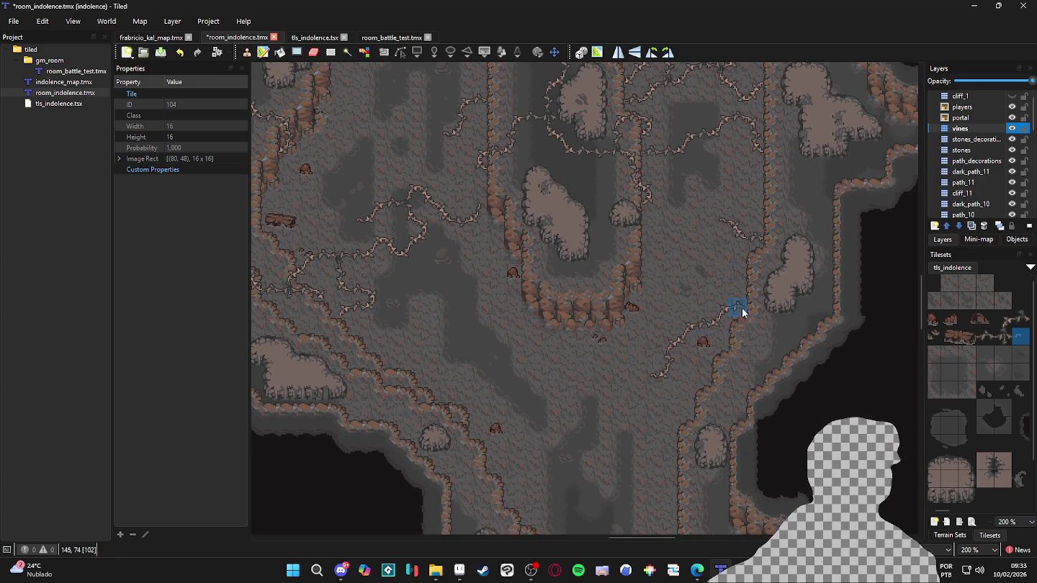
scroll(713, 325, "up", 2)
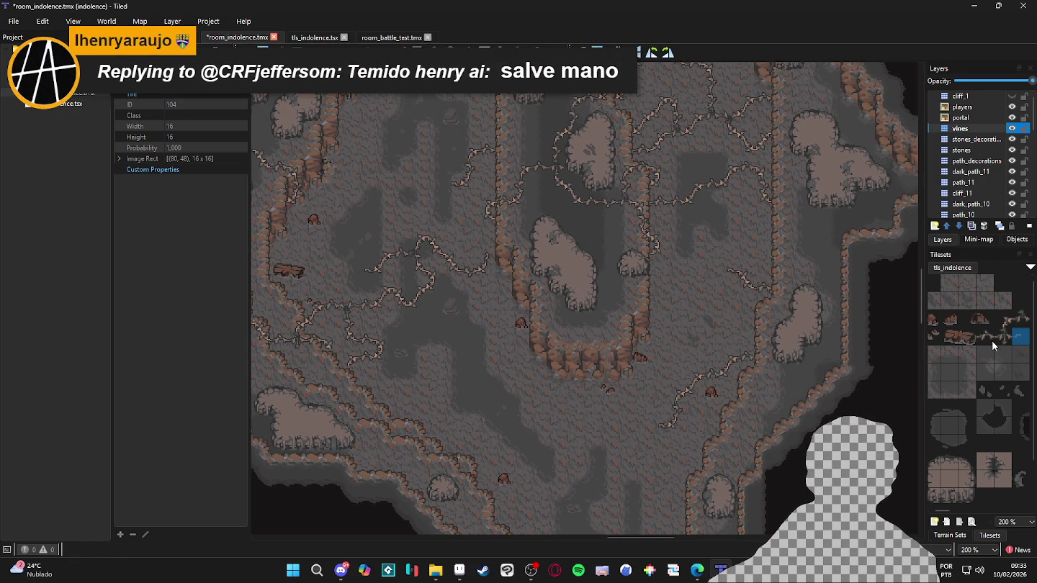
left_click(985, 337)
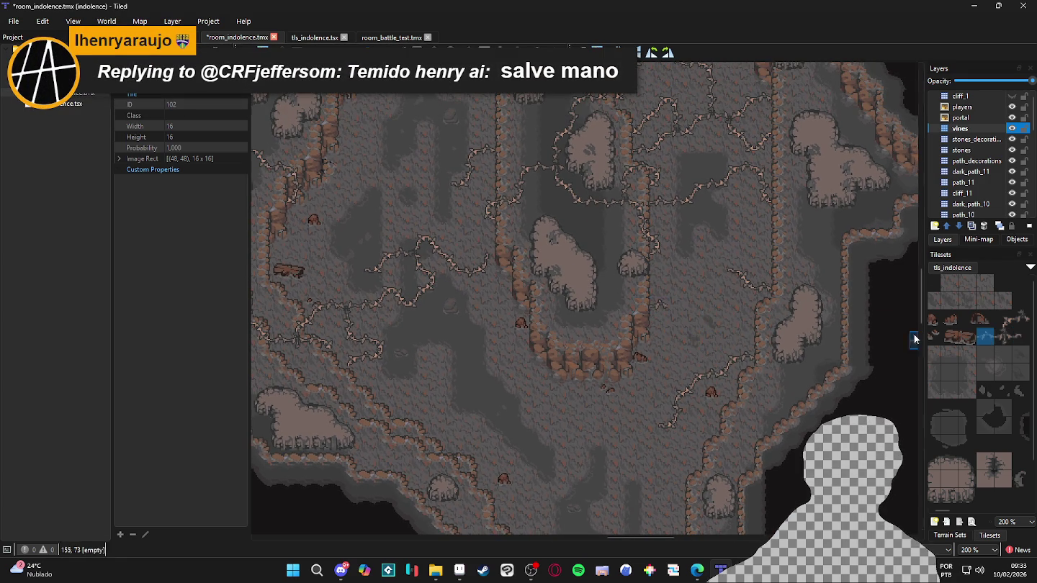
left_click(1009, 322)
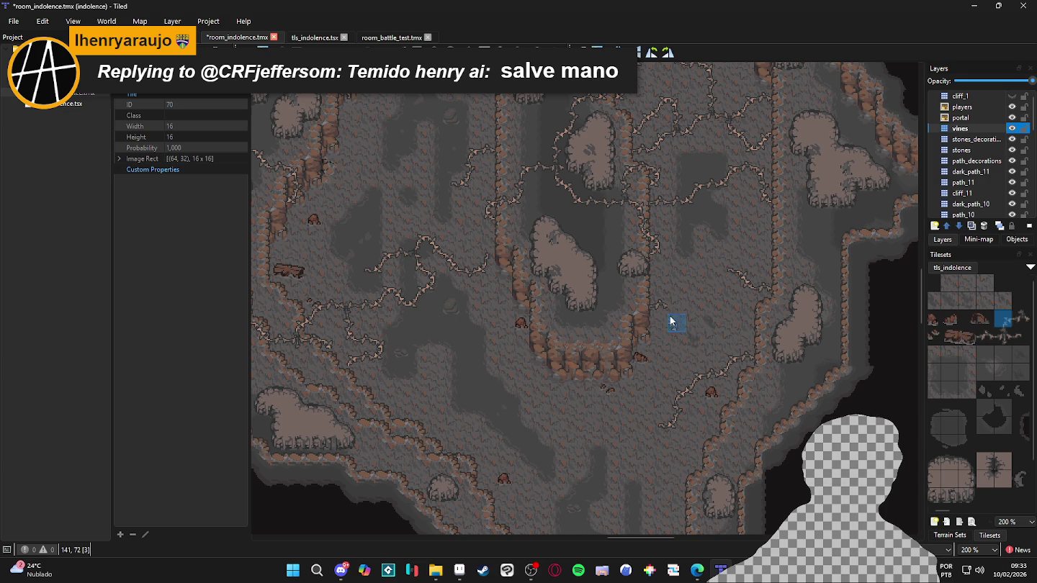
left_click(1021, 335)
key("ctrl+s")
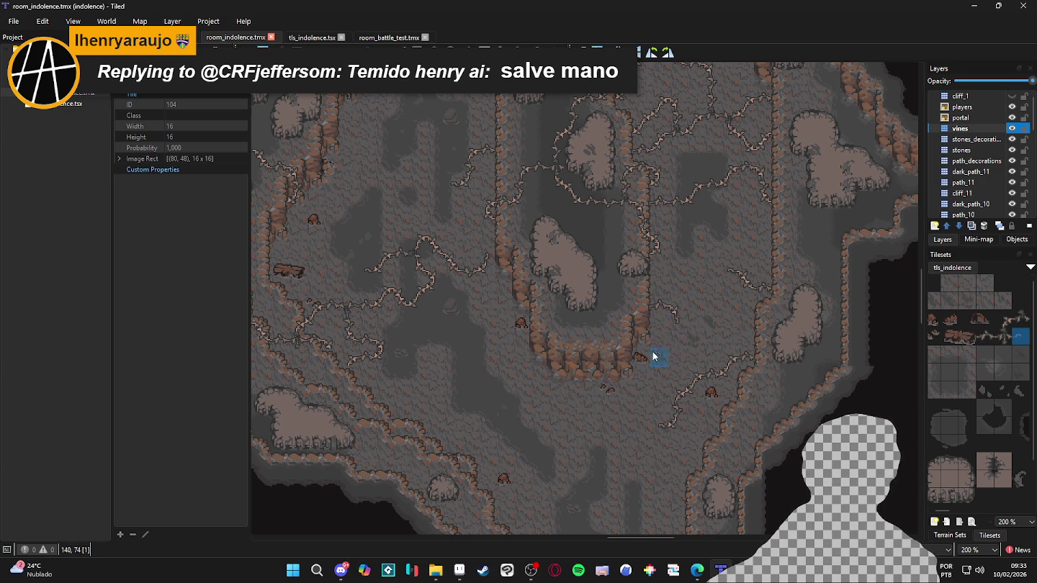
Pan up to the player characters and select the stones_decorations layer
scroll(652, 353, "down", 2, "ctrl")
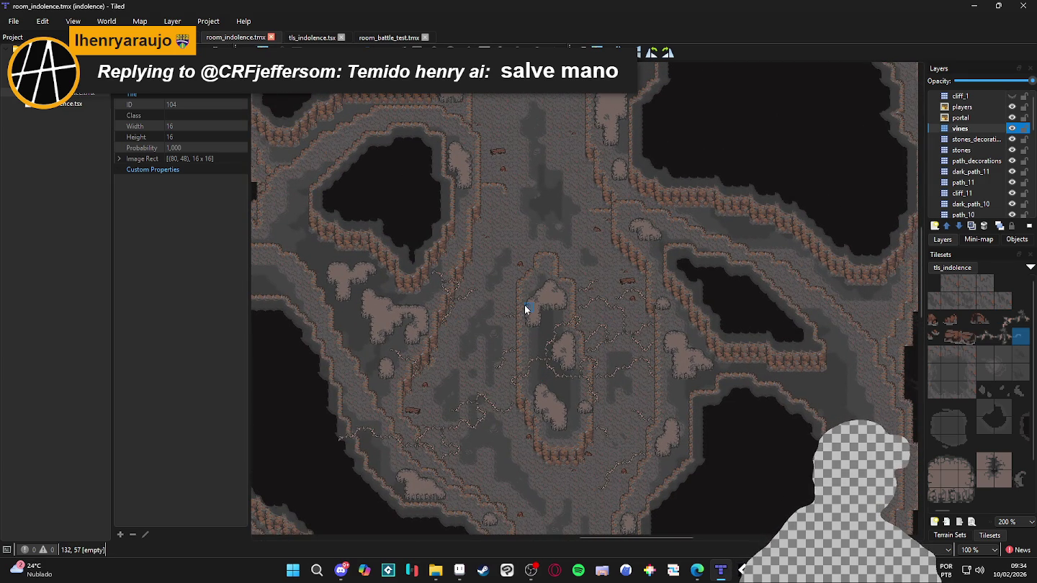
mouse_move(504, 268)
left_mouse_down()
mouse_move(543, 169)
mouse_move(658, 162)
mouse_move(709, 180)
mouse_move(673, 169)
mouse_move(757, 222)
mouse_move(566, 204)
mouse_move(706, 314)
left_mouse_up()
scroll(599, 301, "up", 5)
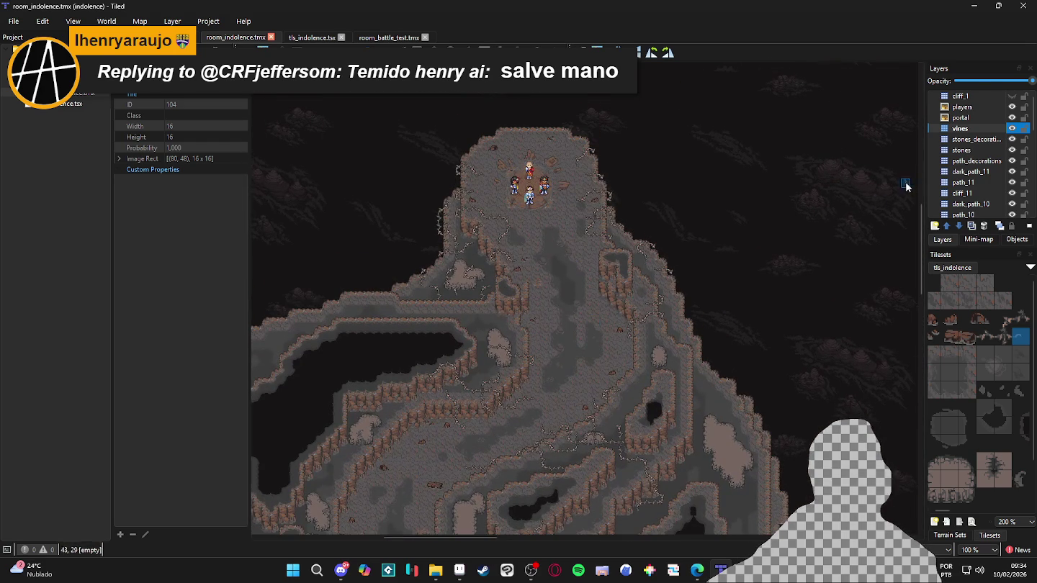
left_click(994, 139)
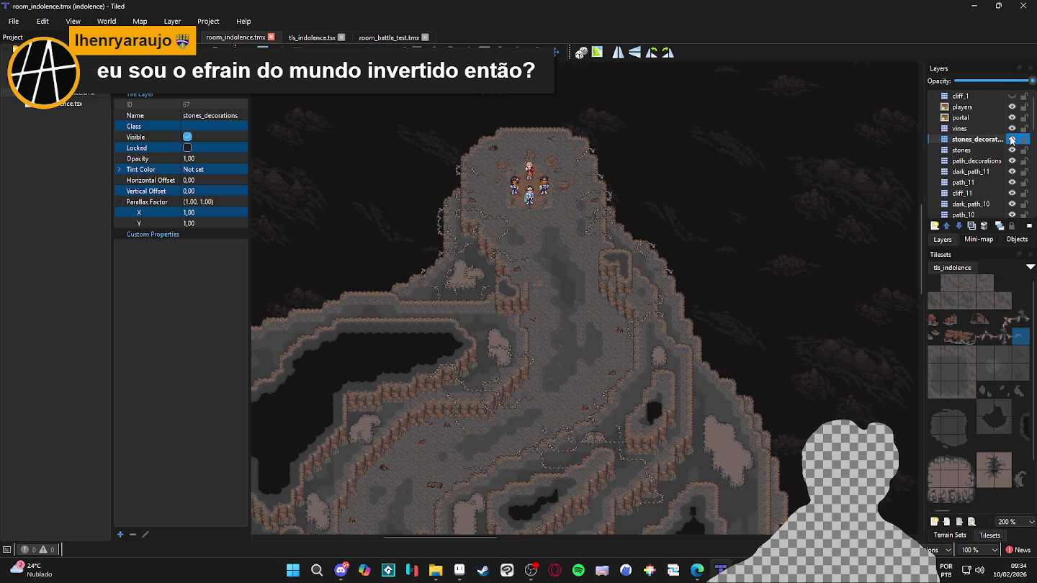
Inspect the stones and path_decorations layers and toggle dark_path_11's visibility to compare
left_click(1002, 150)
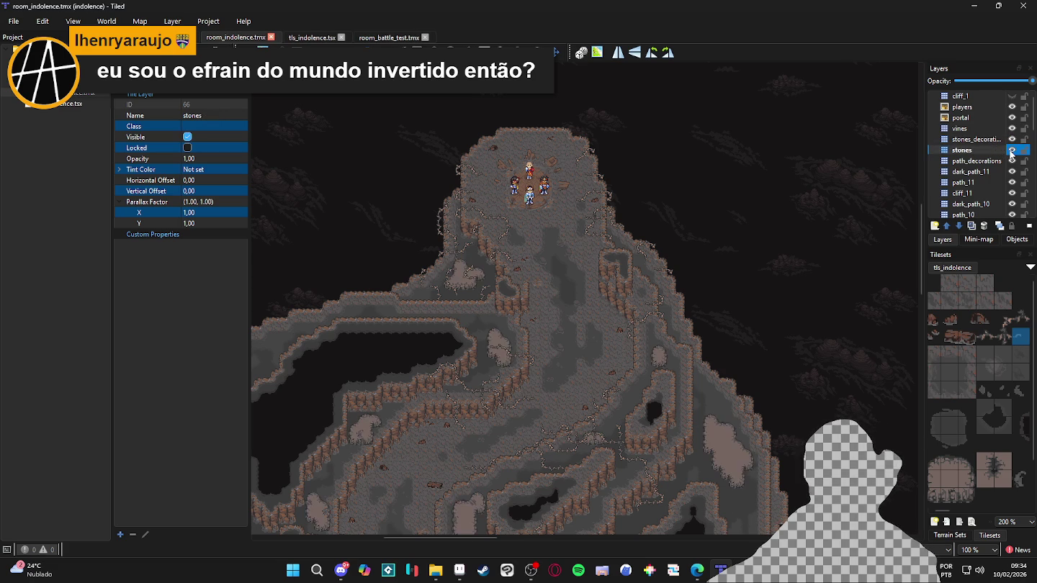
left_click(997, 161)
left_click(996, 181)
left_click(994, 173)
left_click(1013, 172)
left_click(1013, 171)
double_click(1012, 172)
left_click(1012, 173)
left_click(1013, 172)
Make path_11 the active layer, check what it covers, and show the terrain sets
left_click(1018, 183)
left_click(1017, 184)
left_click(1017, 185)
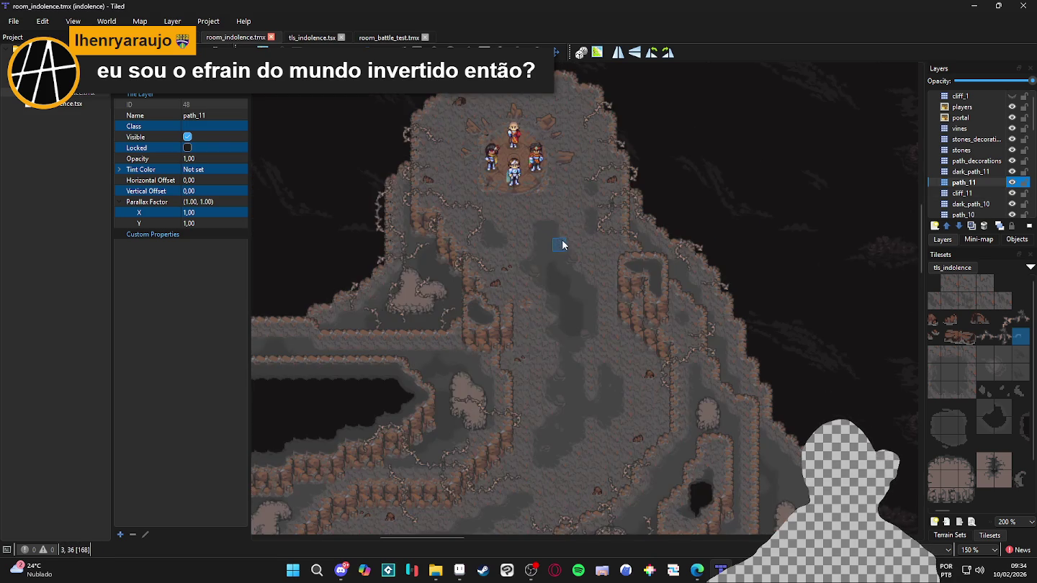
scroll(560, 250, "up", 1, "ctrl")
left_click(951, 536)
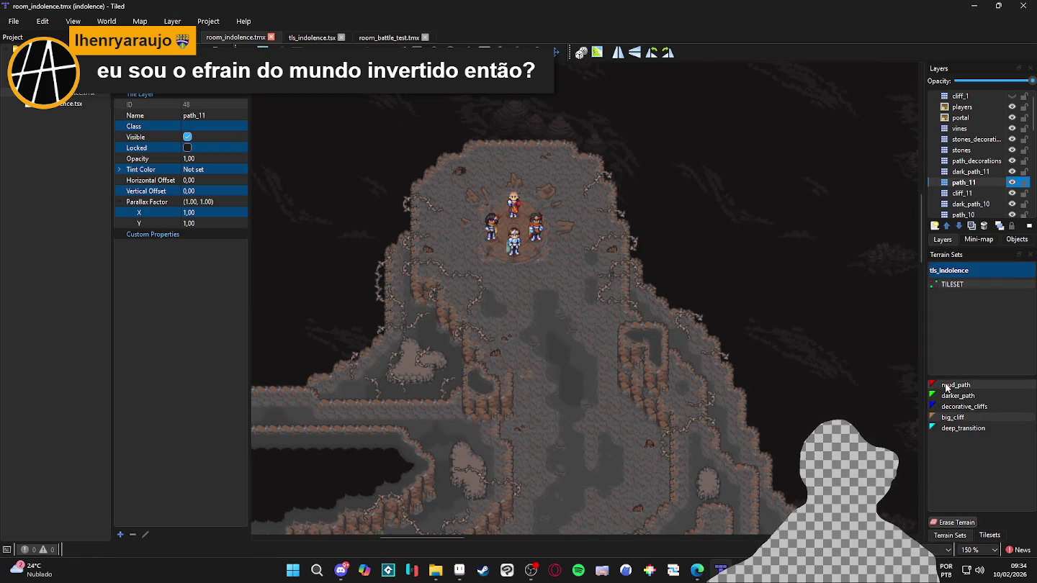
Survey the cave floor, inspect darker_path, then choose mud_path as the painting terrain
scroll(489, 288, "down", 5)
scroll(536, 261, "down", 1, "ctrl")
scroll(547, 237, "down", 1)
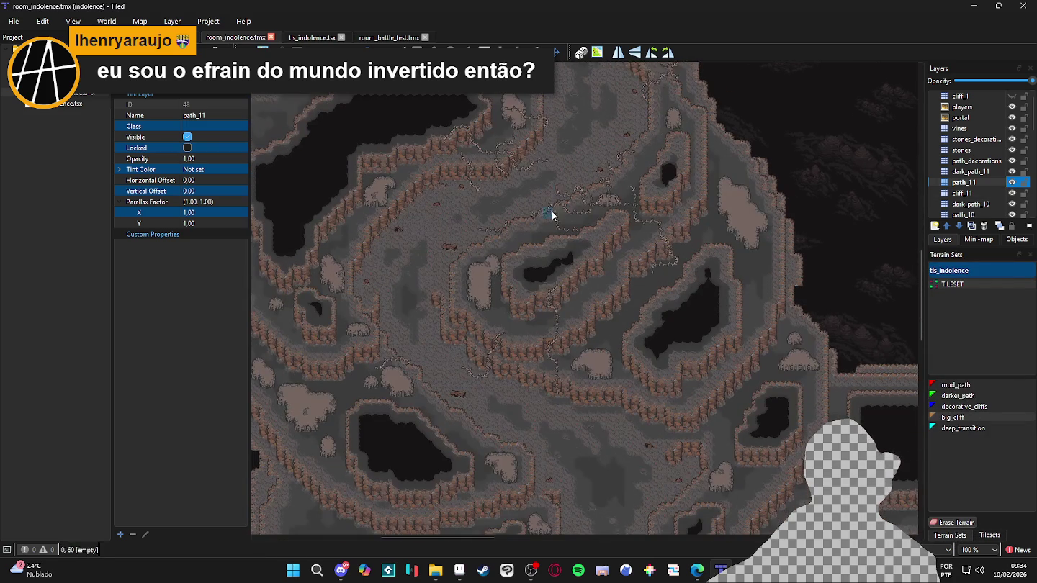
scroll(442, 349, "down", 1, "ctrl")
scroll(452, 340, "up", 2, "ctrl")
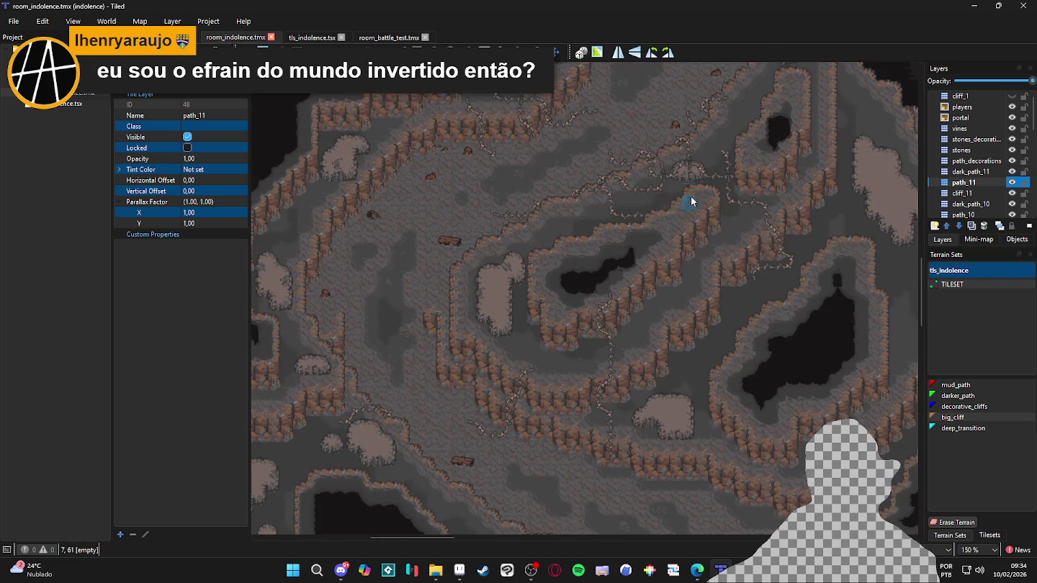
scroll(682, 401, "down", 2)
scroll(670, 303, "up", 5)
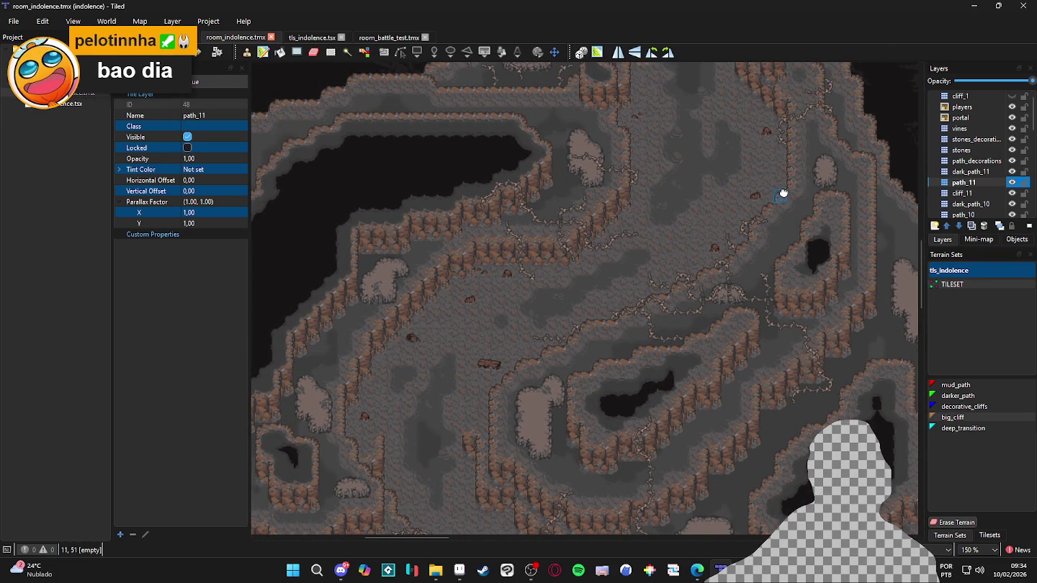
scroll(641, 207, "right", 3)
scroll(641, 208, "down", 2)
scroll(544, 313, "down", 5)
scroll(569, 404, "down", 5)
scroll(598, 506, "down", 4)
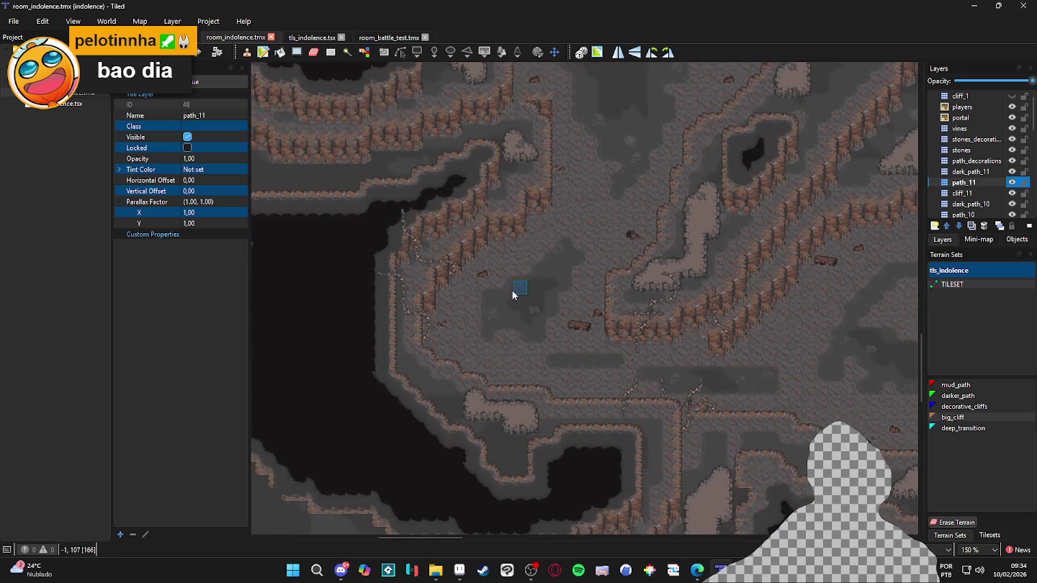
scroll(755, 422, "right", 5)
scroll(645, 313, "up", 10)
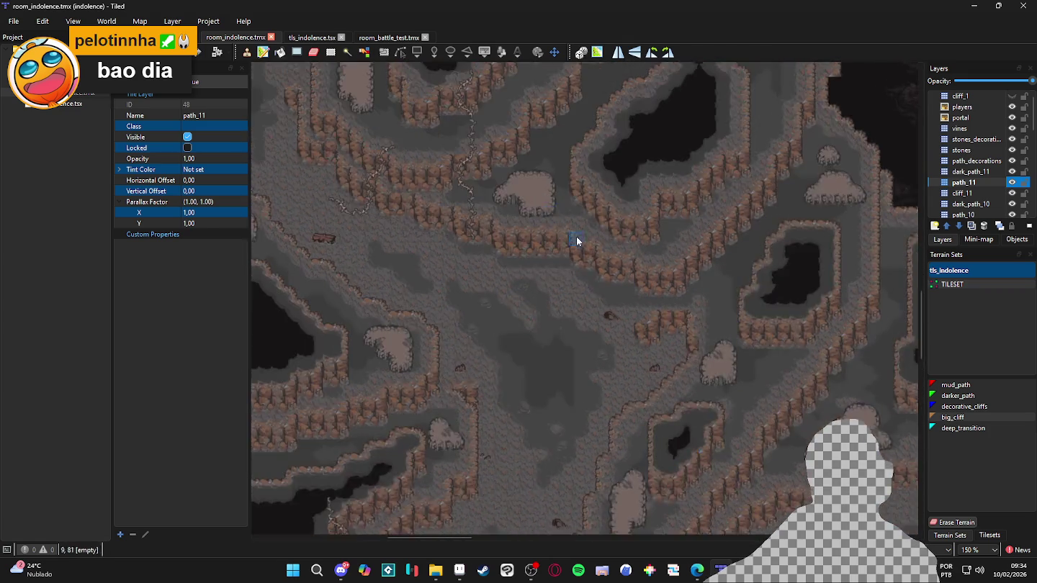
scroll(665, 281, "up", 1)
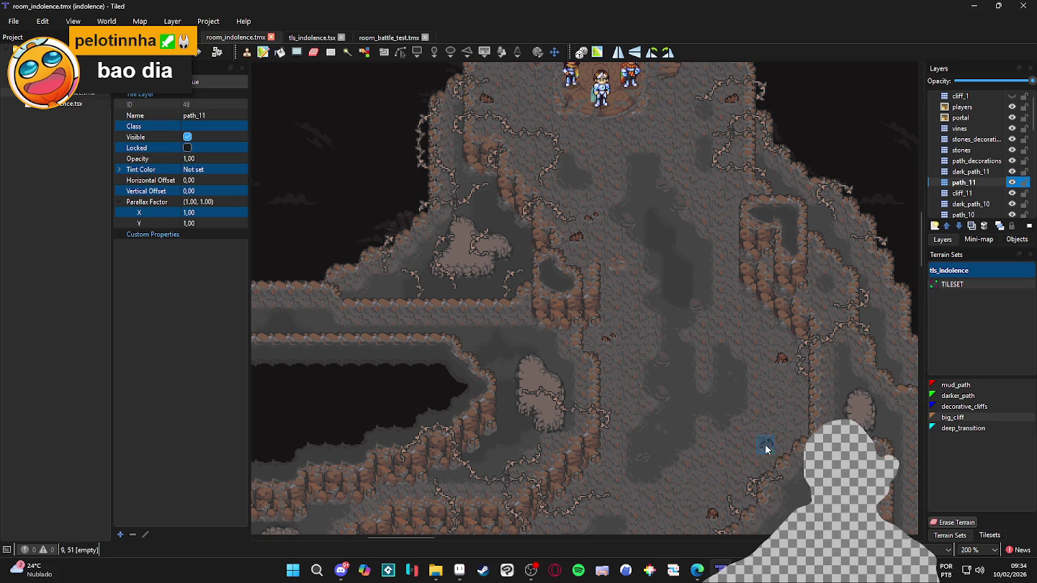
scroll(690, 338, "down", 1)
scroll(669, 317, "right", 2)
scroll(691, 317, "up", 1)
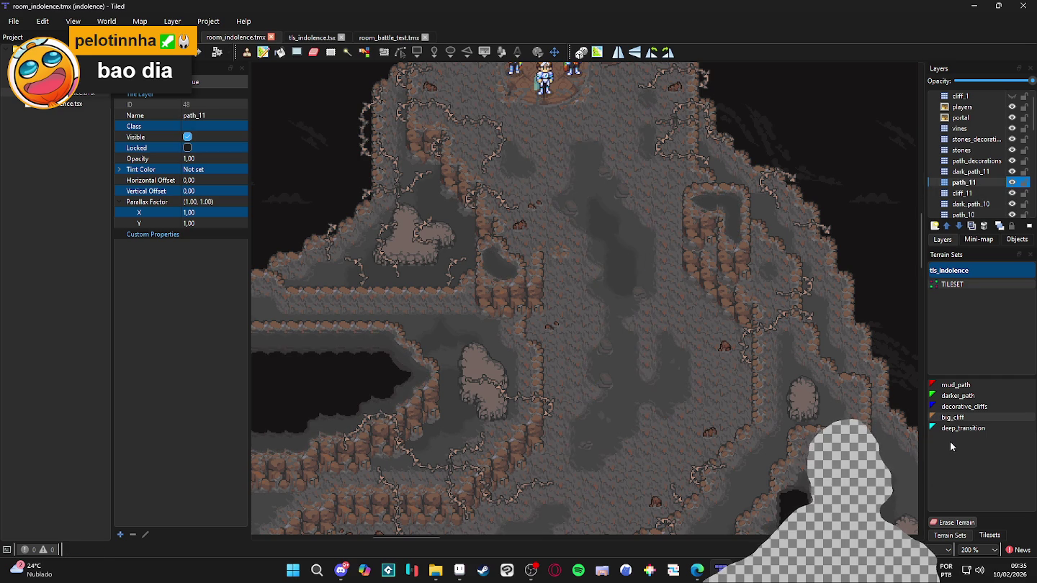
left_click(958, 398)
left_click(956, 386)
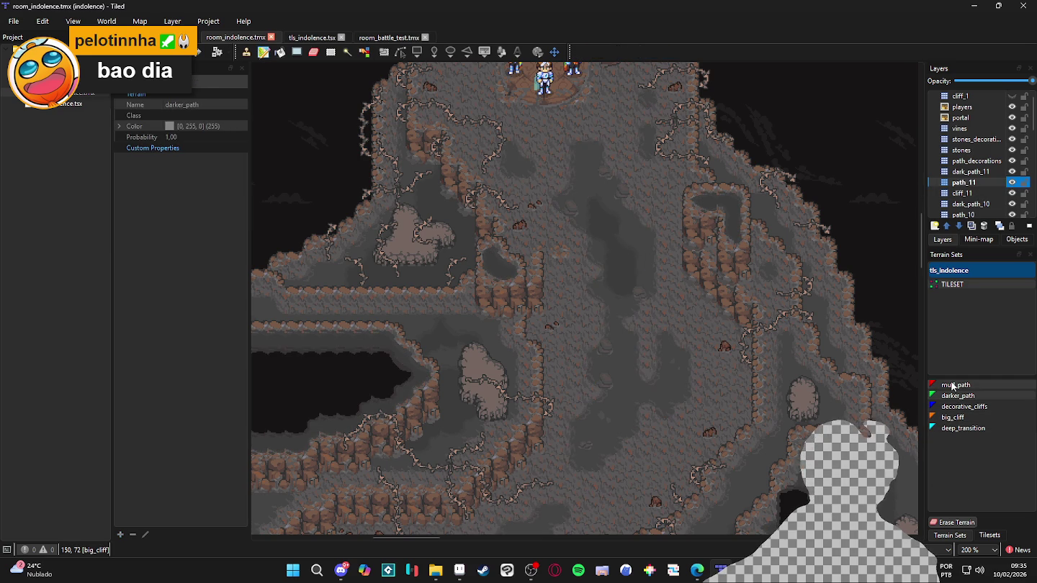
Paint mud_path over the dark floor patches beside the player characters
mouse_move(630, 193)
left_mouse_down()
mouse_move(655, 270)
mouse_move(717, 374)
left_mouse_up()
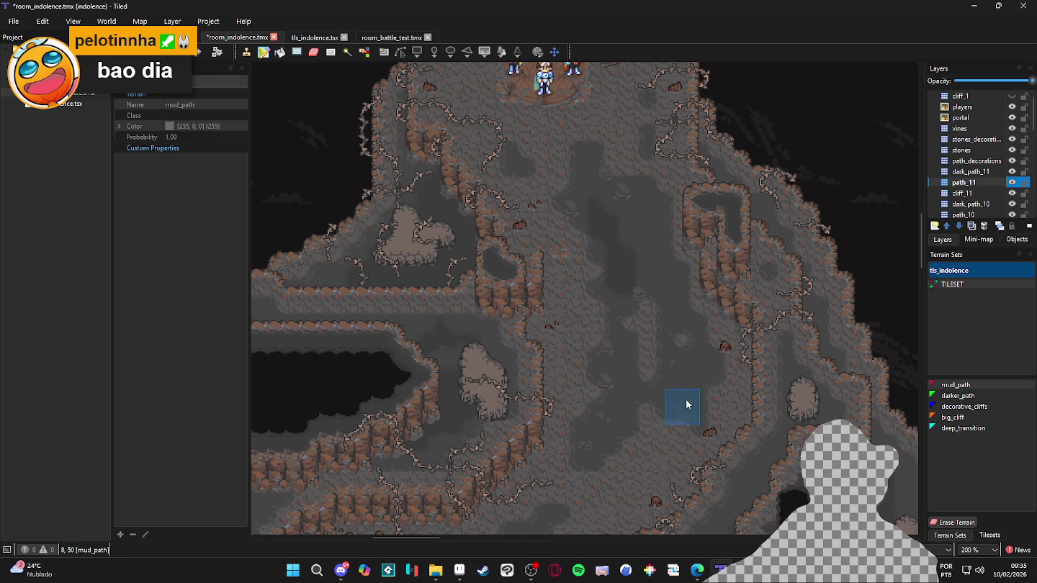
scroll(576, 324, "up", 5)
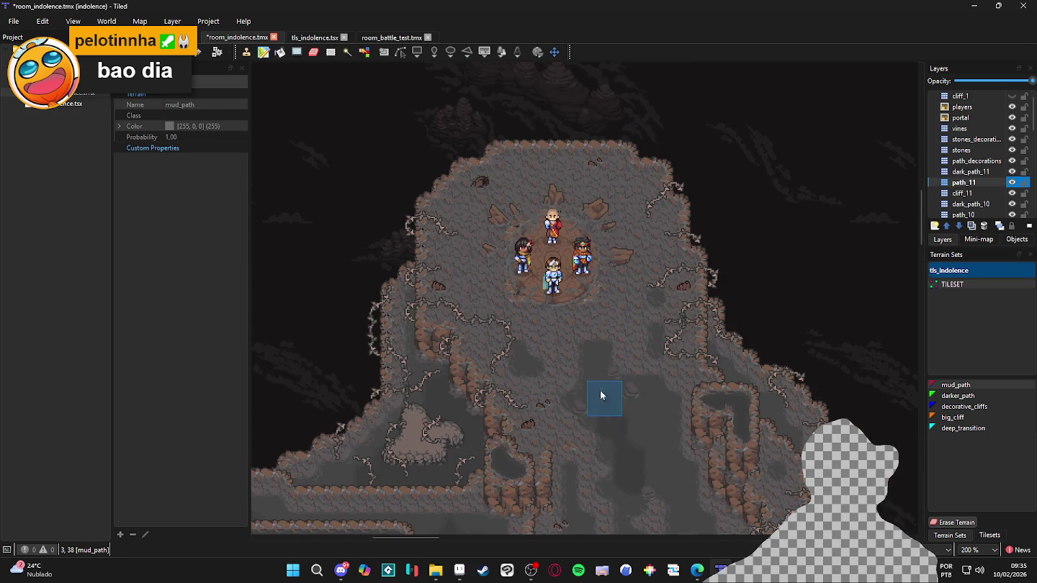
left_click_drag(658, 276, 646, 243)
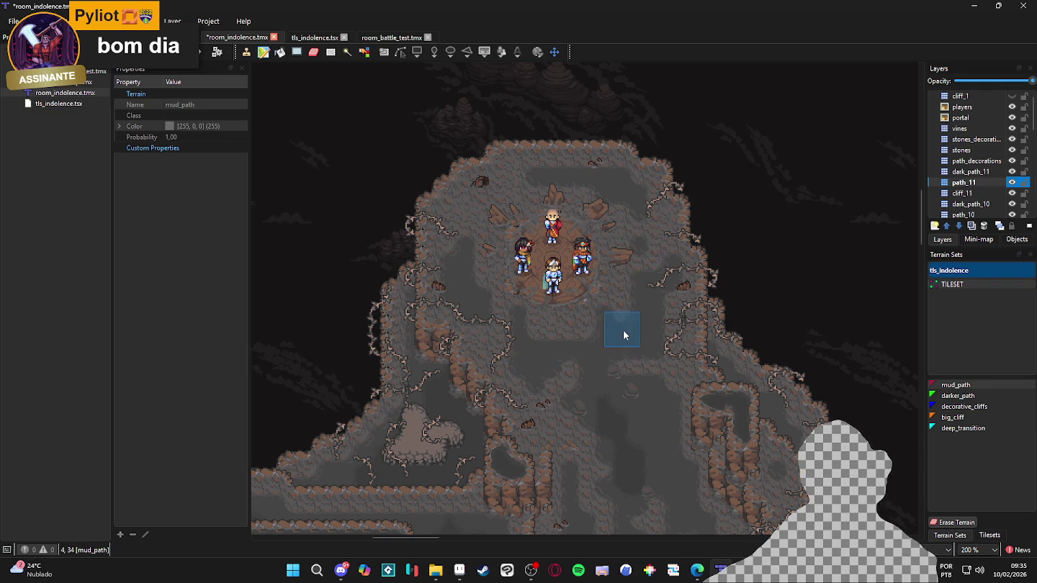
Scroll and pan the view down to the lower-left caverns
scroll(482, 360, "up", 1)
scroll(592, 418, "down", 5)
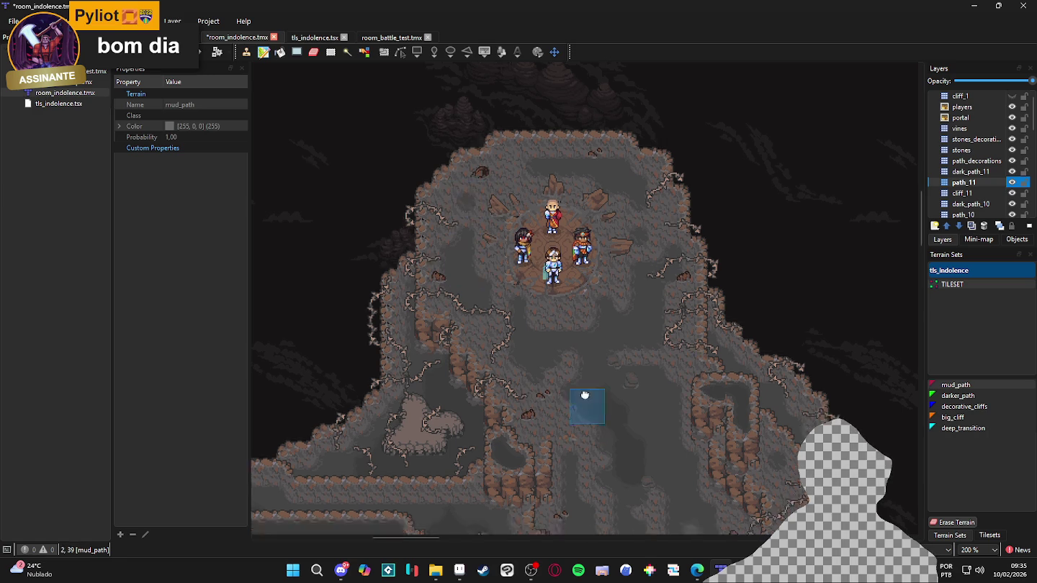
scroll(625, 308, "down", 5)
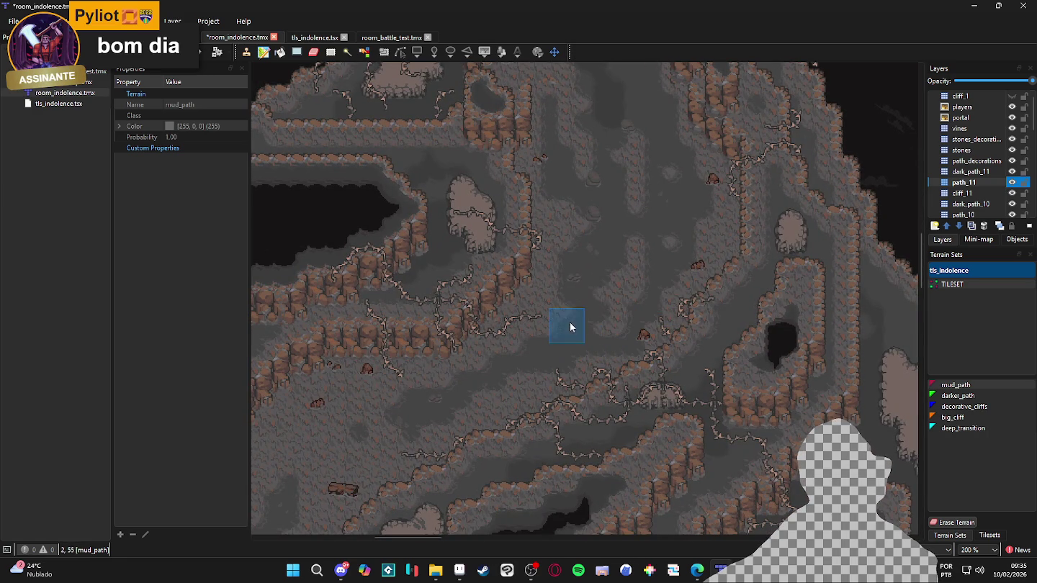
scroll(648, 294, "left", 5)
scroll(649, 295, "down", 3)
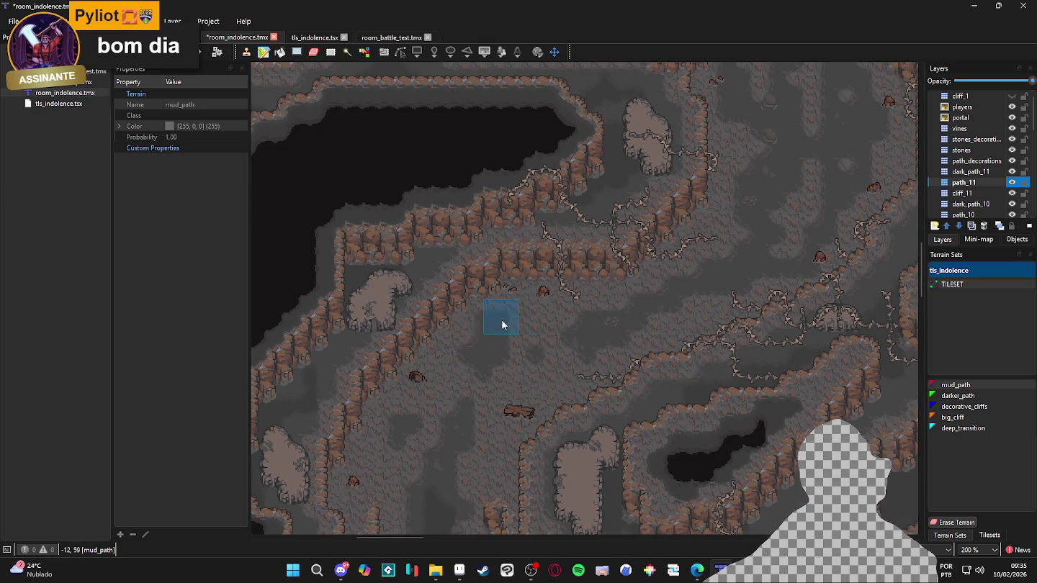
left_click_drag(541, 325, 547, 311)
scroll(547, 311, "down", 2)
scroll(503, 374, "left", 3)
scroll(503, 375, "down", 2)
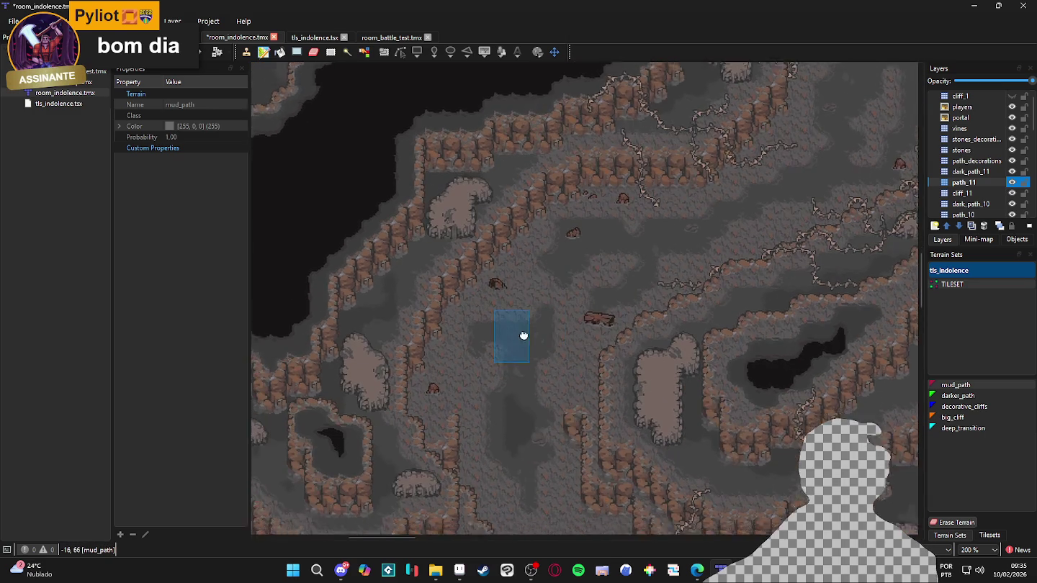
scroll(509, 348, "left", 2)
scroll(509, 347, "down", 2)
Paint mud_path onto a patch of the lower cave floor
left_click(548, 347)
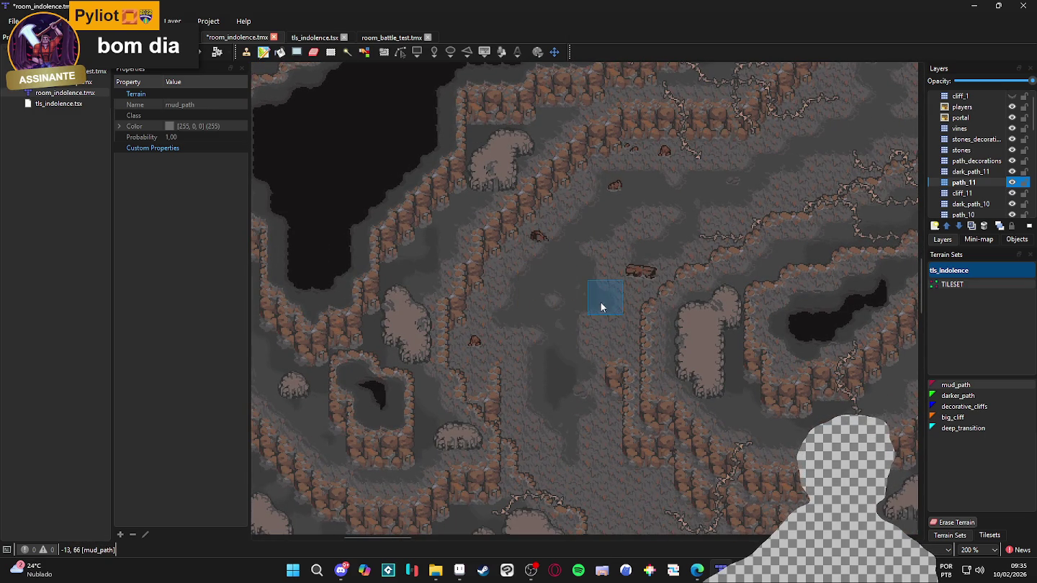
scroll(628, 285, "down", 1)
scroll(583, 303, "down", 1, "ctrl")
scroll(541, 363, "down", 3)
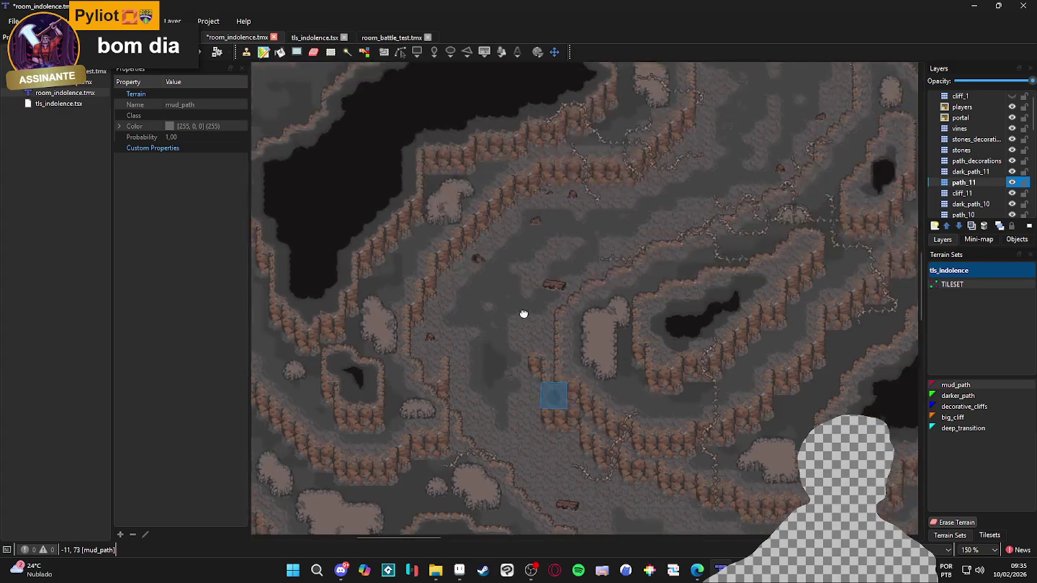
scroll(535, 369, "up", 1, "ctrl")
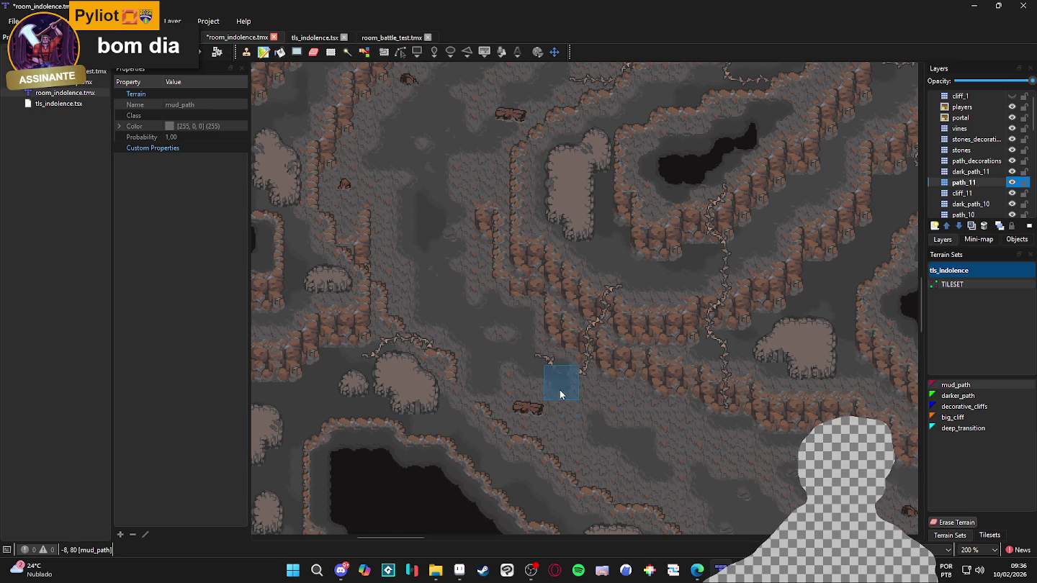
Look across the cave, then make path_11 the active layer with mud_path terrain selected
left_click_drag(576, 439, 522, 375)
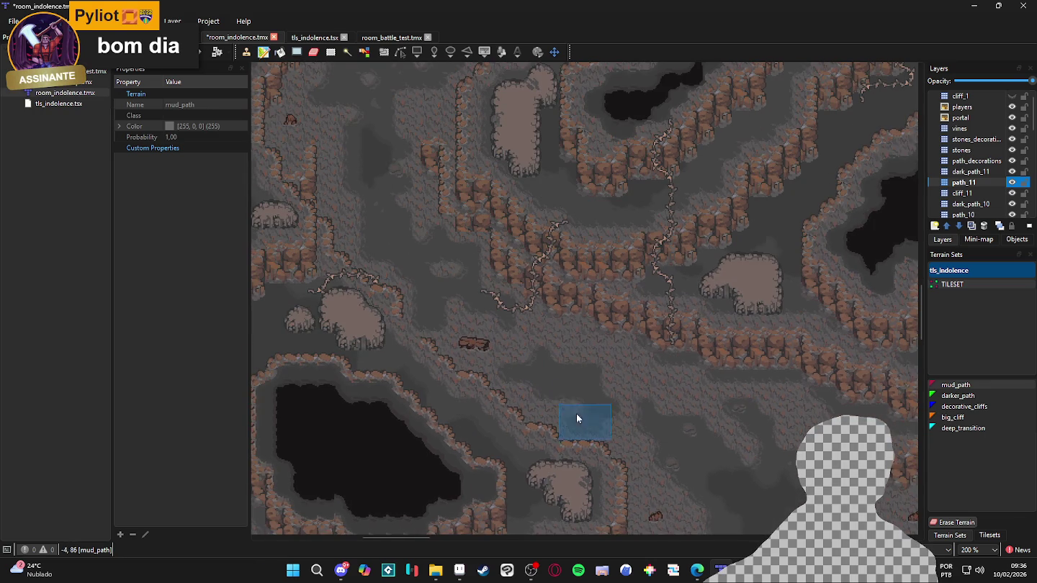
left_click_drag(592, 419, 563, 396)
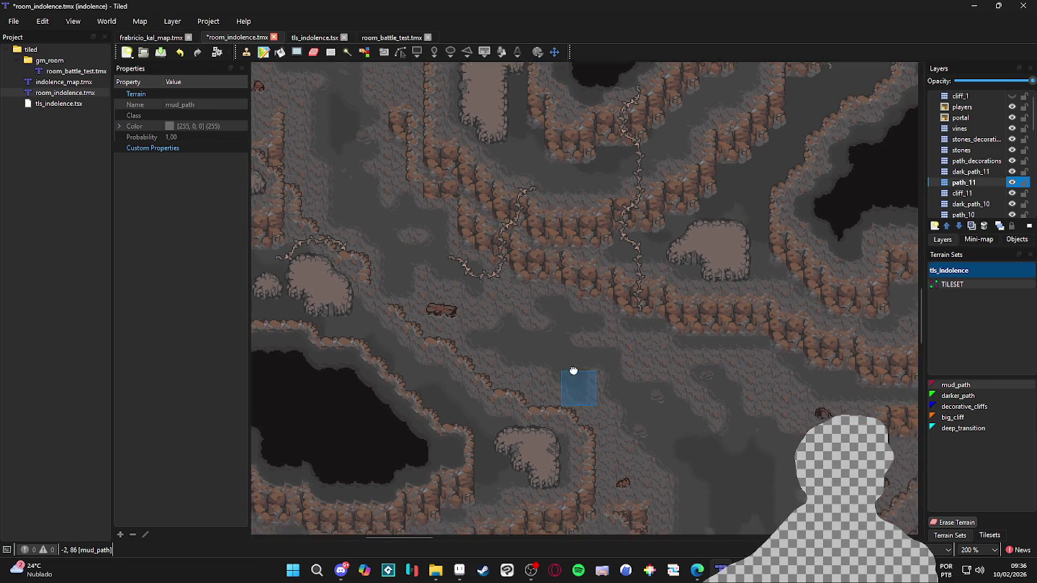
scroll(577, 394, "down", 3)
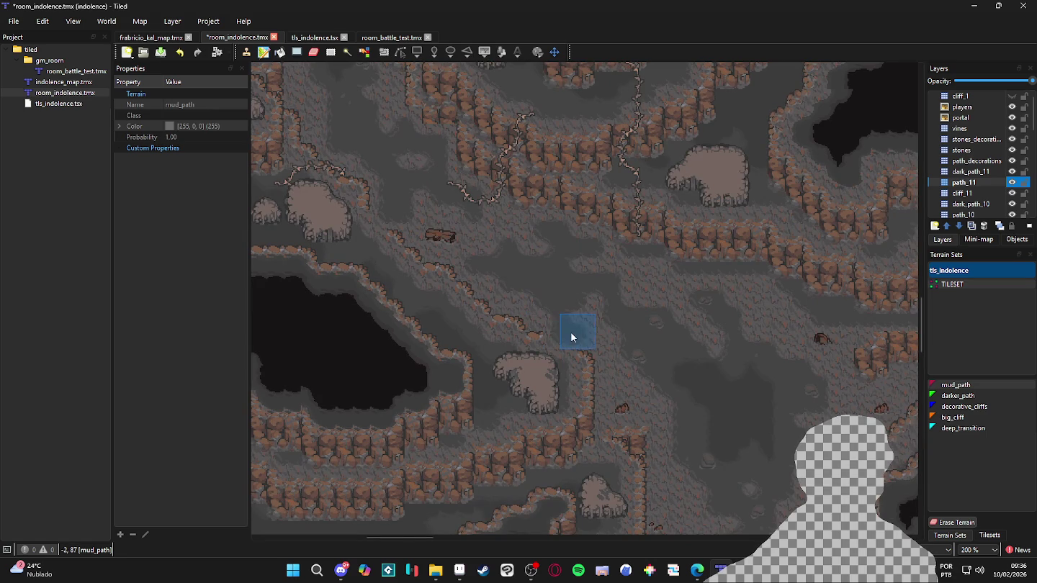
scroll(632, 363, "down", 2)
scroll(631, 364, "right", 2)
scroll(586, 252, "down", 3)
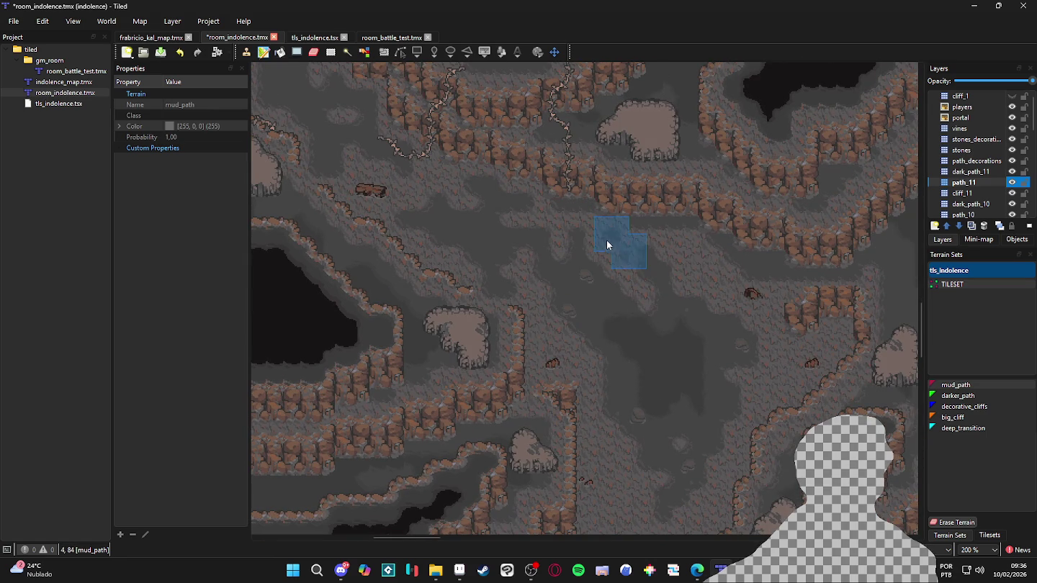
scroll(590, 248, "right", 1)
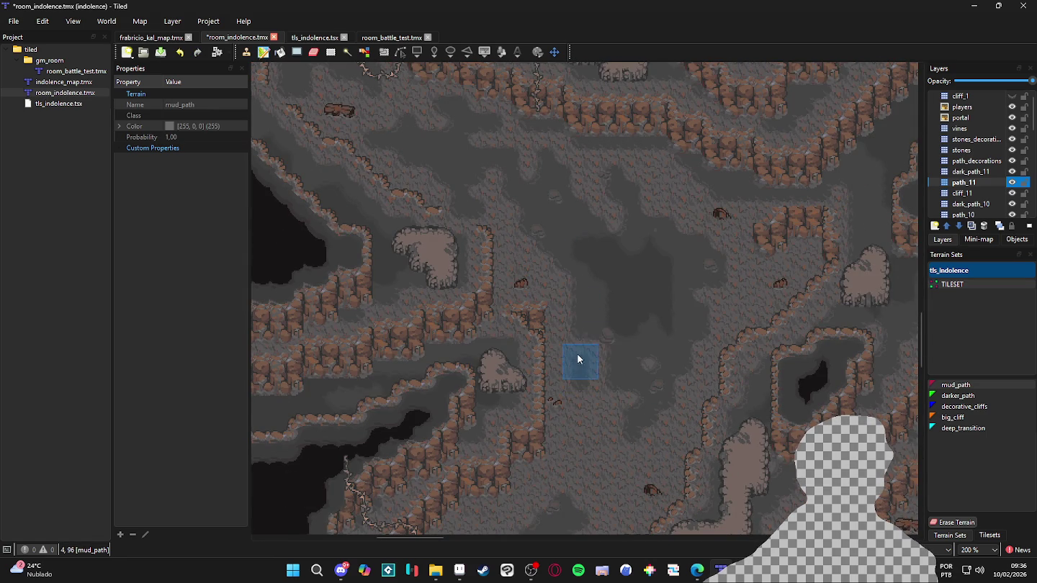
scroll(576, 373, "up", 1)
scroll(576, 372, "right", 1)
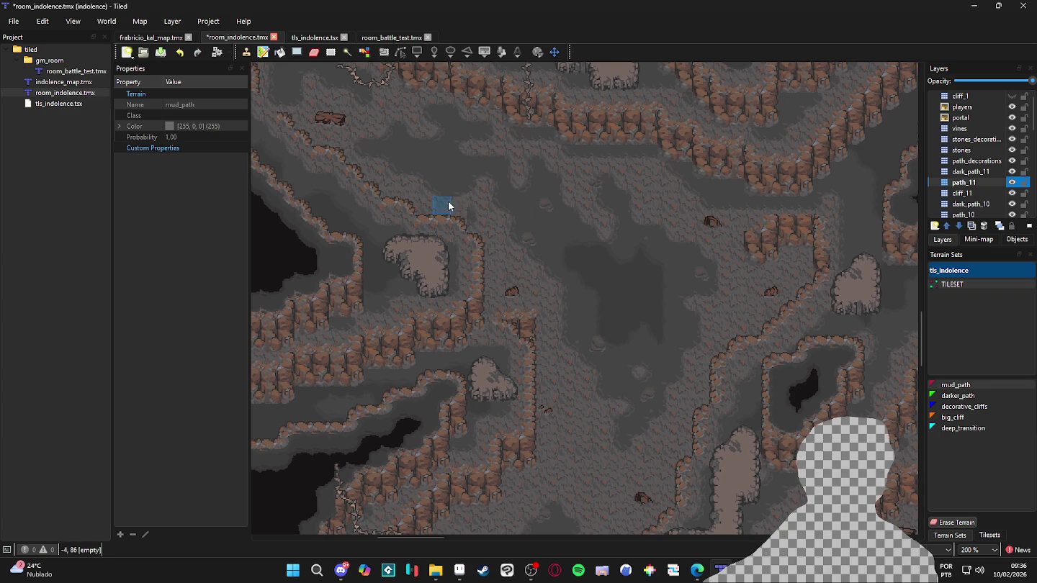
scroll(478, 259, "down", 1)
scroll(478, 259, "right", 1)
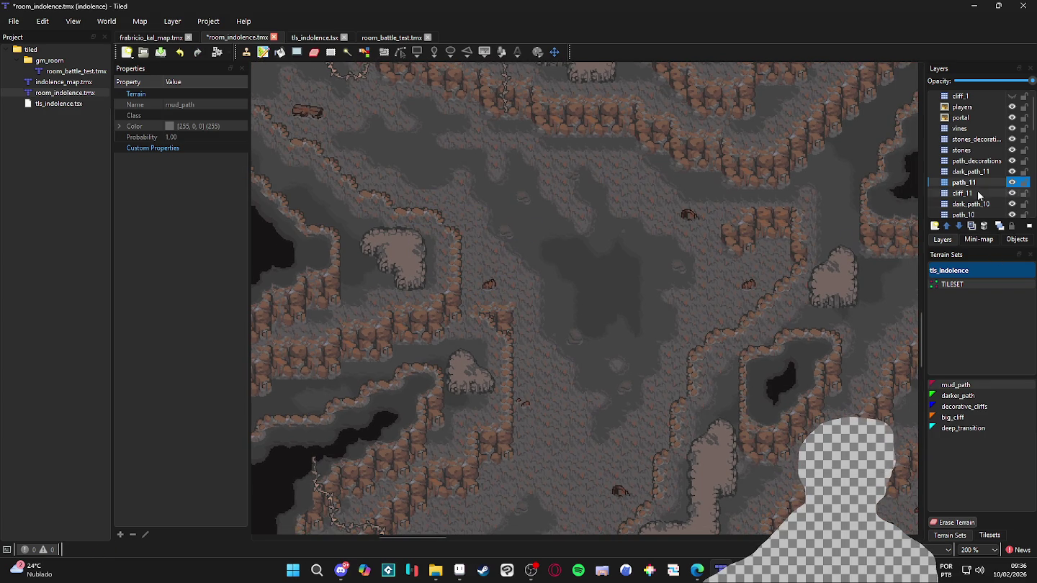
left_click(969, 184)
left_click(963, 386)
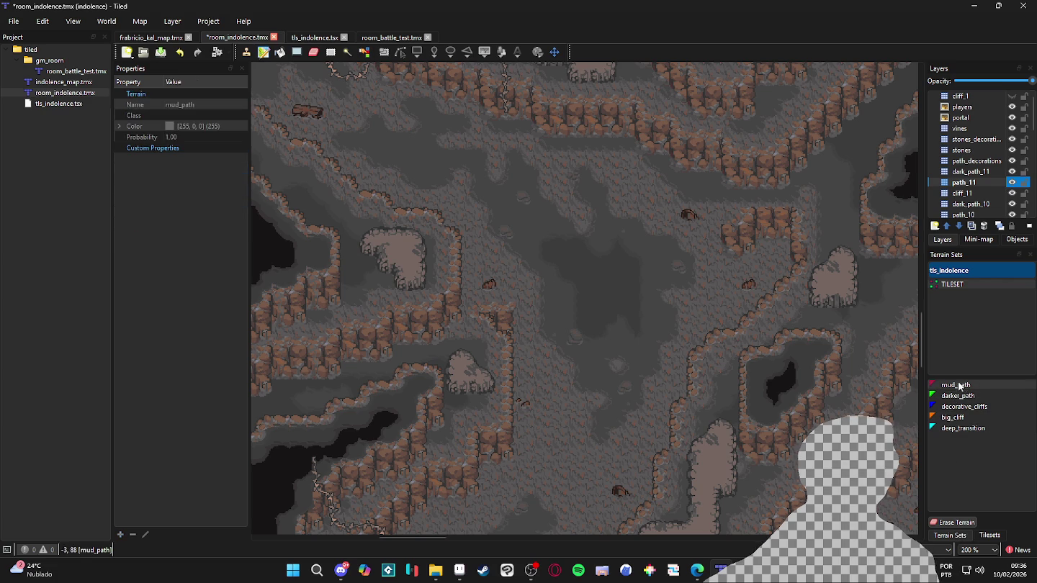
scroll(624, 258, "down", 5)
scroll(623, 258, "right", 2)
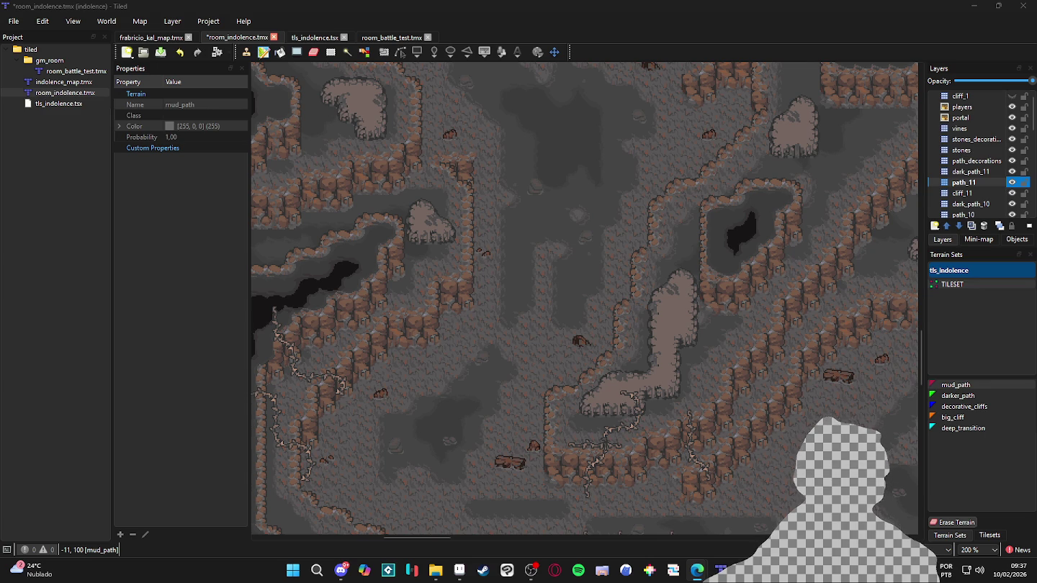
key("alt+Tab")
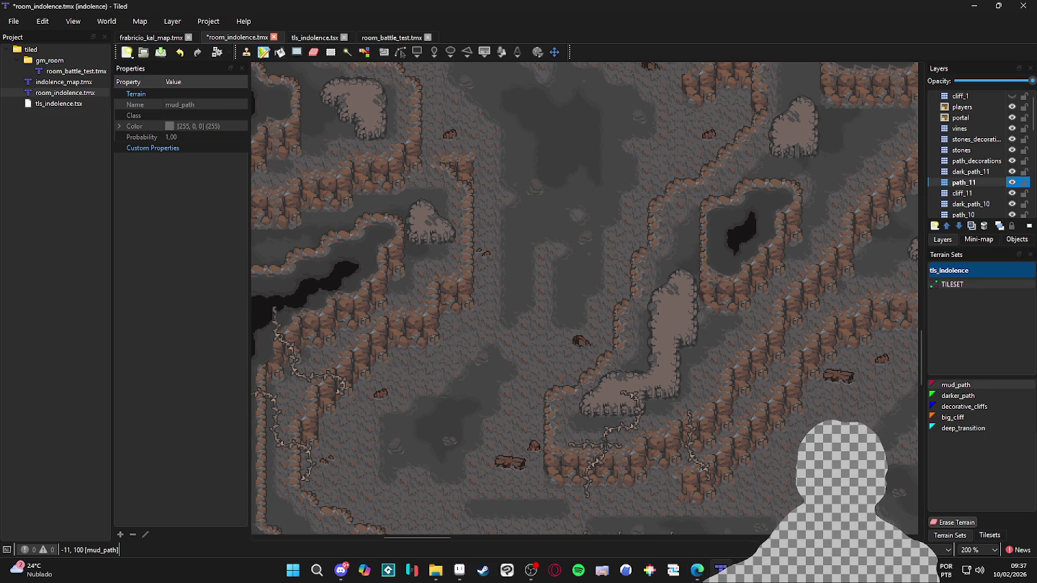
key("alt+Tab")
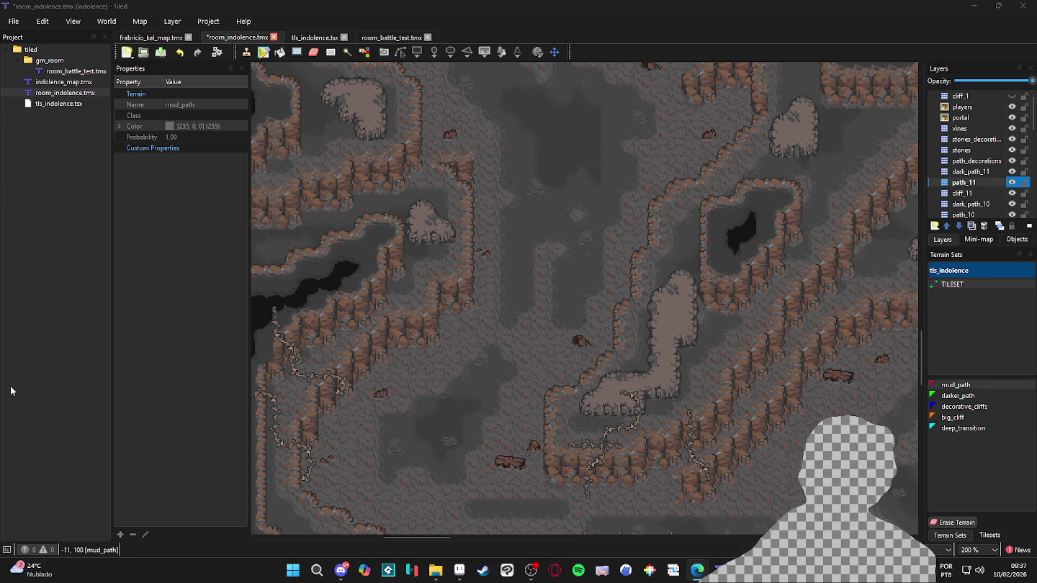
scroll(704, 218, "up", 1)
scroll(703, 217, "right", 1)
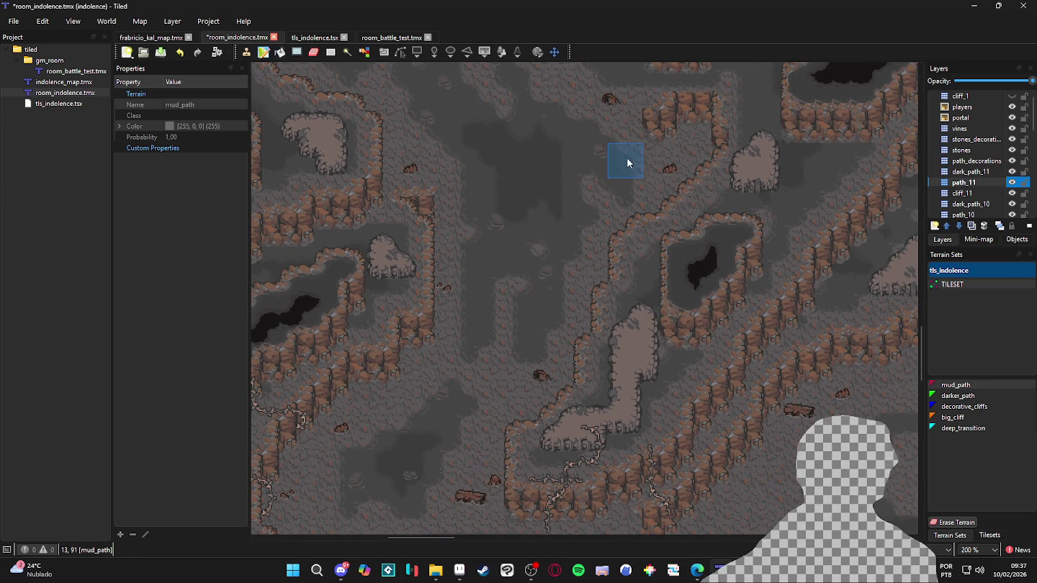
scroll(613, 207, "down", 1, "ctrl")
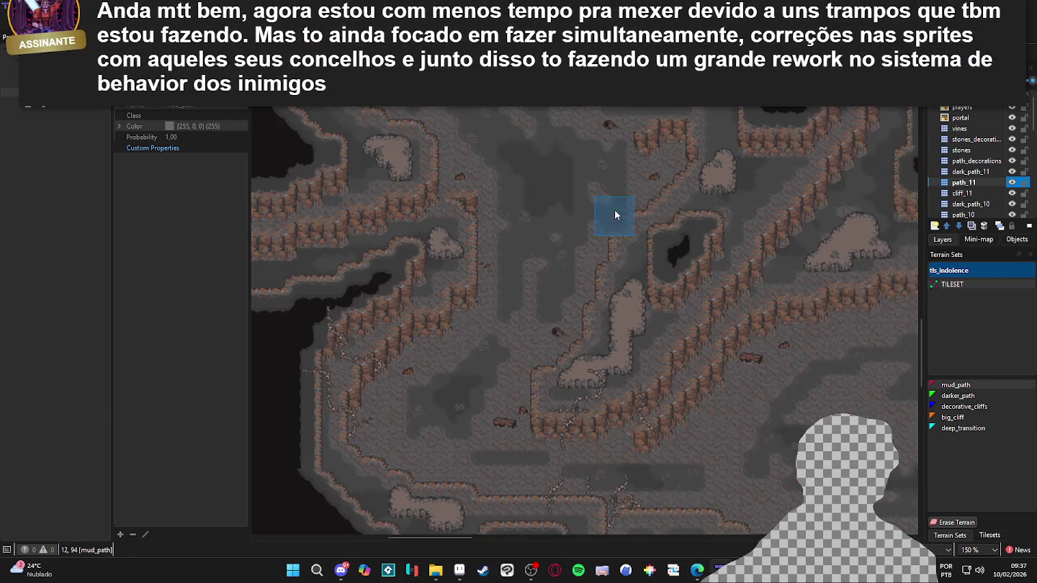
scroll(609, 223, "down", 2)
scroll(609, 224, "left", 1)
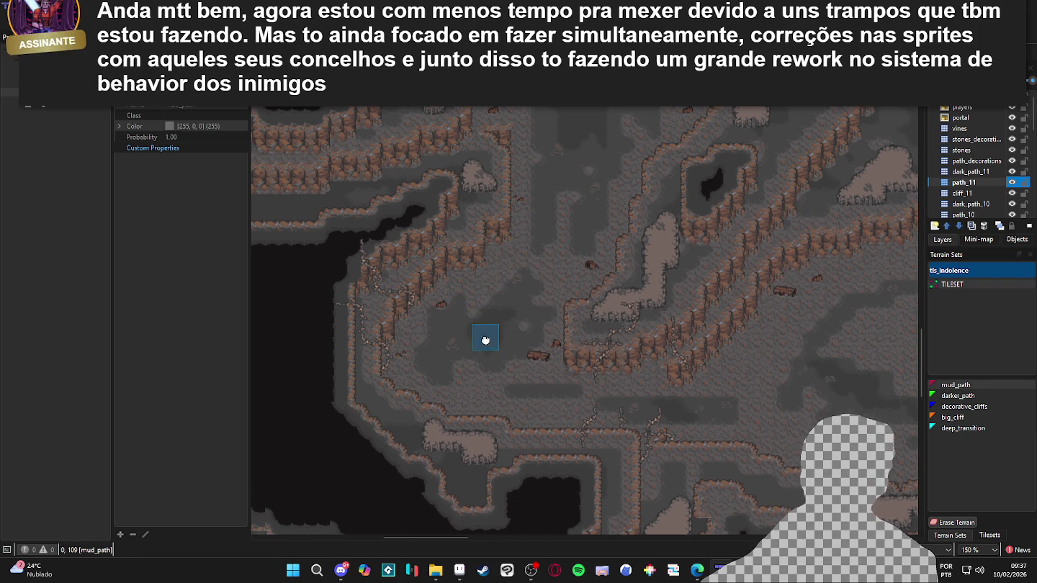
scroll(486, 340, "down", 2)
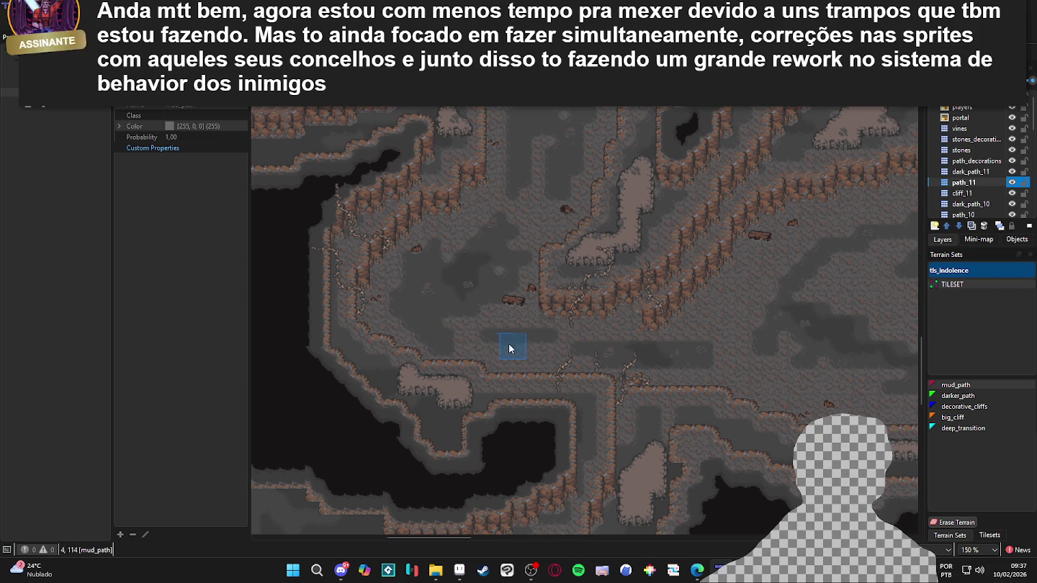
scroll(622, 358, "right", 5)
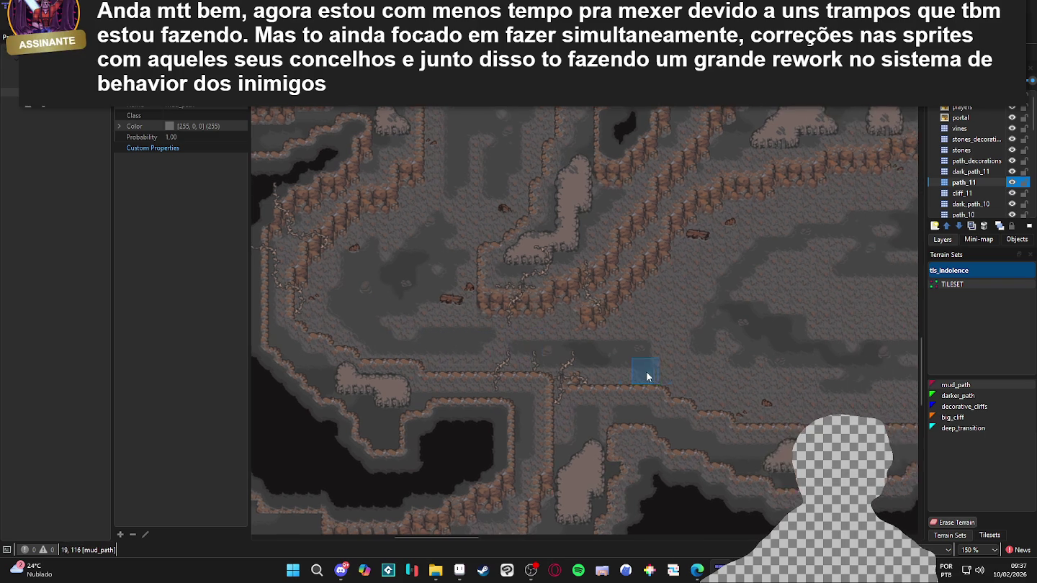
scroll(525, 340, "up", 1)
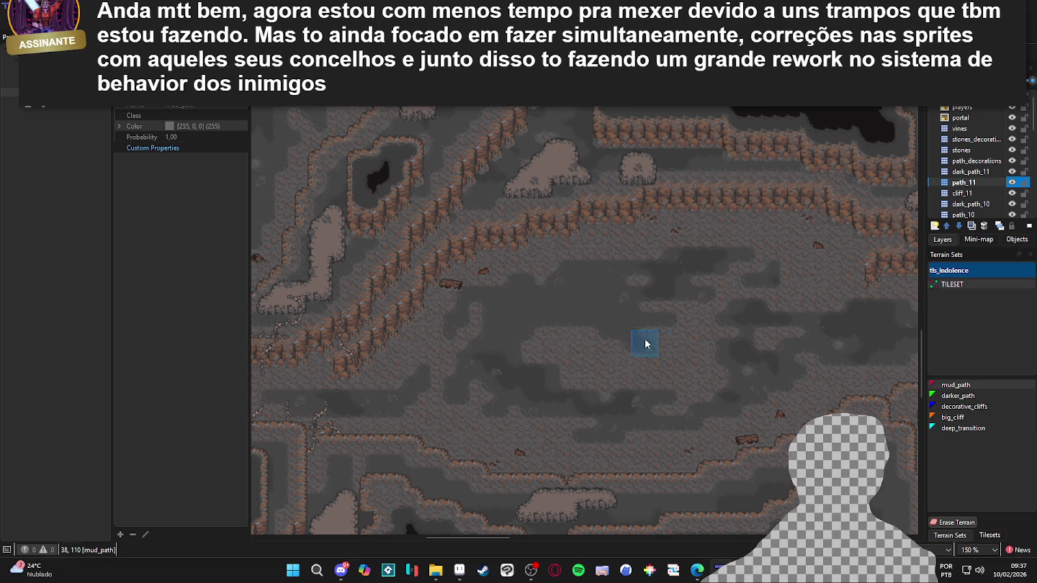
scroll(581, 360, "right", 3)
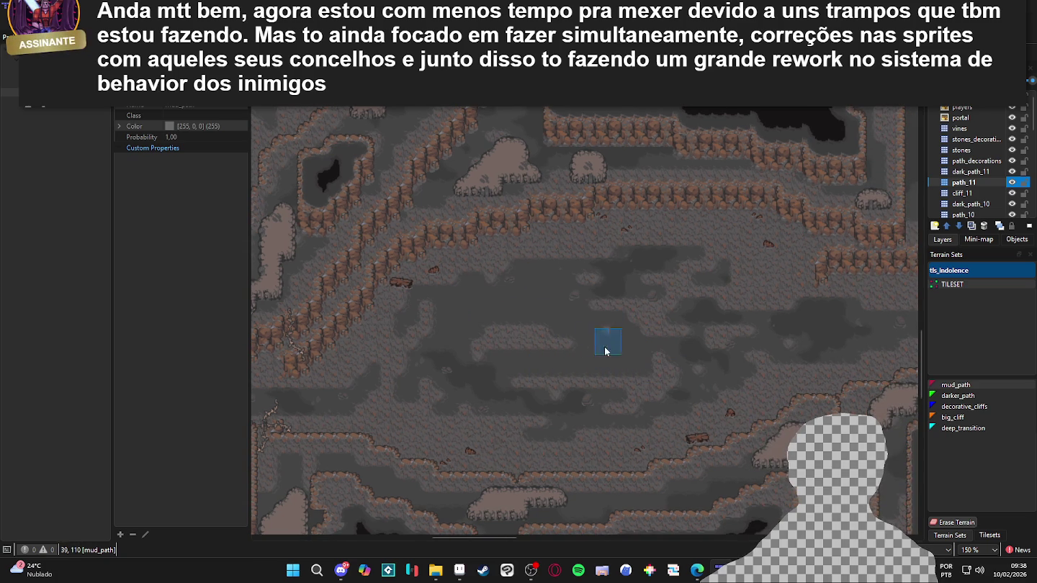
left_click_drag(606, 391, 579, 412)
scroll(597, 374, "right", 4)
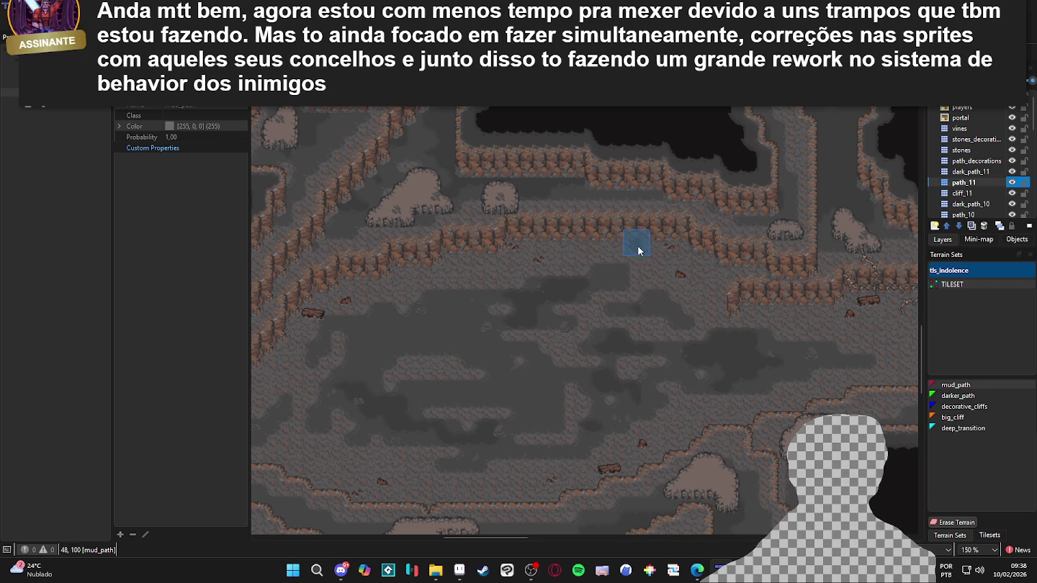
scroll(671, 359, "right", 4)
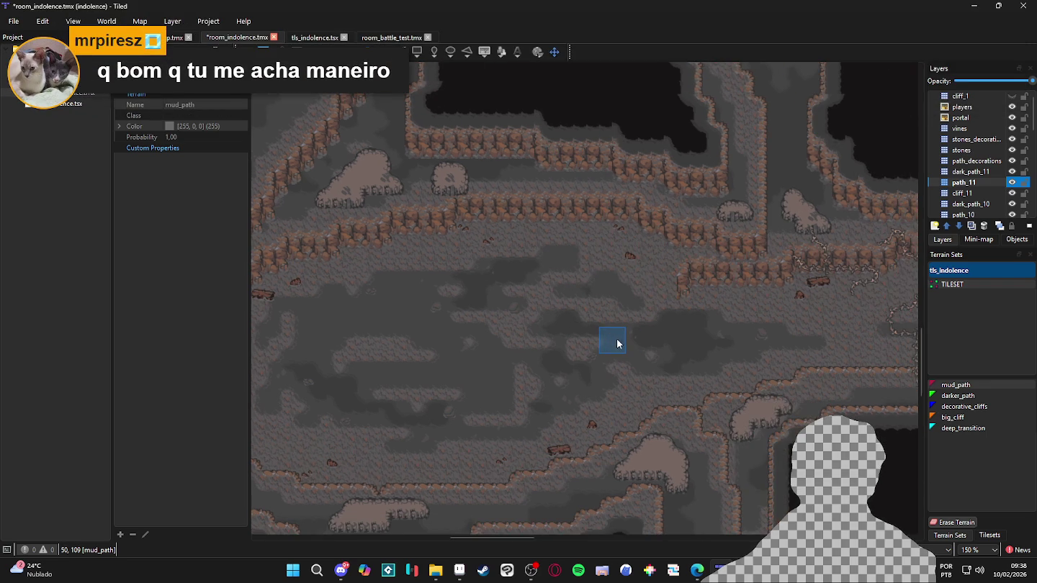
Pan and scroll across the lower cave floor to inspect the vine coverage
scroll(612, 353, "down", 2)
scroll(587, 392, "right", 2)
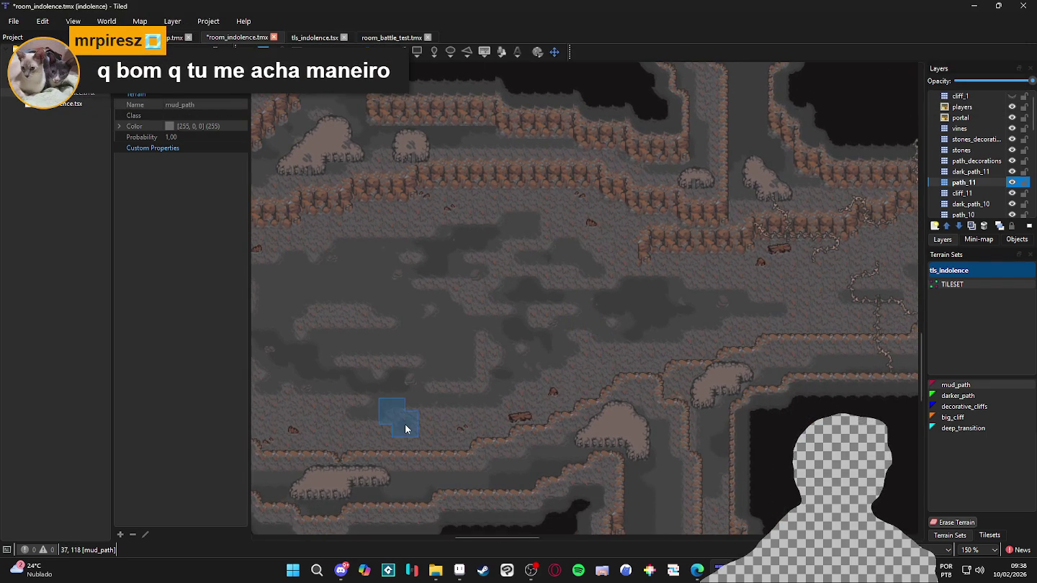
left_click_drag(404, 429, 536, 423)
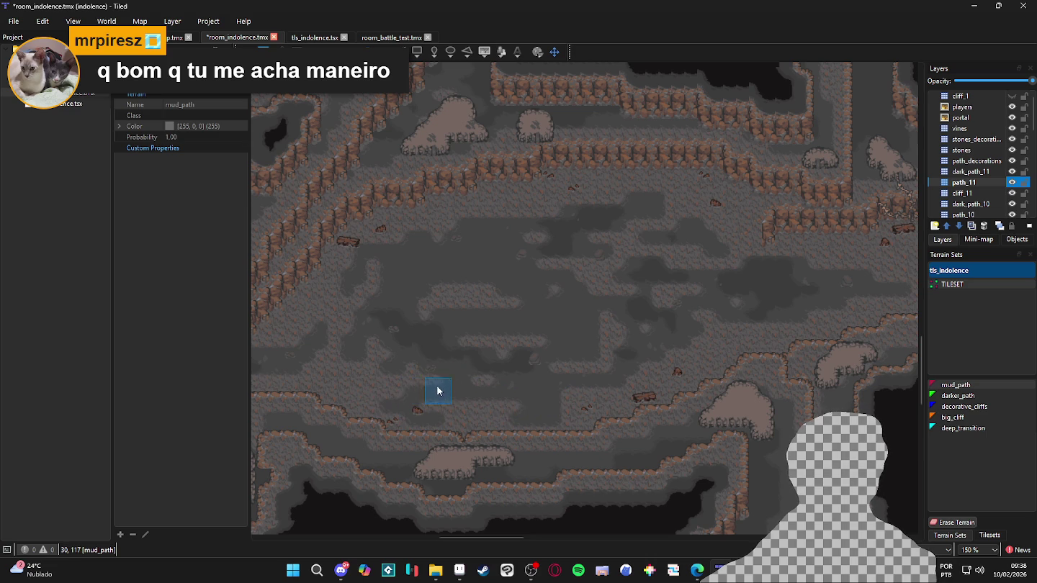
scroll(461, 390, "right", 5)
scroll(453, 393, "up", 2)
scroll(547, 327, "left", 1)
scroll(548, 327, "up", 1)
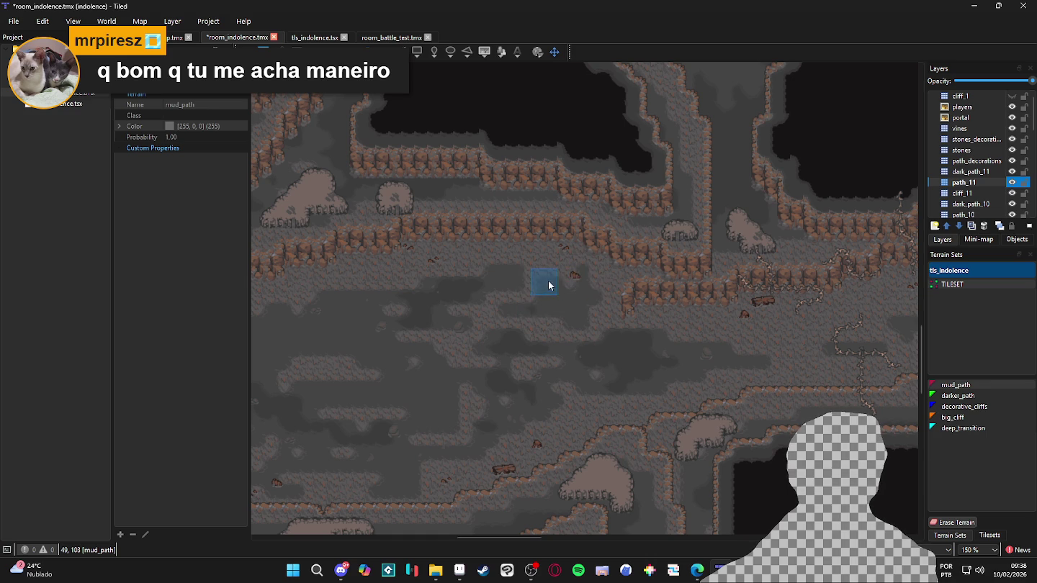
scroll(560, 334, "right", 5)
scroll(554, 396, "right", 3)
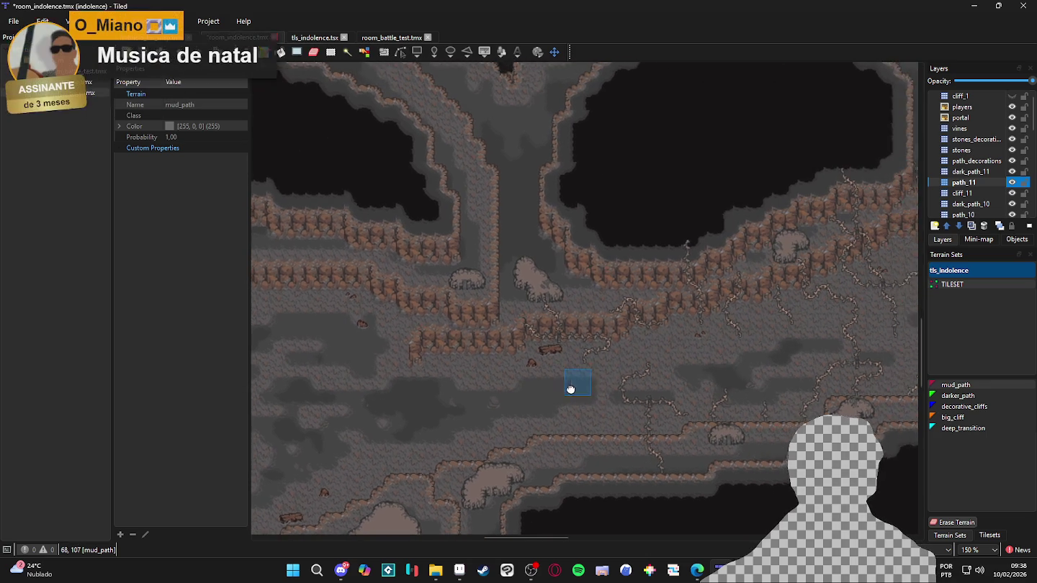
scroll(555, 409, "right", 2)
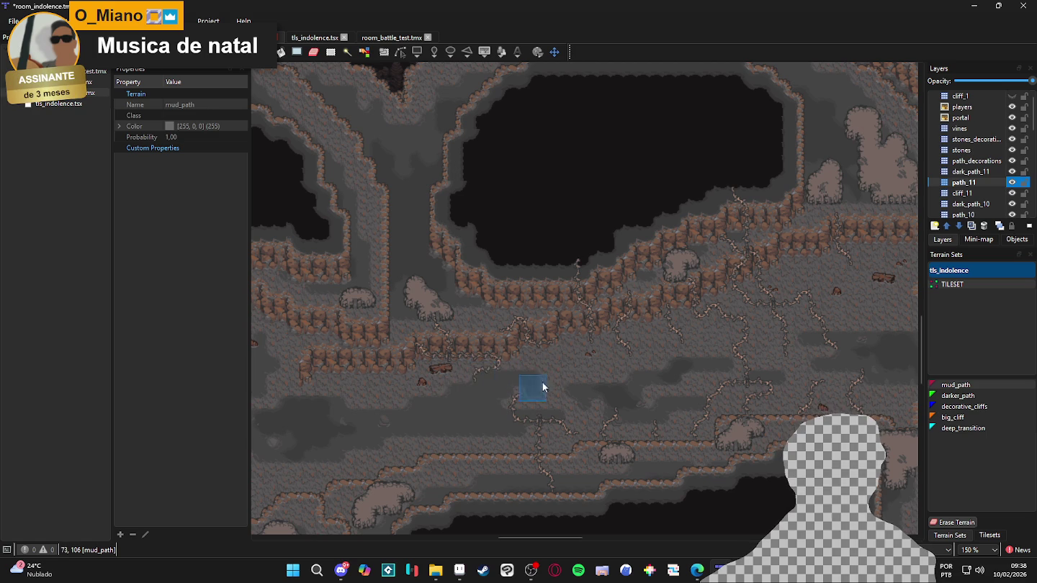
scroll(526, 391, "right", 3)
scroll(634, 380, "right", 4)
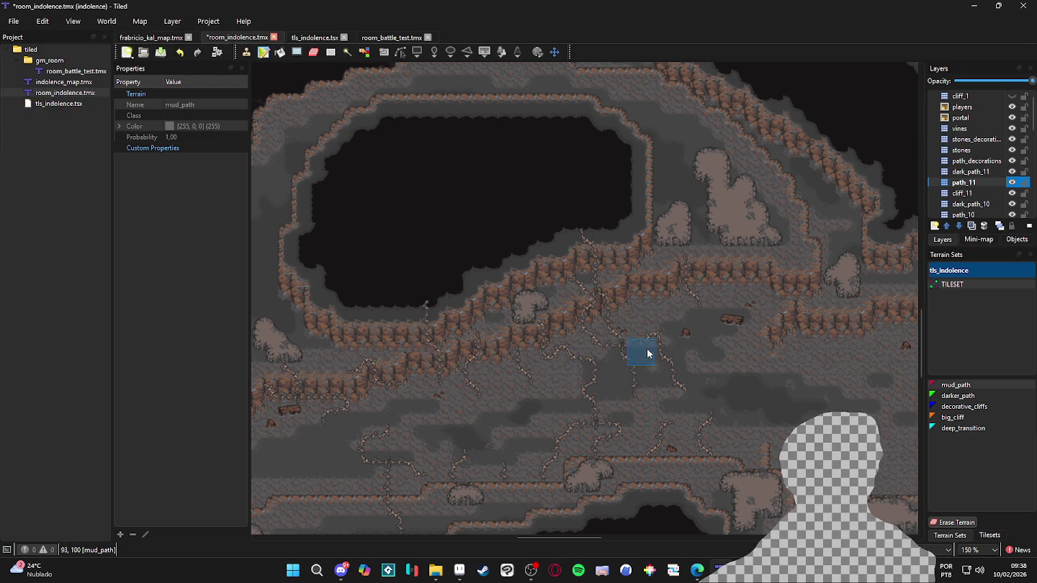
left_click_drag(620, 350, 655, 362)
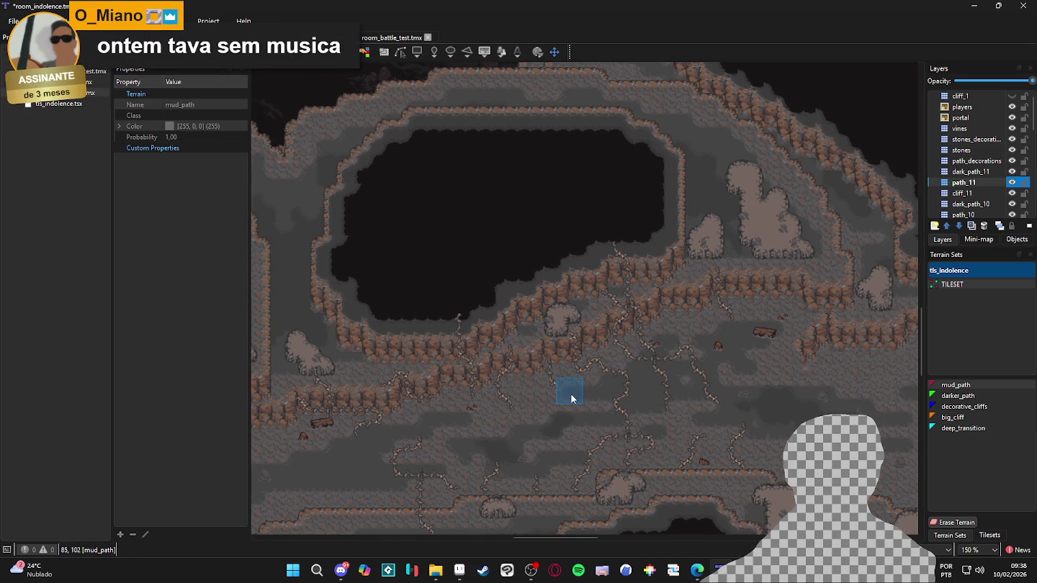
scroll(638, 421, "right", 5)
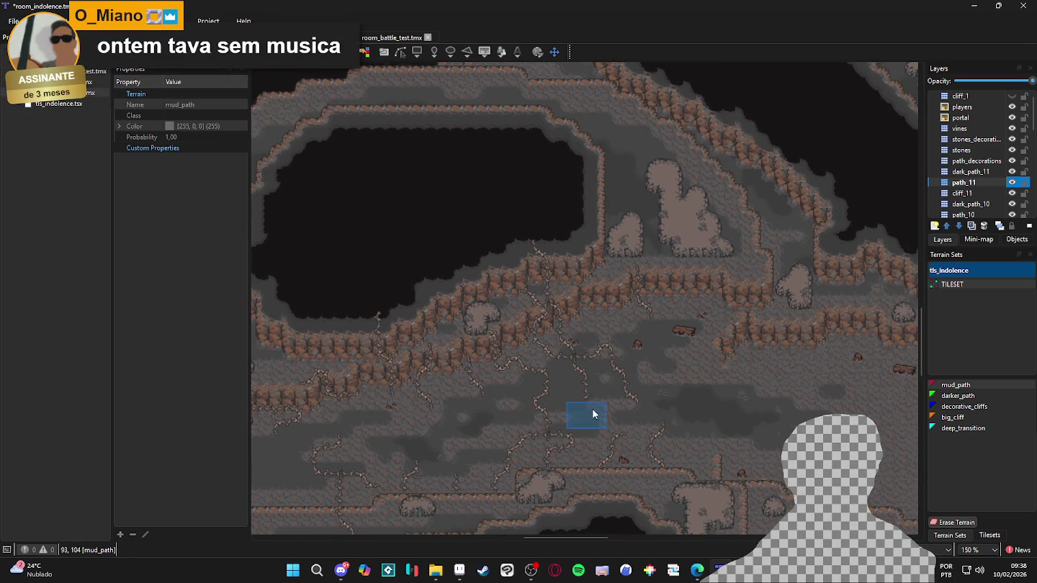
scroll(562, 425, "up", 1)
scroll(569, 421, "right", 1)
scroll(607, 440, "down", 1)
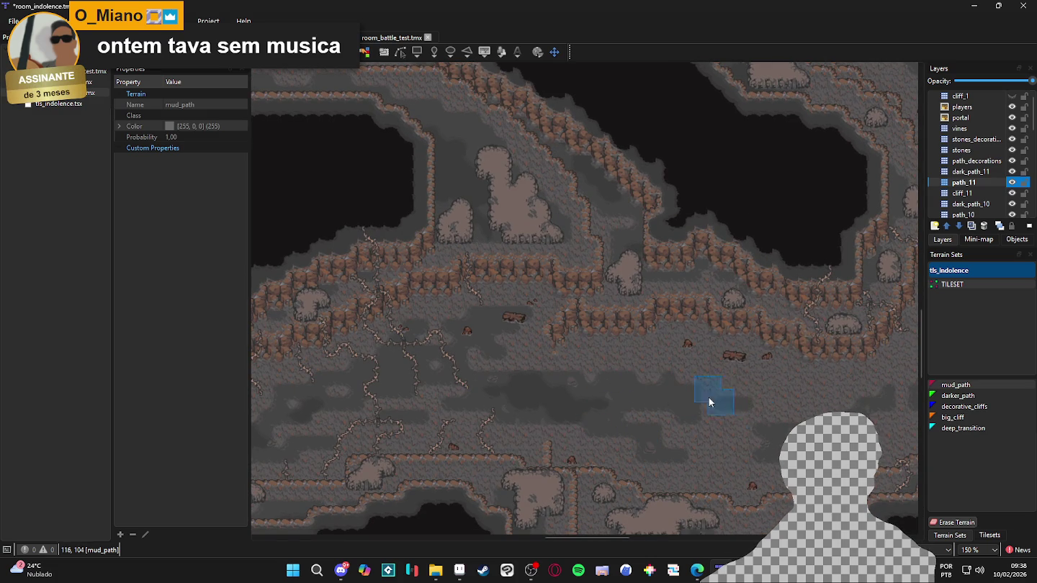
scroll(720, 410, "right", 3)
scroll(647, 408, "up", 1)
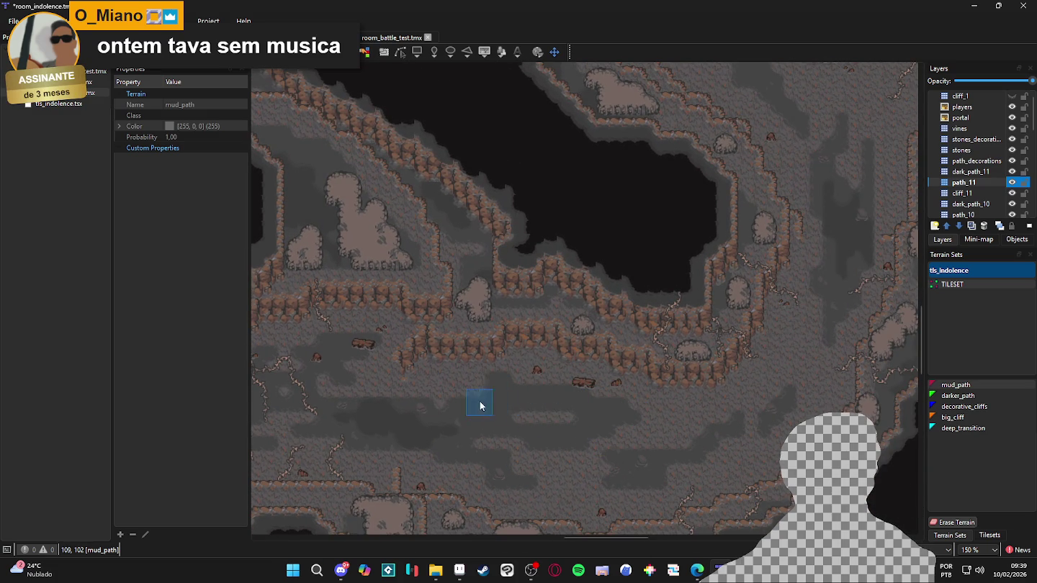
scroll(585, 468, "right", 4)
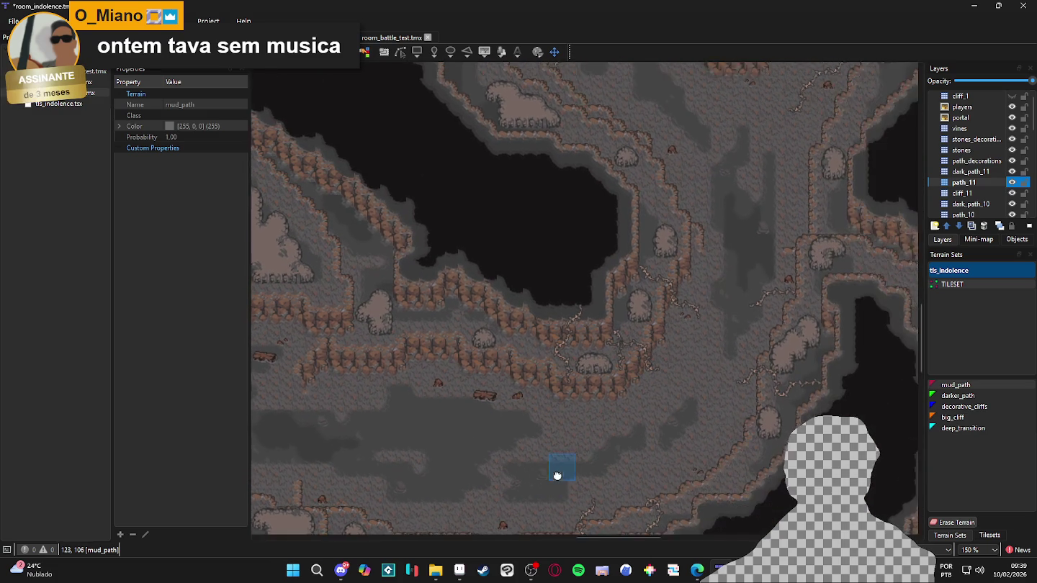
scroll(569, 470, "up", 2)
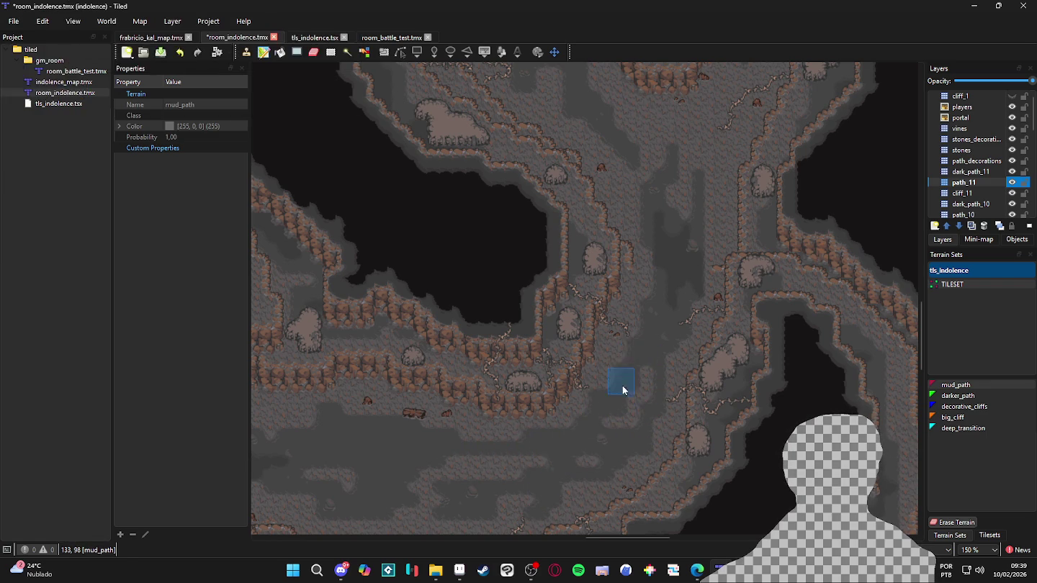
scroll(598, 417, "up", 1)
scroll(590, 432, "right", 1)
scroll(576, 439, "up", 1)
scroll(575, 439, "right", 1)
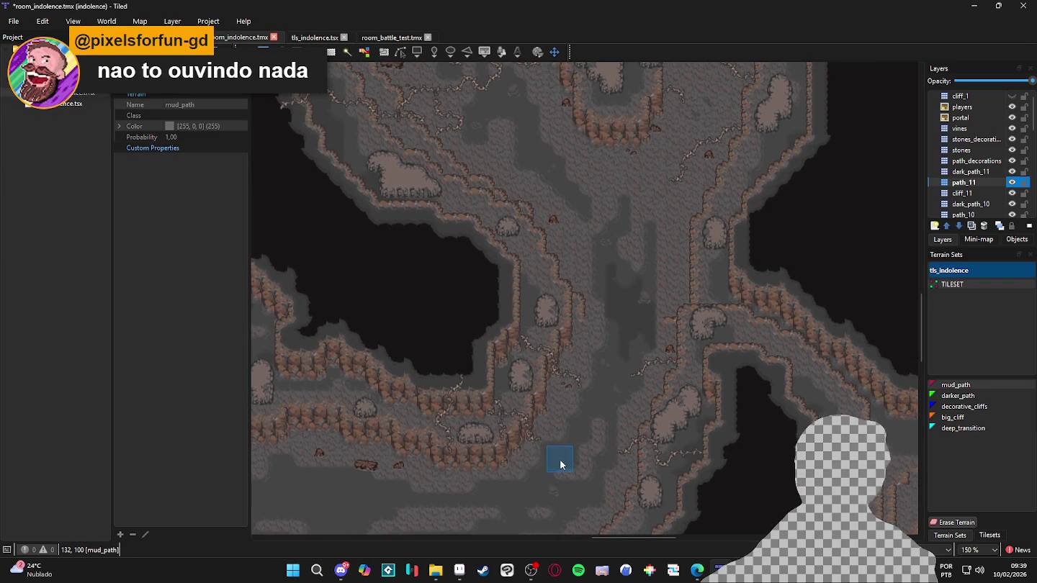
scroll(558, 428, "up", 2)
scroll(558, 428, "right", 2)
scroll(596, 301, "up", 3)
scroll(595, 301, "right", 1)
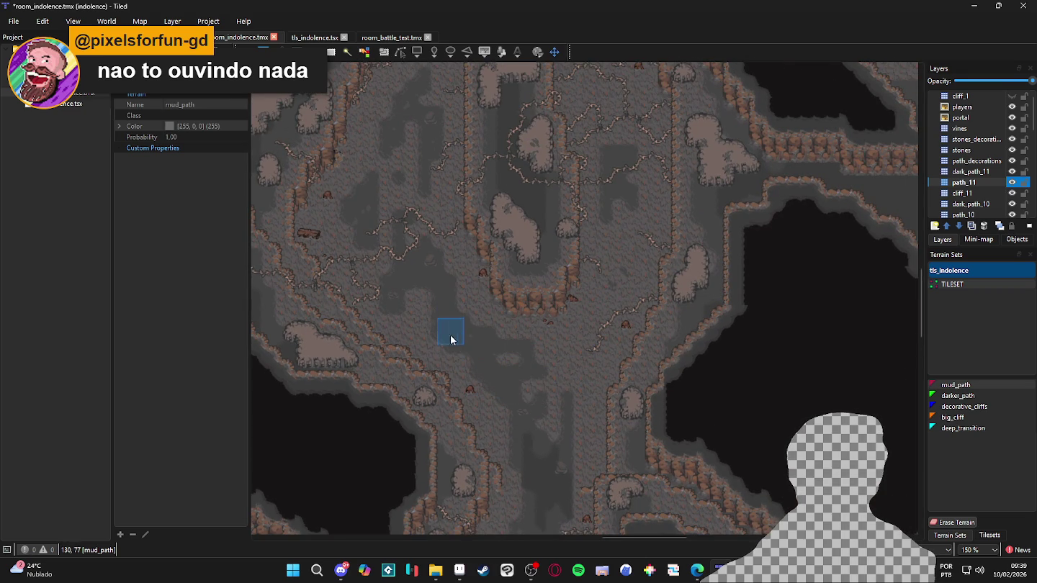
scroll(468, 381, "up", 2)
scroll(467, 381, "right", 1)
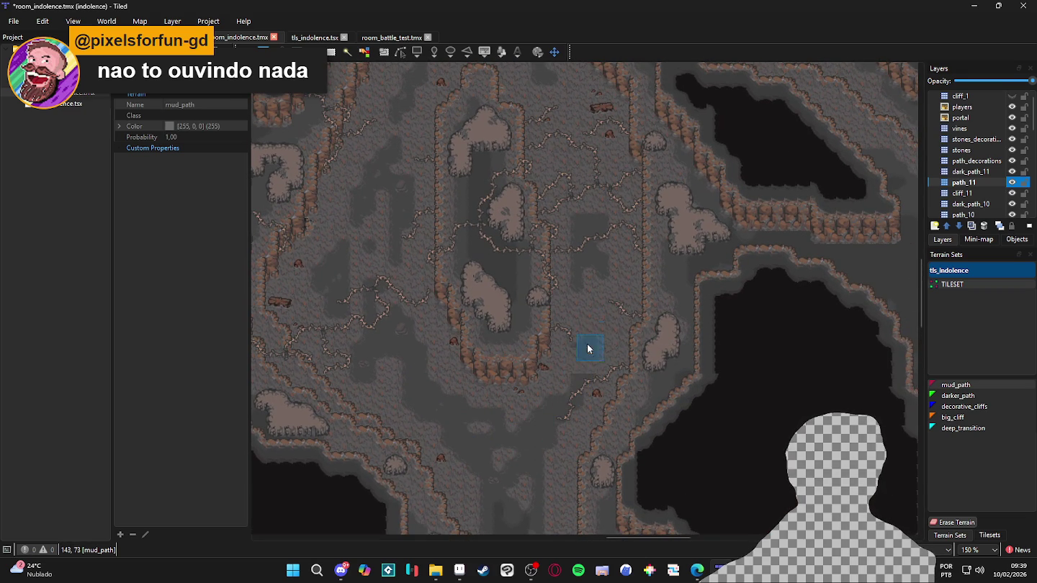
Make vines the active layer and toggle its visibility to compare the map
right_click(599, 329, "alt")
left_click(1011, 129)
left_click(1012, 129)
left_click(1011, 128)
left_click(1011, 129)
left_click(1012, 129)
left_click(1011, 128)
left_click(972, 130)
Erase the stray vine tile at 143,73, then select path_11 with mud_path terrain
left_click_drag(593, 364, 585, 368)
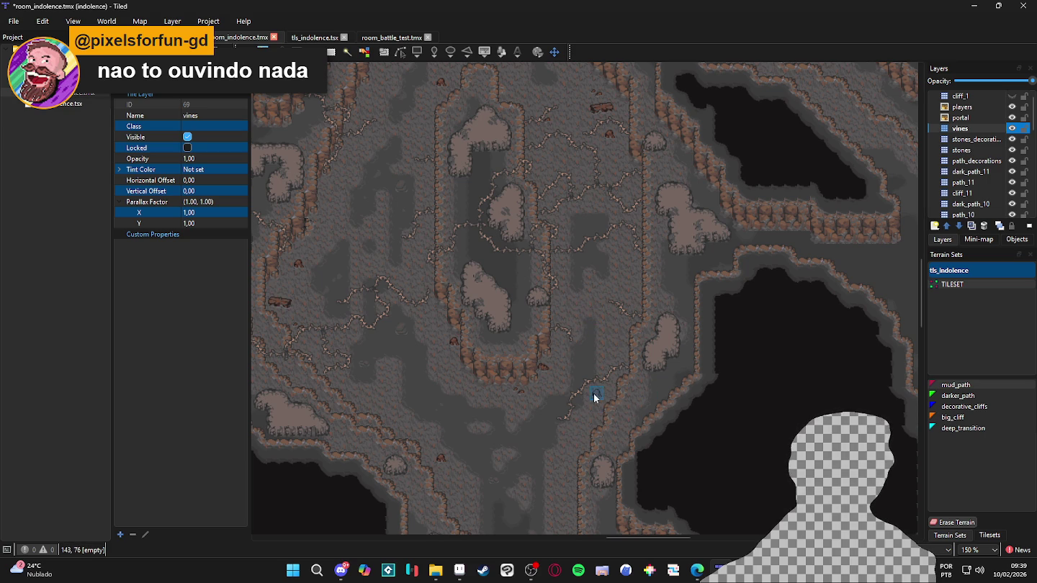
left_click(969, 184)
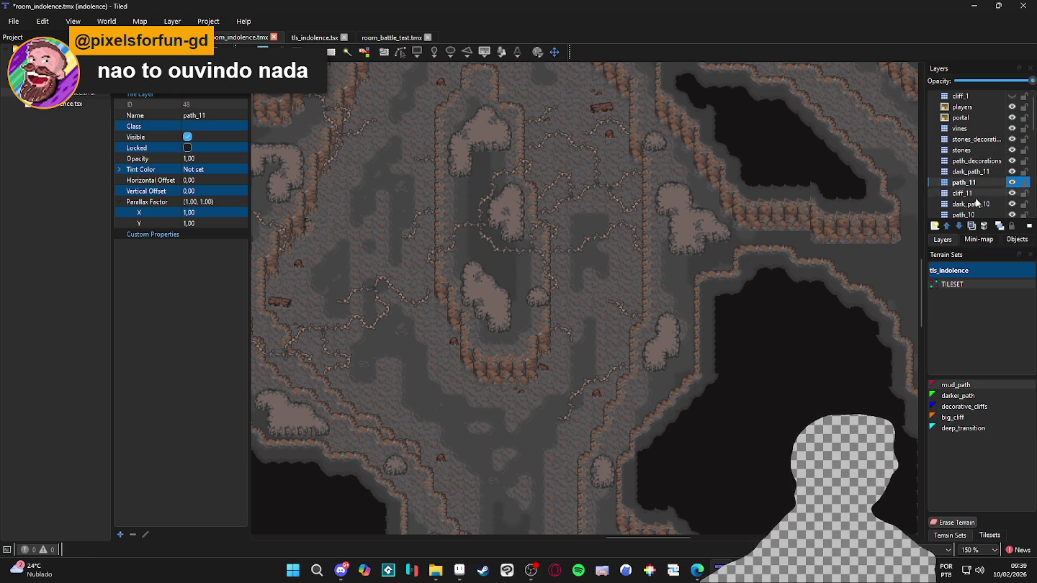
left_click(957, 385)
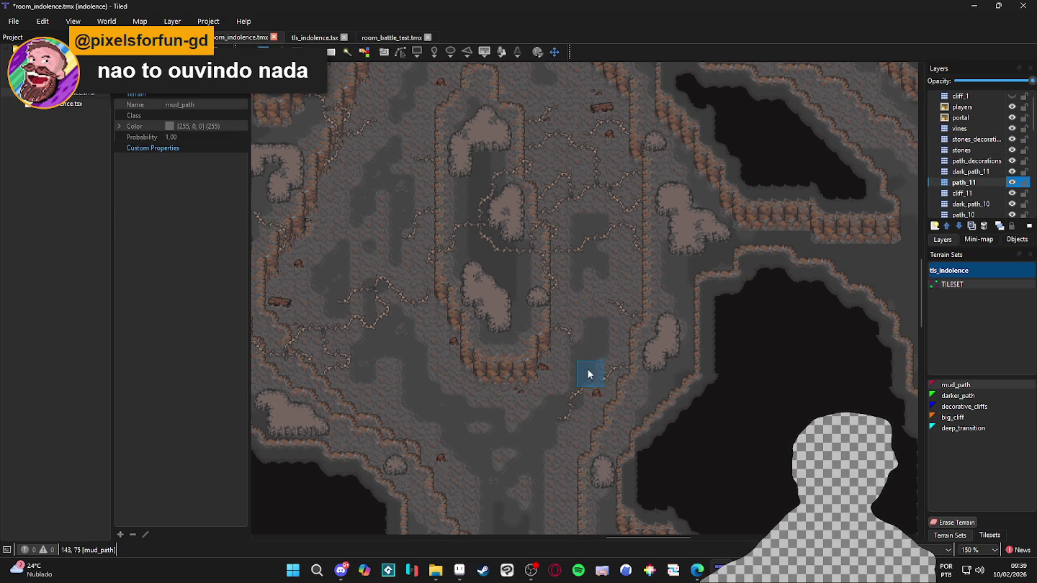
Frame the upper corridor and paint a mud_path patch extending down it
scroll(595, 251, "up", 3)
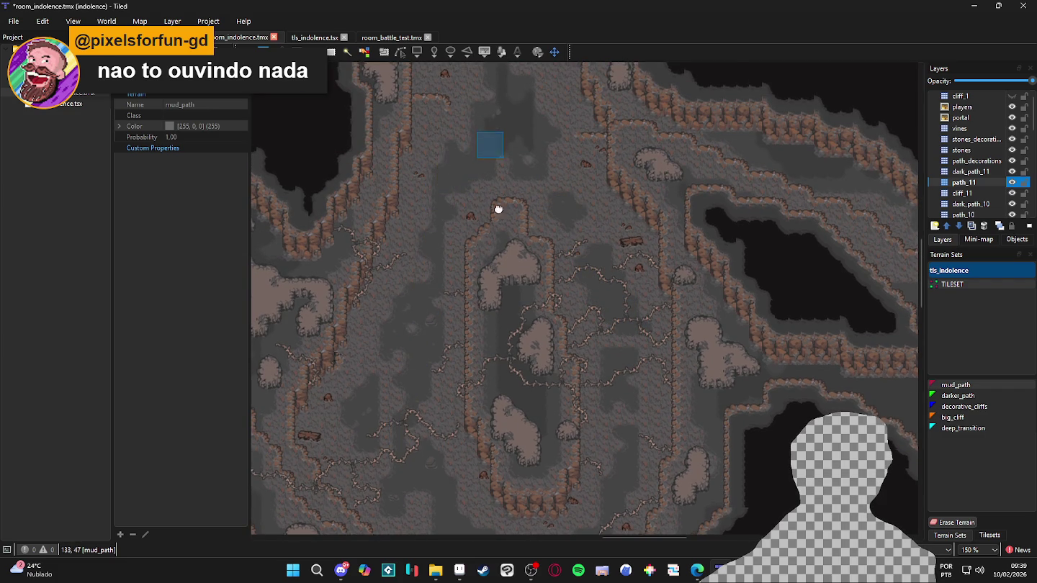
scroll(492, 156, "up", 3)
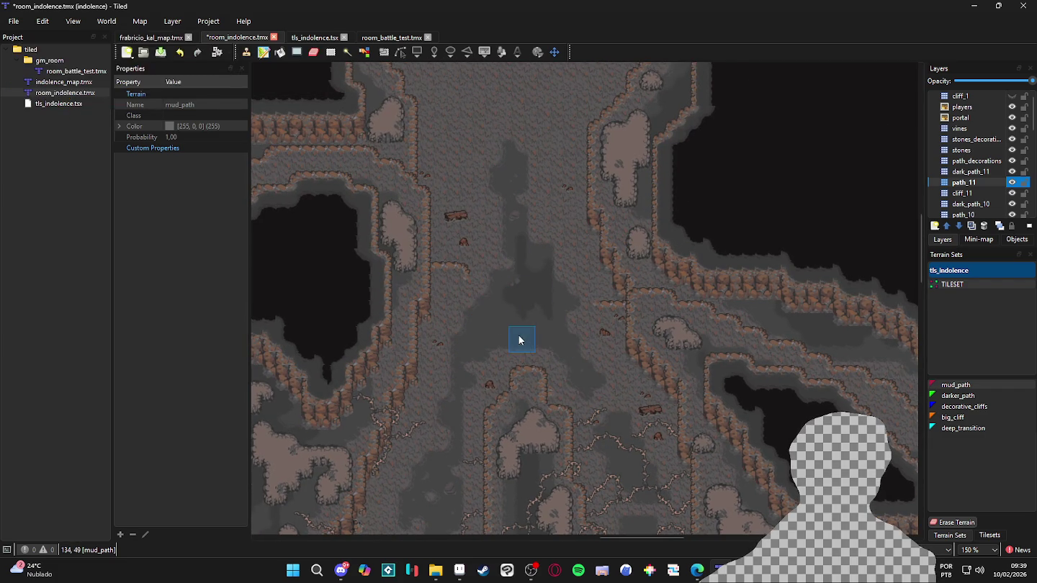
scroll(482, 353, "left", 1)
mouse_move(512, 351)
left_mouse_down()
mouse_move(550, 321)
mouse_move(674, 295)
left_mouse_up()
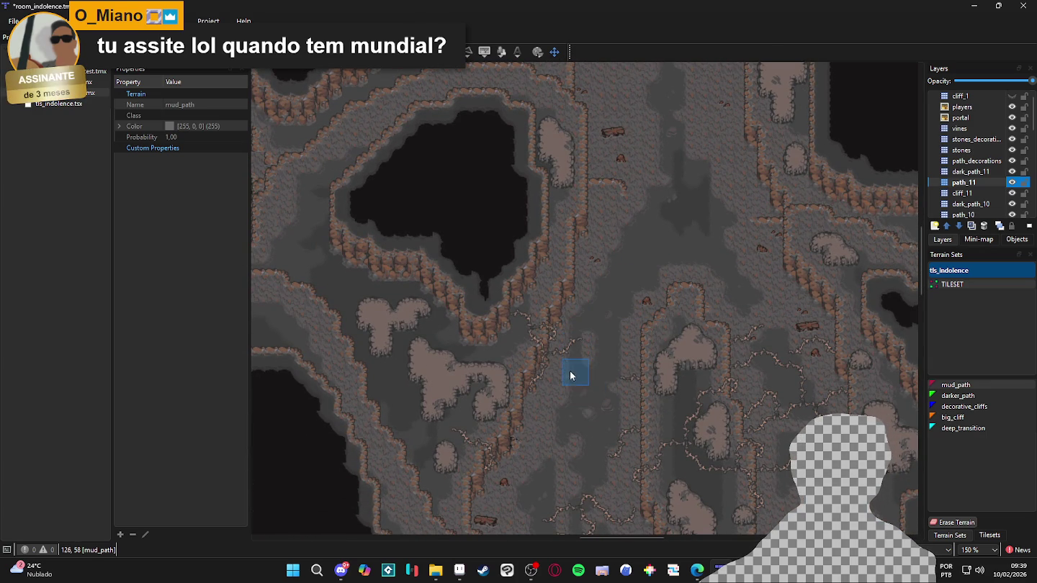
scroll(596, 244, "up", 10)
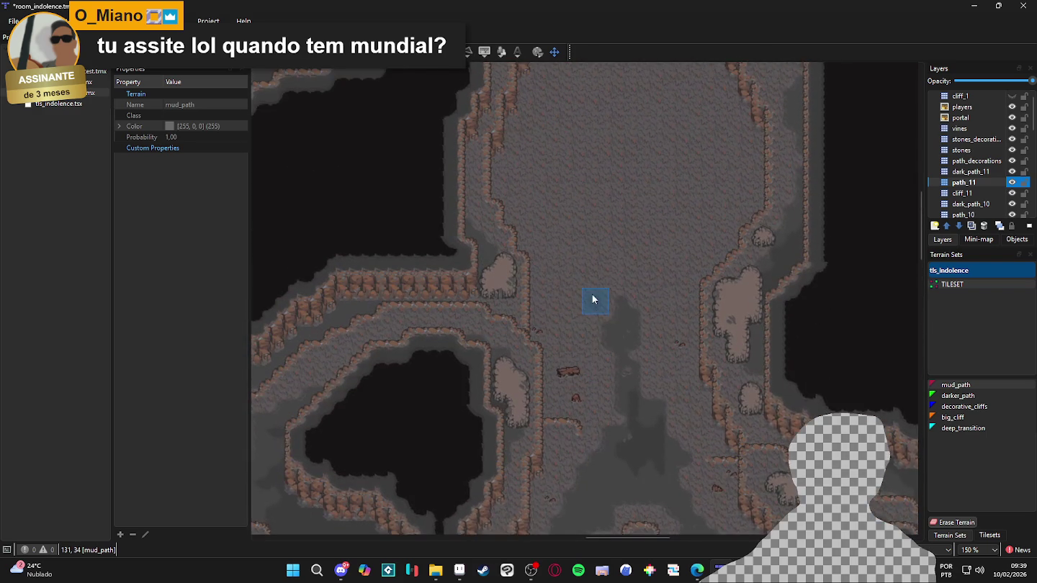
mouse_move(606, 270)
left_mouse_down()
mouse_move(626, 198)
mouse_move(604, 185)
mouse_move(651, 211)
mouse_move(661, 240)
left_mouse_up()
mouse_move(667, 118)
left_mouse_down()
mouse_move(657, 121)
mouse_move(694, 249)
mouse_move(661, 381)
left_mouse_up()
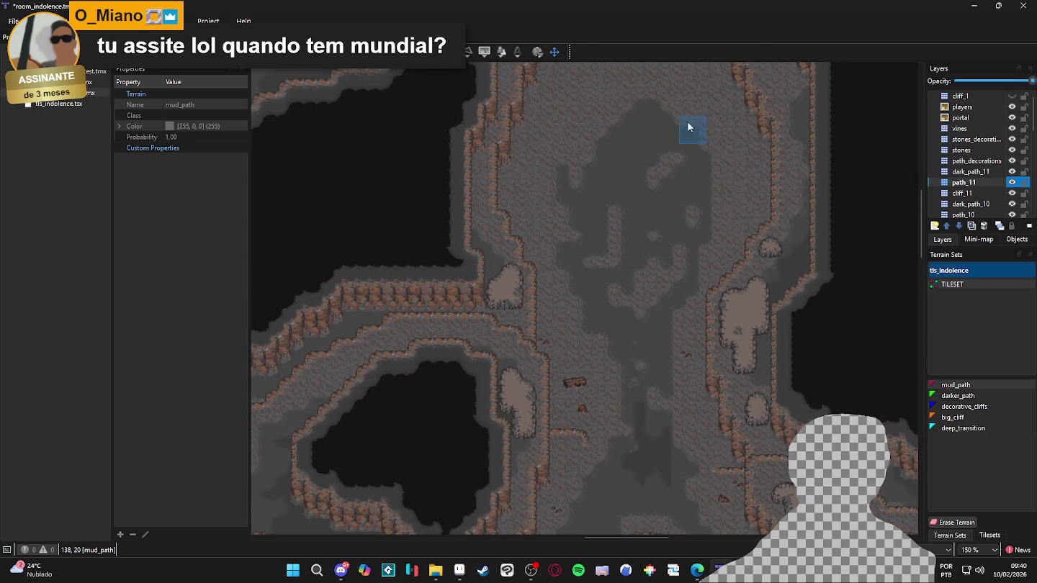
Scroll down and left to review the painted mud_path strip
scroll(680, 188, "up", 4)
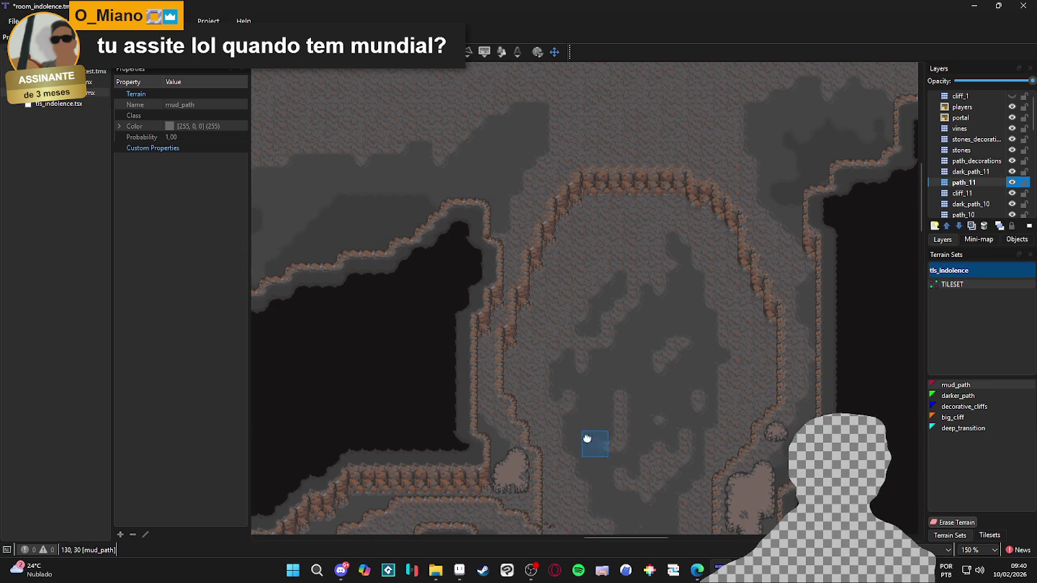
scroll(592, 442, "down", 5)
scroll(646, 208, "down", 10)
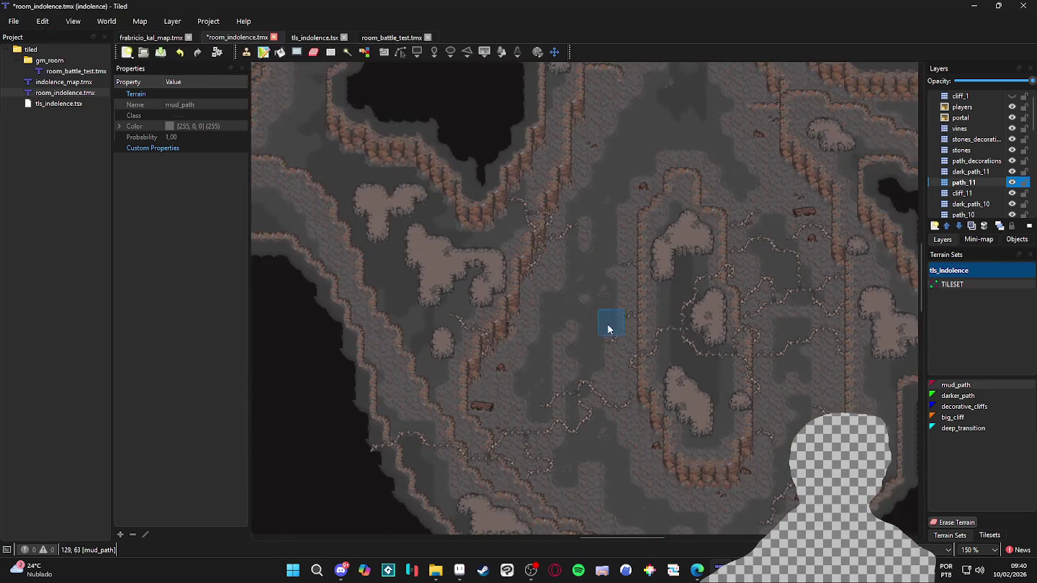
scroll(610, 311, "down", 7)
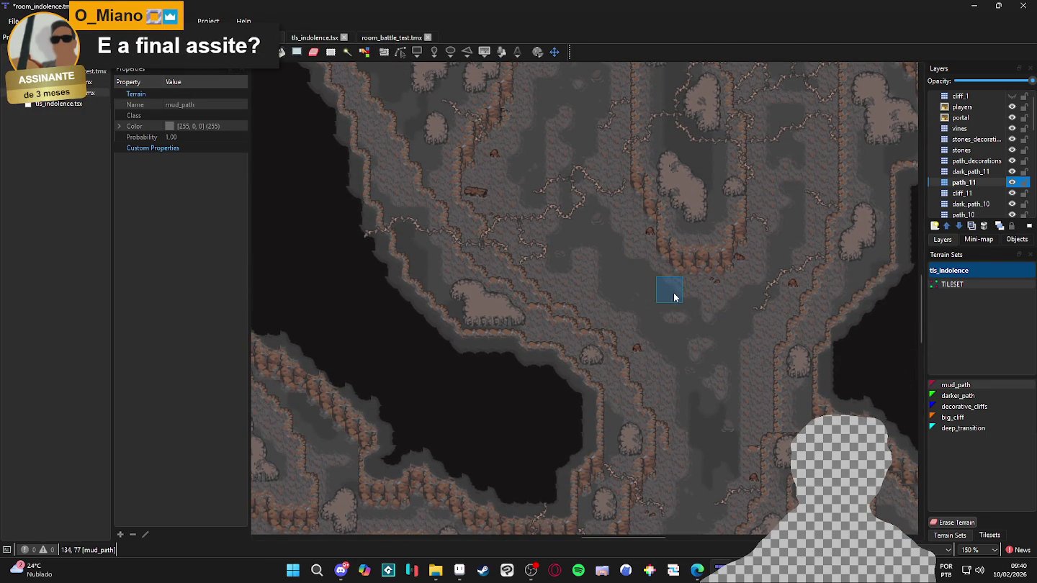
scroll(694, 353, "down", 10)
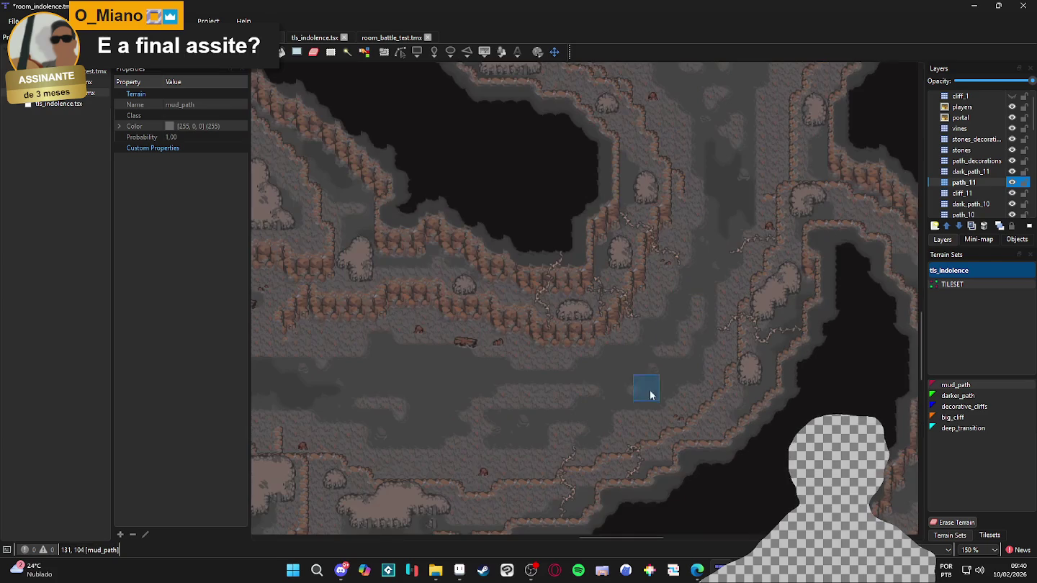
scroll(720, 373, "left", 5)
scroll(803, 355, "left", 5)
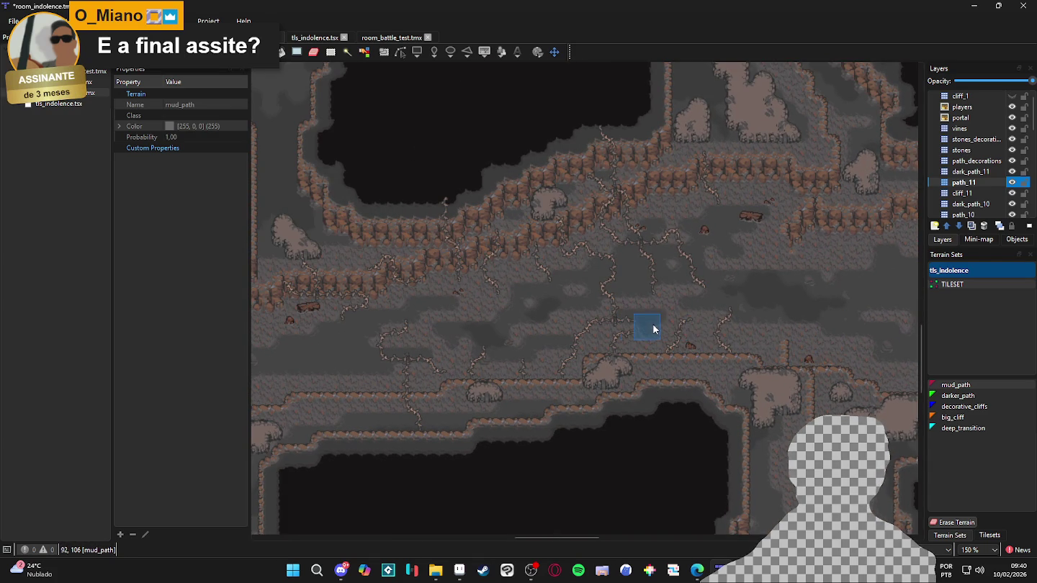
scroll(618, 319, "down", 1)
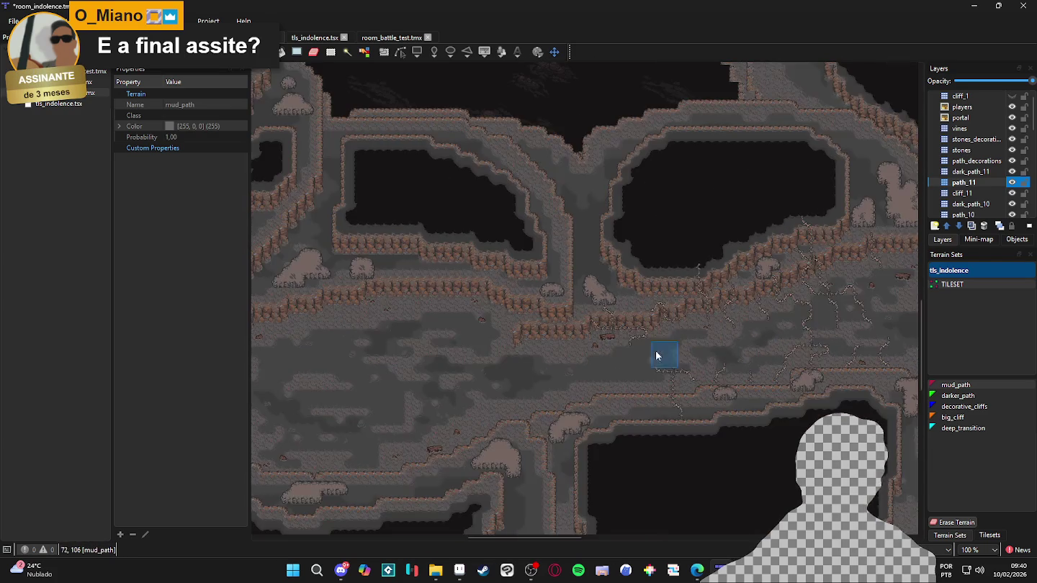
scroll(683, 348, "left", 10)
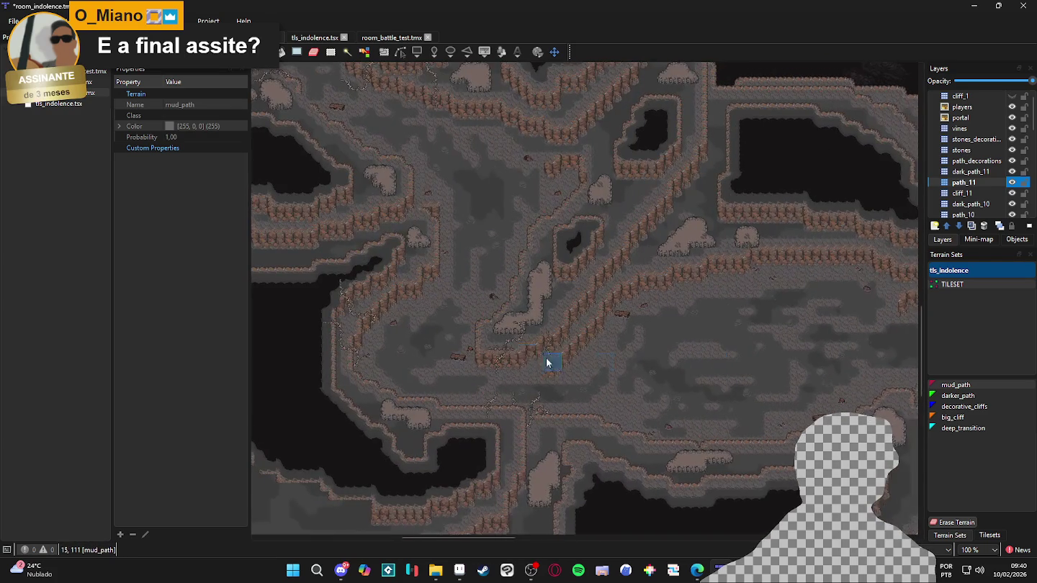
scroll(568, 353, "right", 3)
scroll(548, 432, "up", 1)
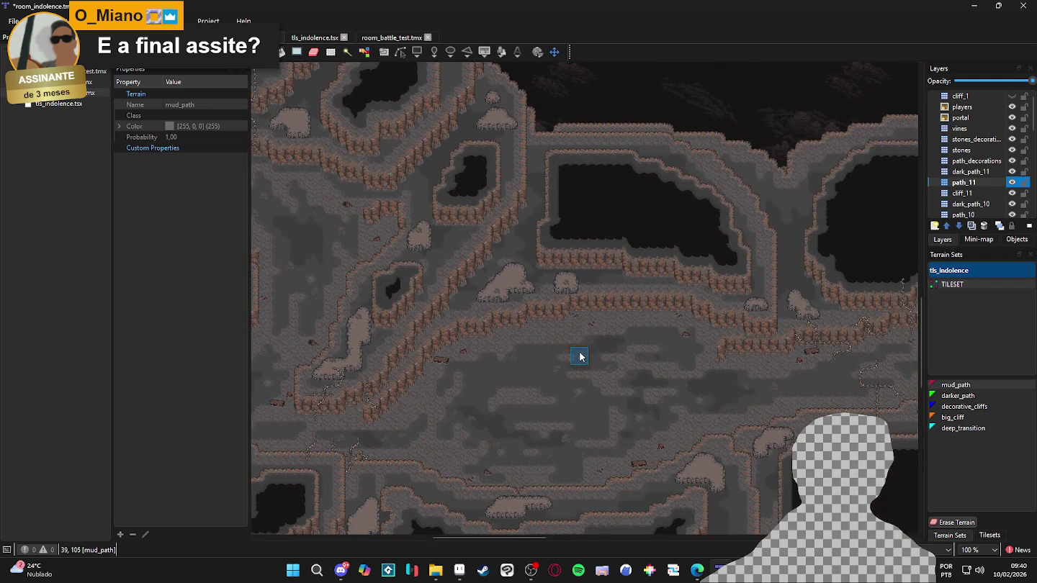
scroll(551, 305, "down", 1)
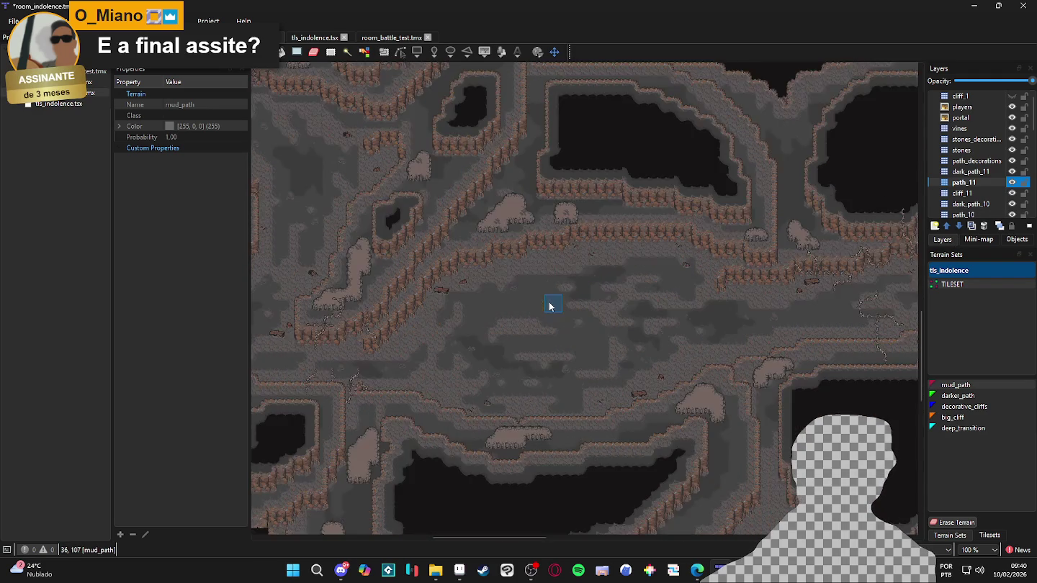
scroll(528, 308, "up", 2)
scroll(533, 339, "up", 3)
scroll(478, 378, "left", 3)
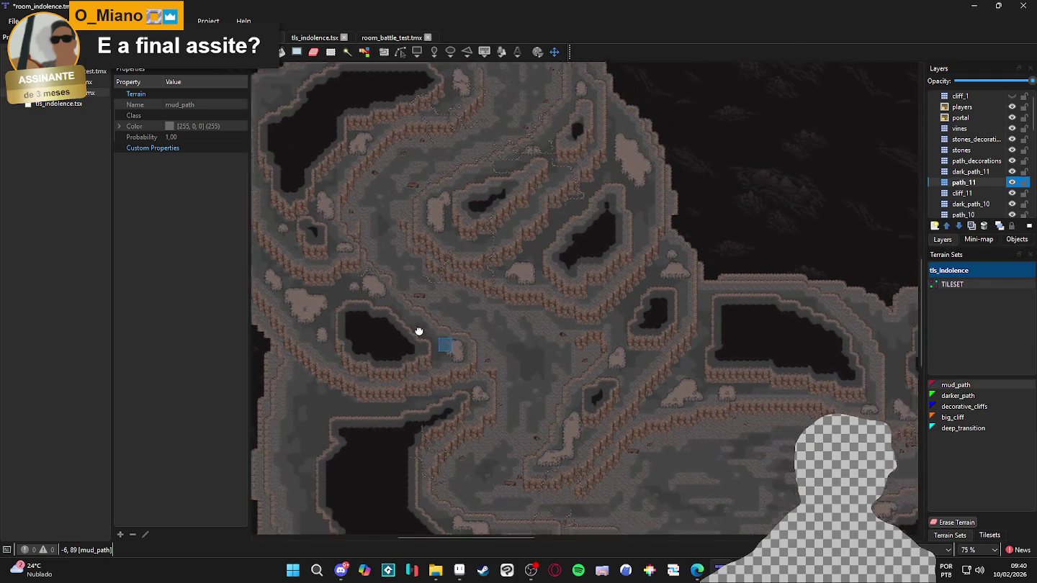
scroll(419, 316, "up", 2)
scroll(411, 306, "left", 2)
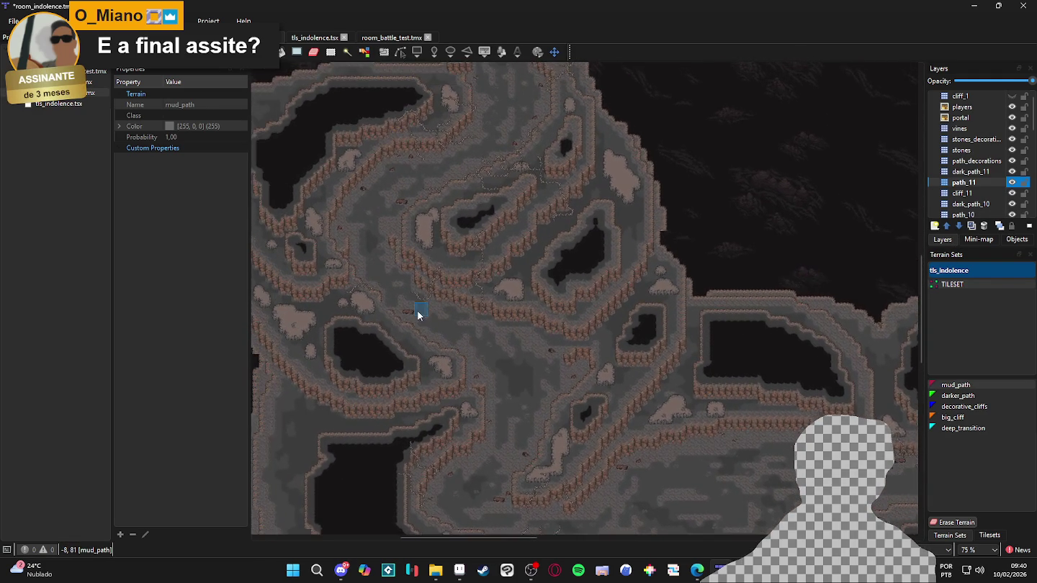
scroll(431, 309, "up", 10)
scroll(470, 349, "left", 2)
scroll(523, 312, "up", 2, "ctrl")
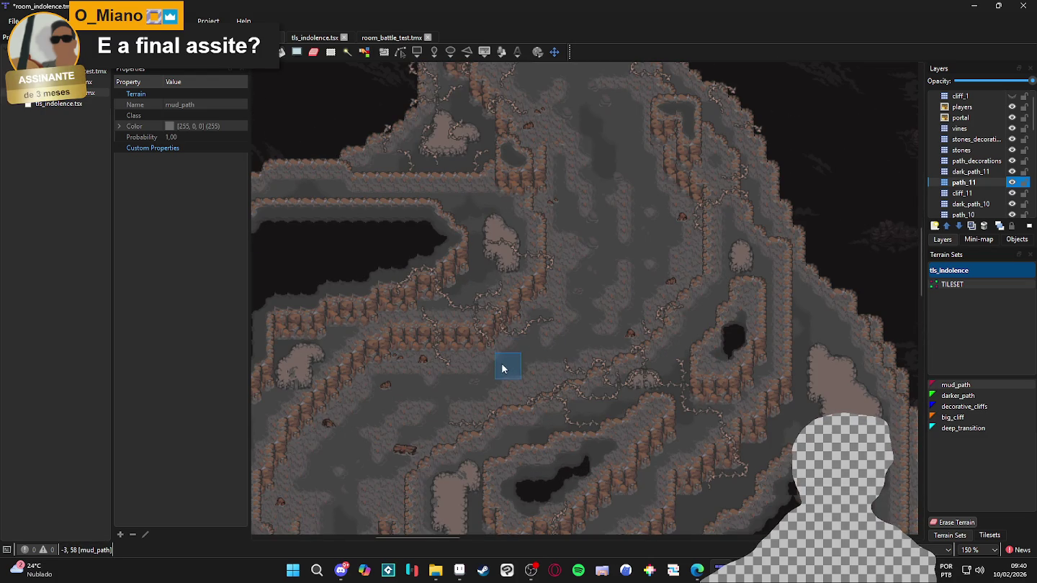
scroll(527, 380, "down", 3)
scroll(447, 419, "left", 3)
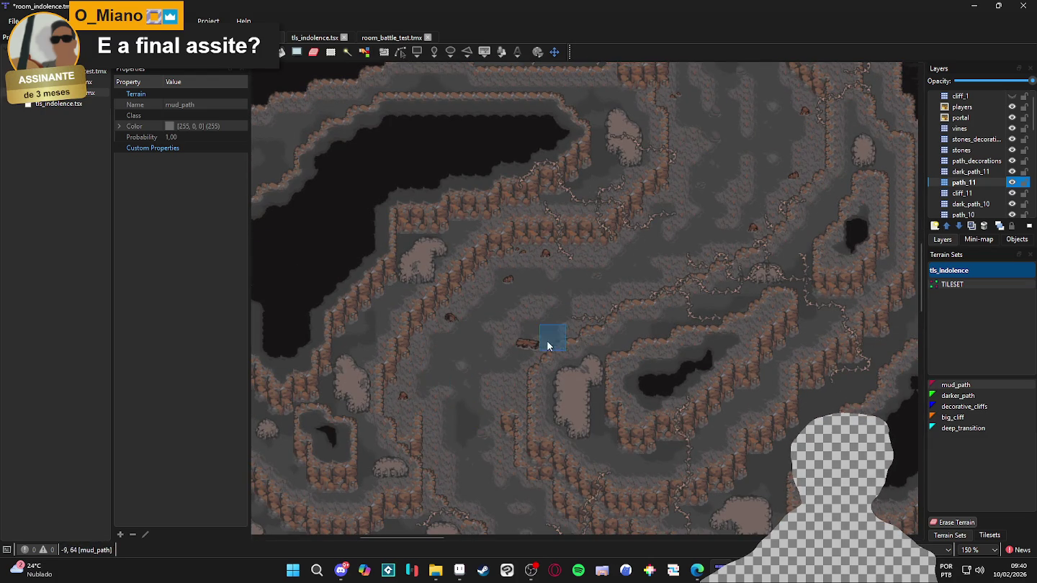
scroll(570, 393, "down", 1, "ctrl")
scroll(572, 331, "up", 1, "ctrl")
scroll(634, 342, "up", 1, "ctrl")
mouse_move(634, 343)
left_mouse_down()
mouse_move(563, 259)
mouse_move(621, 355)
mouse_move(612, 269)
mouse_move(608, 369)
left_mouse_up()
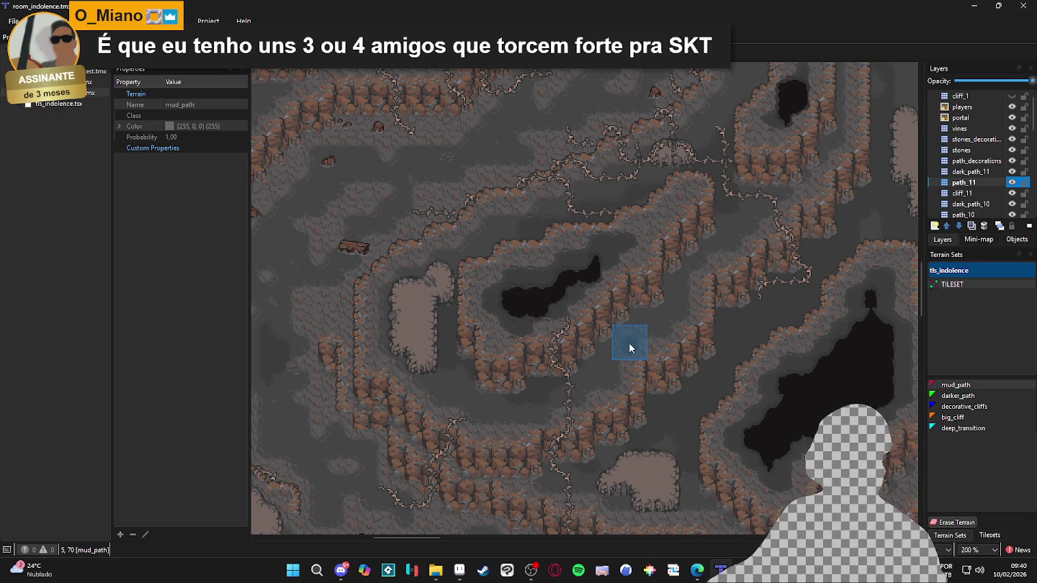
scroll(631, 350, "down", 2)
scroll(632, 351, "up", 1)
scroll(636, 378, "up", 10)
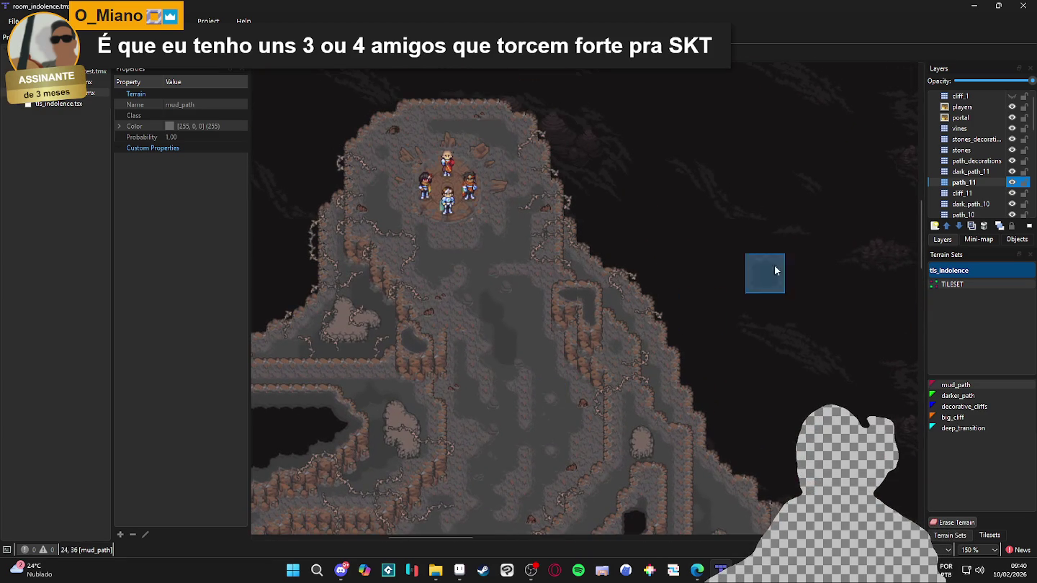
Hide path_11 and set darker_path as the terrain for the dark_path_11 layer
double_click(1015, 184)
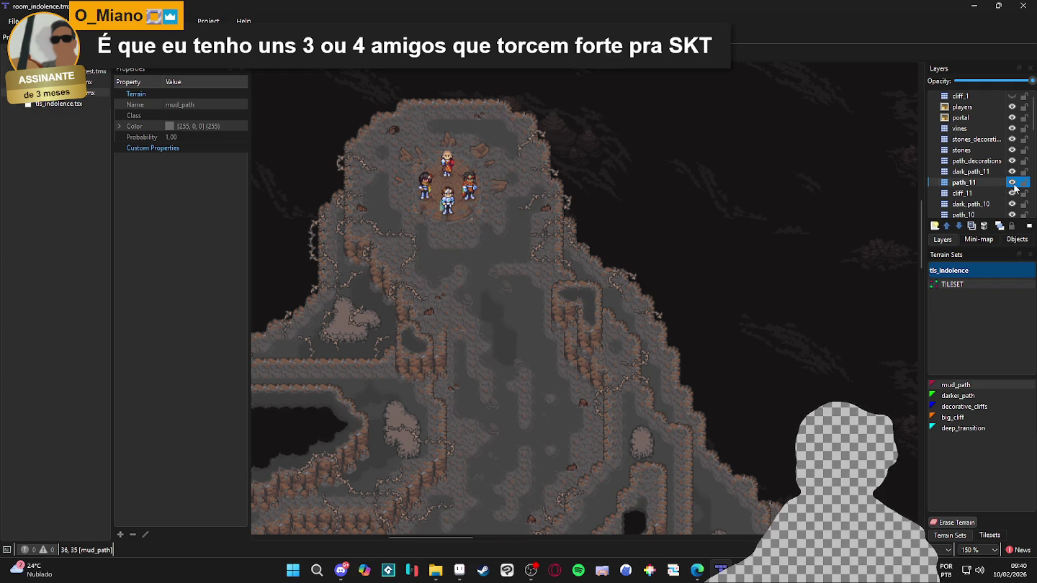
left_click(972, 172)
left_click(957, 395)
Paint darker_path patches below the players' area and extend them upward
left_click_drag(507, 316, 528, 343)
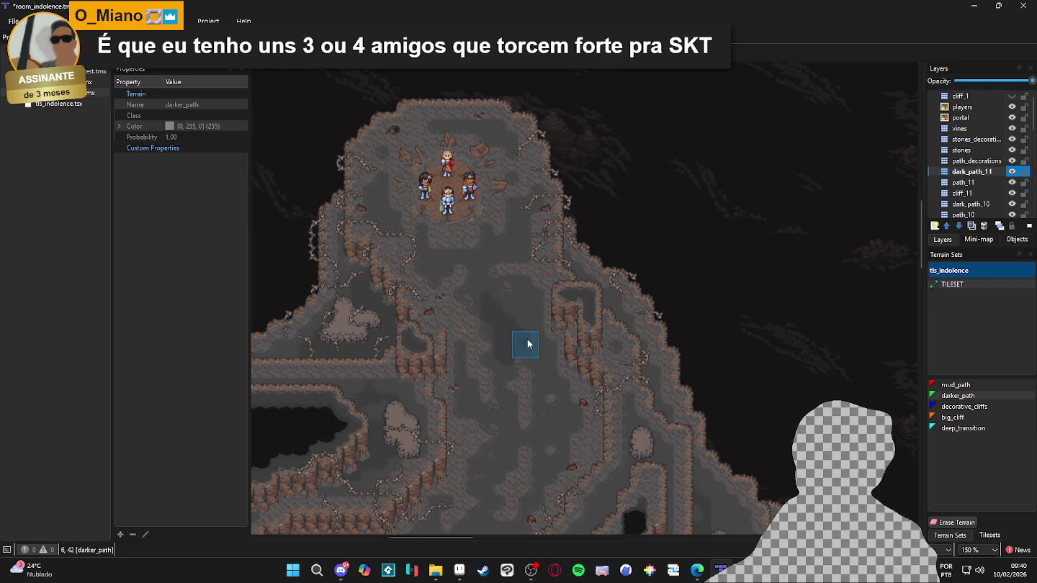
left_click_drag(517, 303, 497, 258)
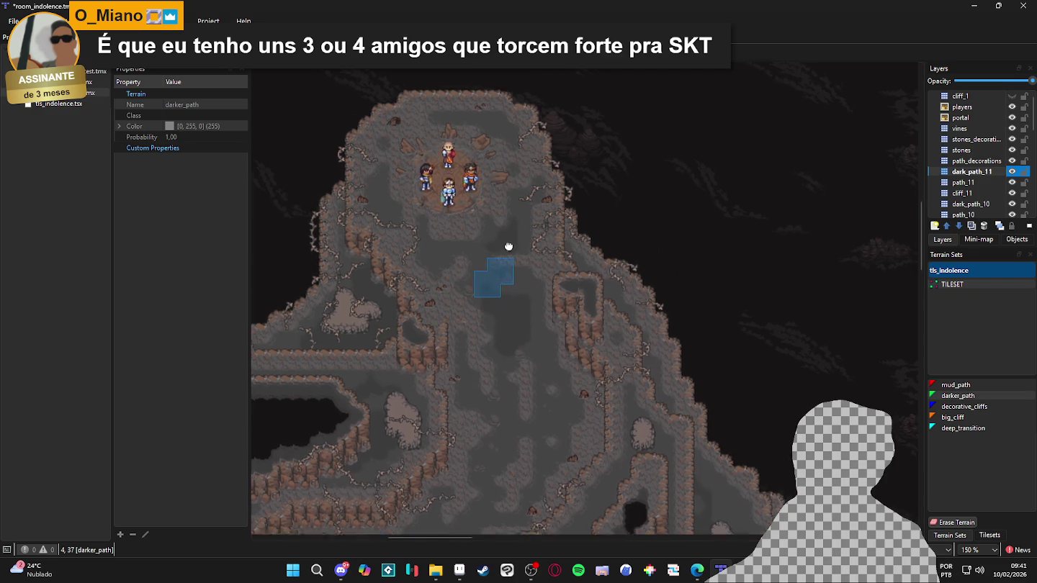
scroll(493, 282, "down", 3)
scroll(539, 294, "up", 1, "ctrl")
left_click_drag(515, 286, 516, 303)
mouse_move(599, 250)
left_mouse_down()
mouse_move(606, 185)
mouse_move(597, 220)
mouse_move(589, 172)
left_mouse_up()
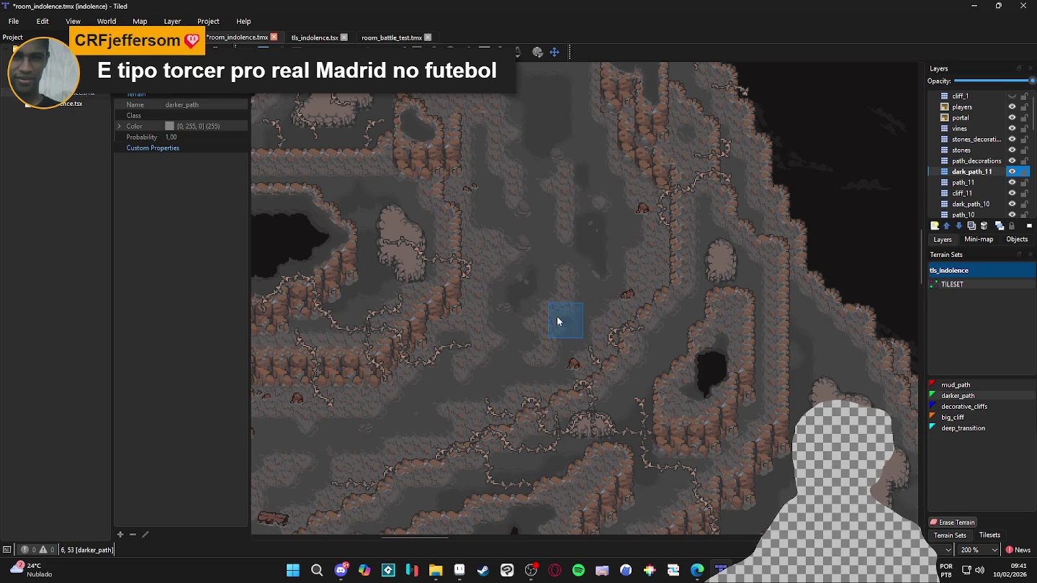
Toggle dark_path_11's visibility off and on to compare the darker patches
scroll(562, 321, "down", 2)
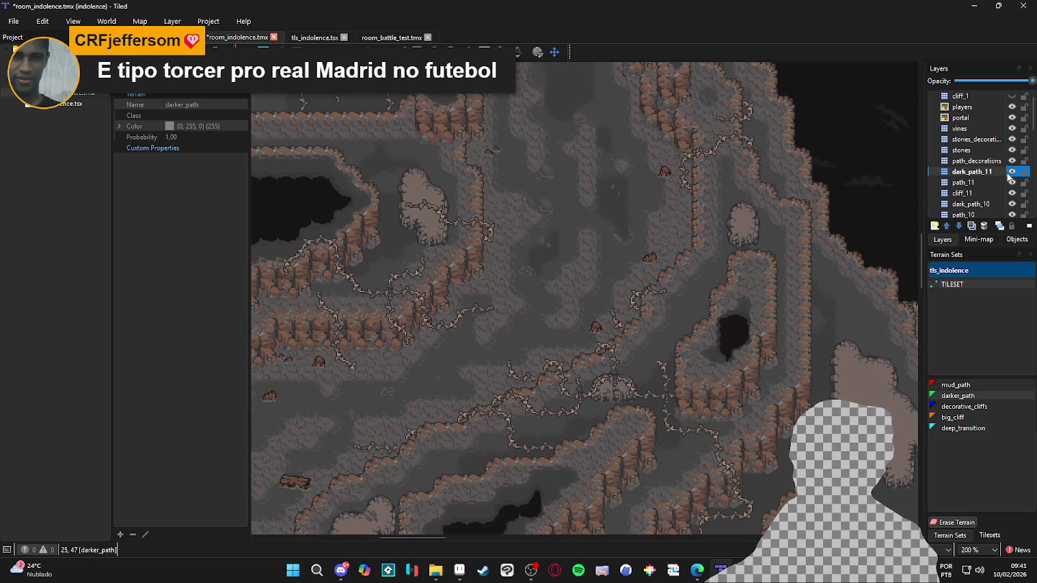
left_click(1011, 172)
left_click(1011, 172)
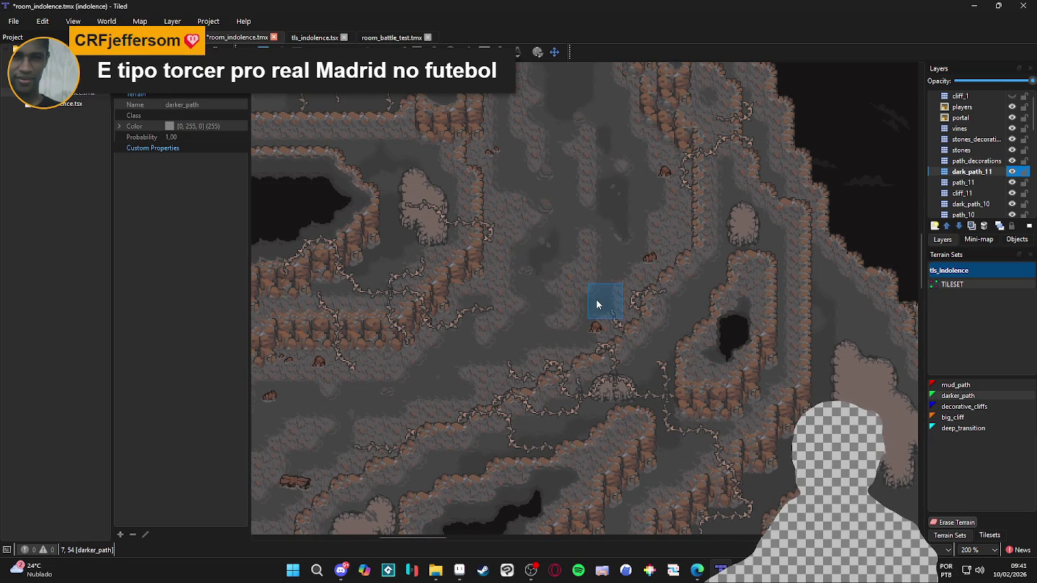
scroll(597, 360, "down", 1, "ctrl")
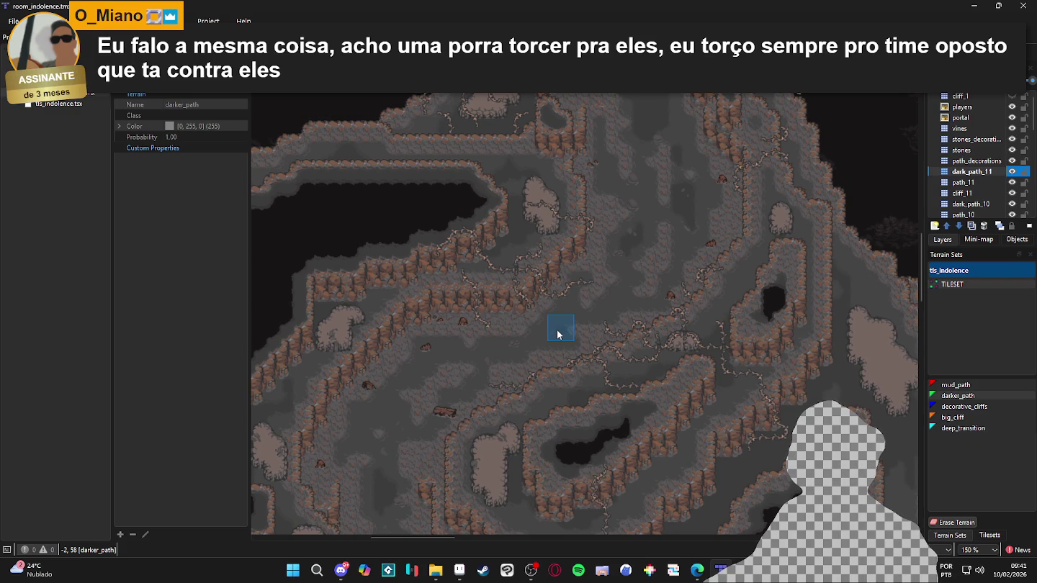
scroll(558, 333, "up", 2)
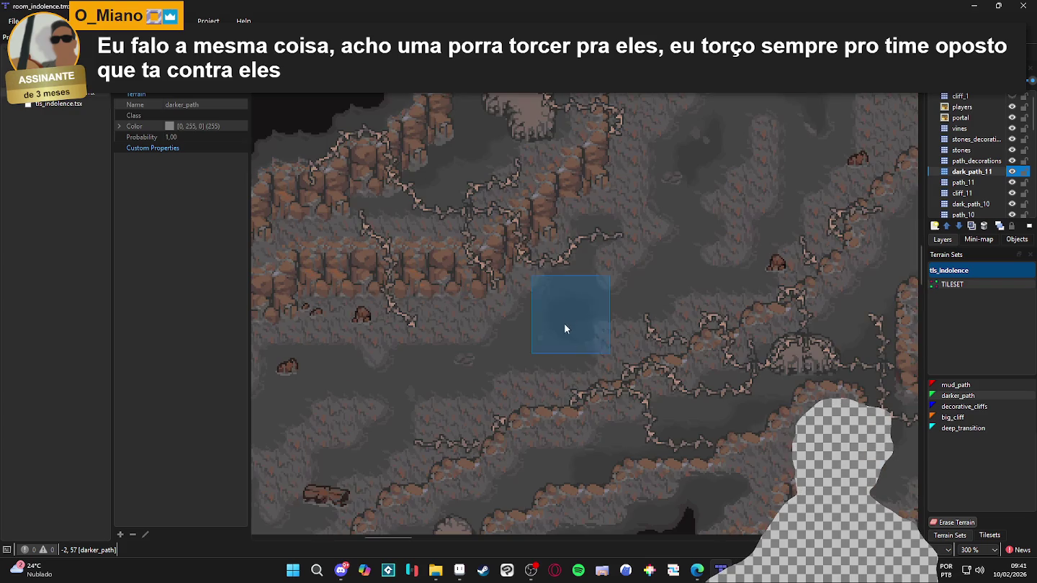
Paint a darker_path stroke up-right and extend the dark band to the right
mouse_move(534, 339)
left_mouse_down()
mouse_move(538, 349)
mouse_move(518, 351)
mouse_move(582, 299)
mouse_move(601, 306)
left_mouse_up()
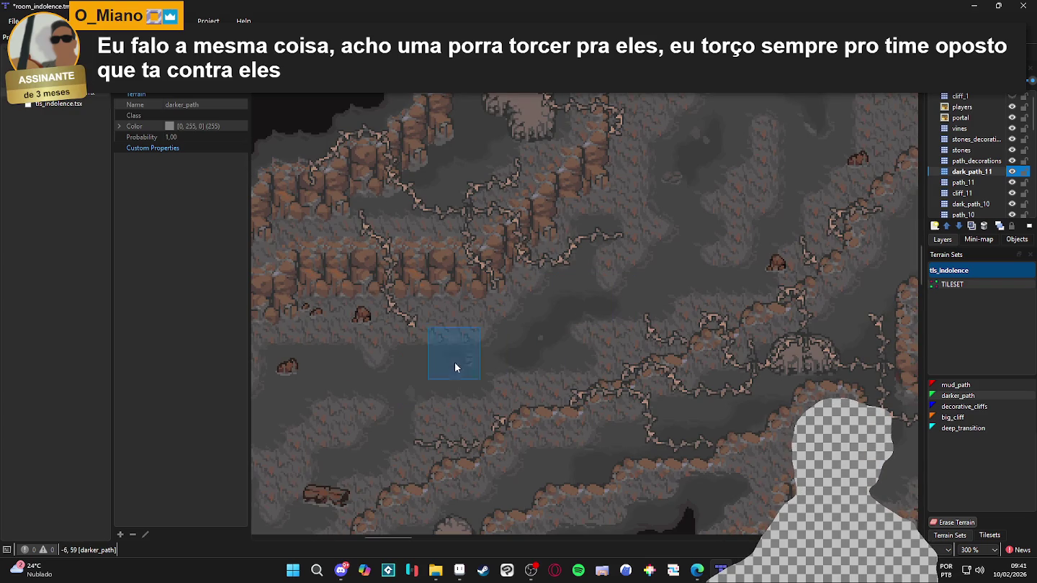
scroll(554, 326, "left", 5)
scroll(554, 326, "down", 1)
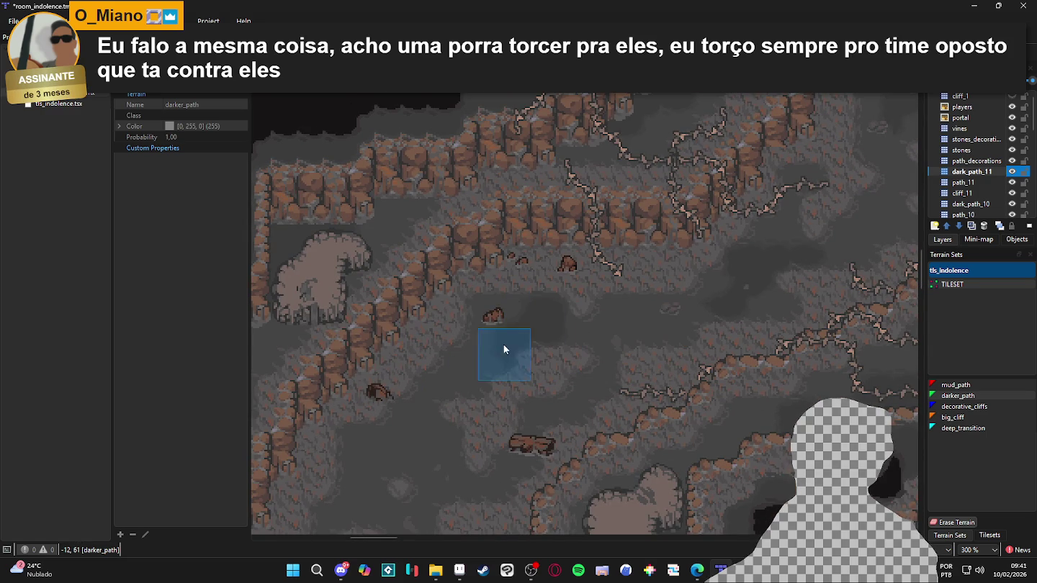
scroll(453, 371, "down", 1)
scroll(453, 371, "left", 1)
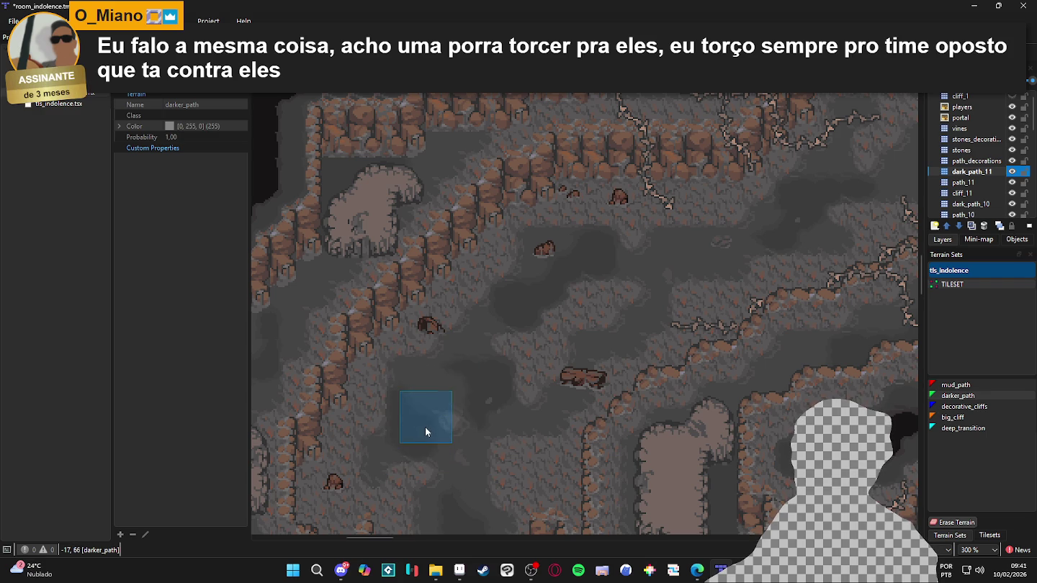
scroll(447, 396, "down", 1)
scroll(447, 395, "right", 1)
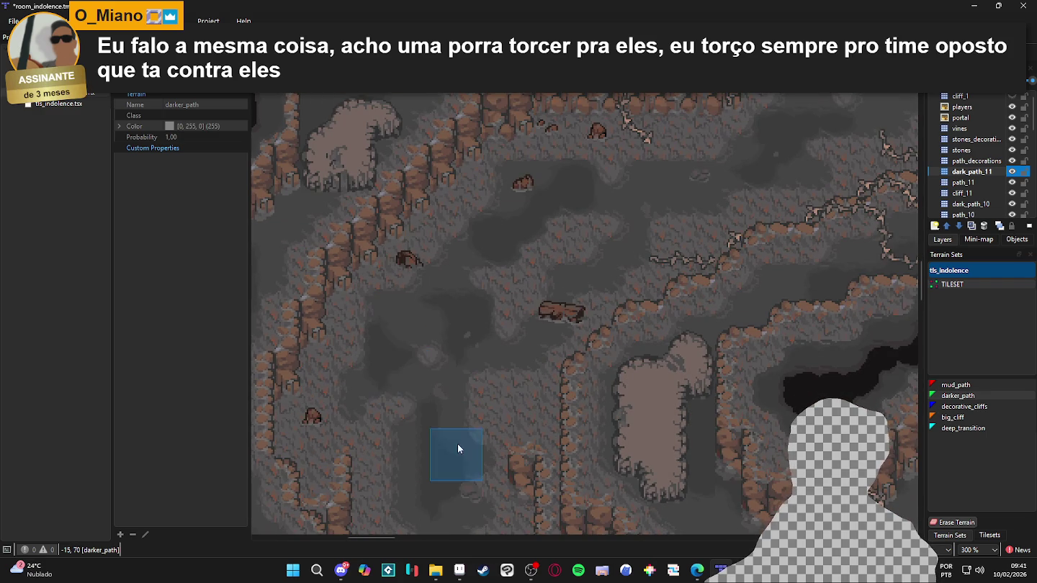
scroll(494, 388, "up", 1)
scroll(504, 360, "right", 1)
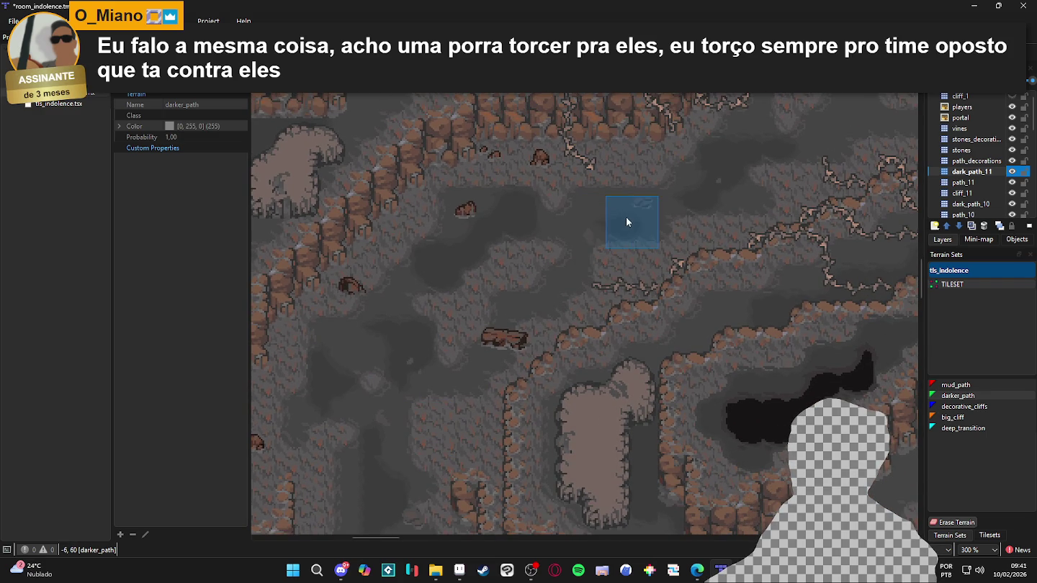
scroll(625, 216, "down", 1, "ctrl")
scroll(540, 371, "down", 1)
scroll(454, 344, "up", 2)
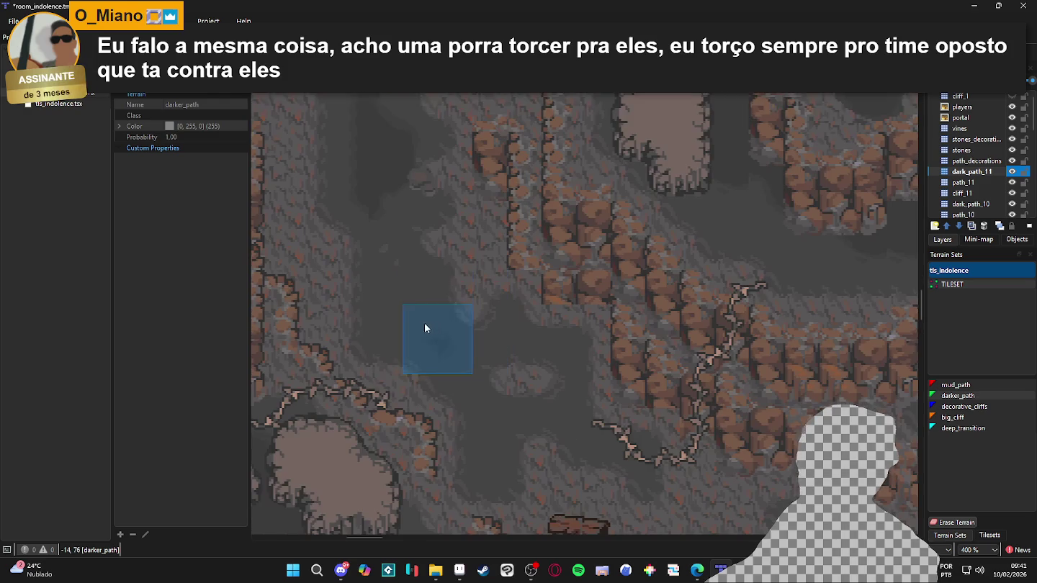
mouse_move(455, 338)
left_mouse_down()
mouse_move(489, 398)
mouse_move(463, 462)
mouse_move(463, 346)
mouse_move(493, 294)
mouse_move(476, 357)
mouse_move(494, 366)
left_mouse_up()
scroll(469, 337, "up", 1)
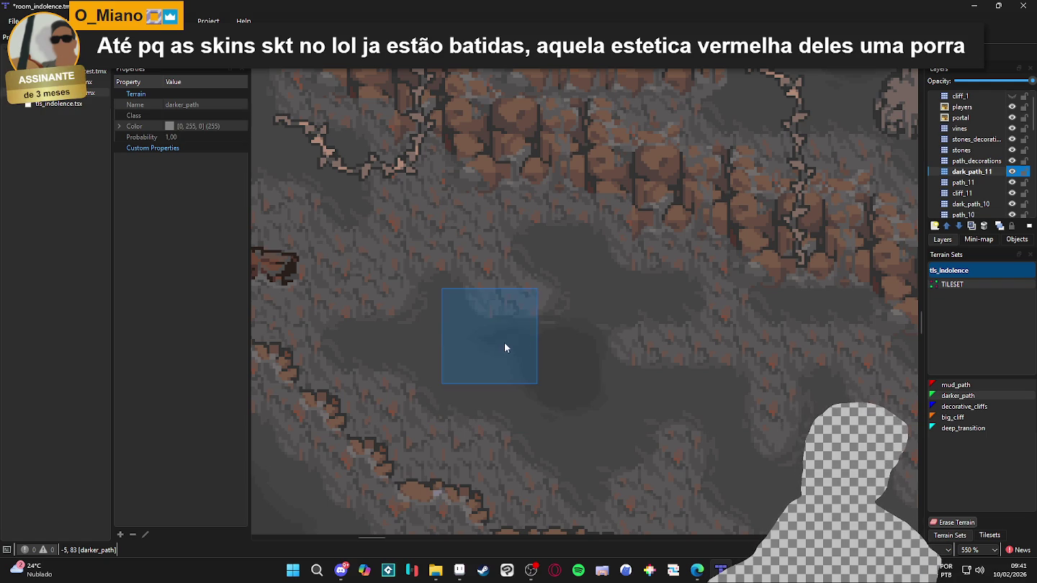
mouse_move(462, 340)
left_mouse_down()
mouse_move(492, 380)
mouse_move(612, 407)
left_mouse_up()
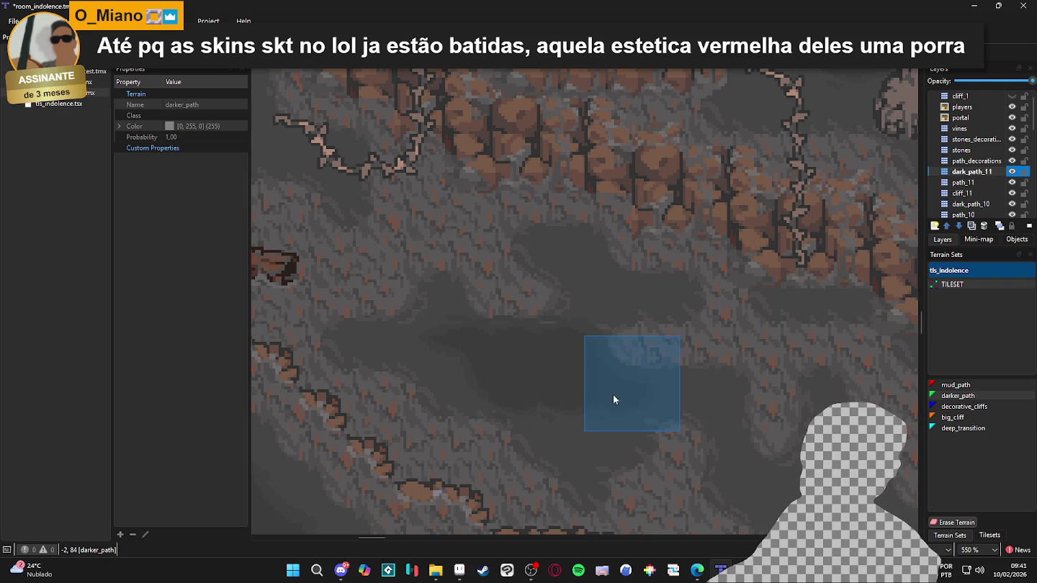
Paint darker_path further down the floor and add a patch on the open floor to the right
scroll(653, 395, "down", 2, "ctrl")
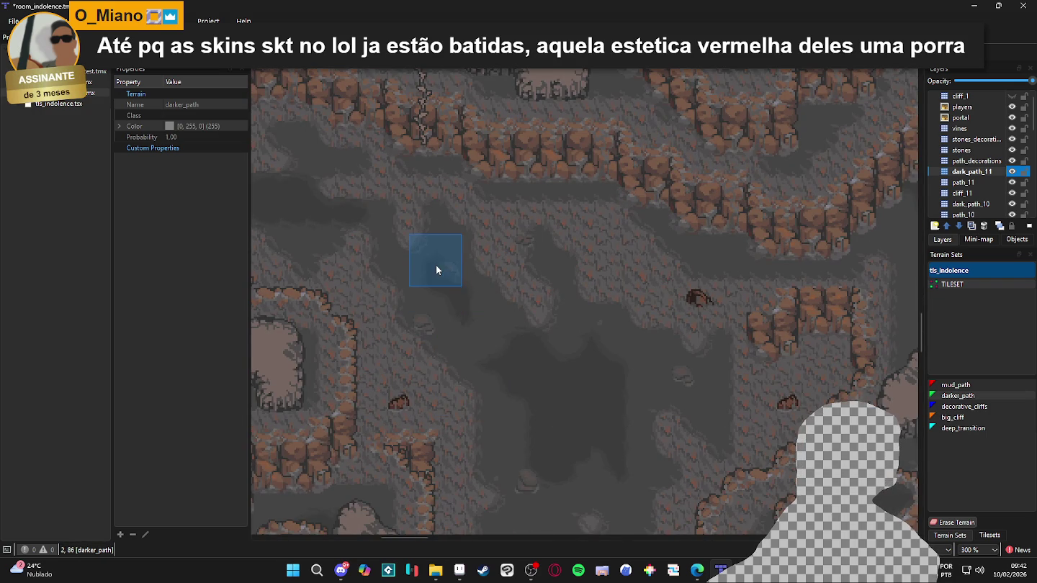
scroll(607, 331, "down", 2, "ctrl")
scroll(546, 382, "down", 3)
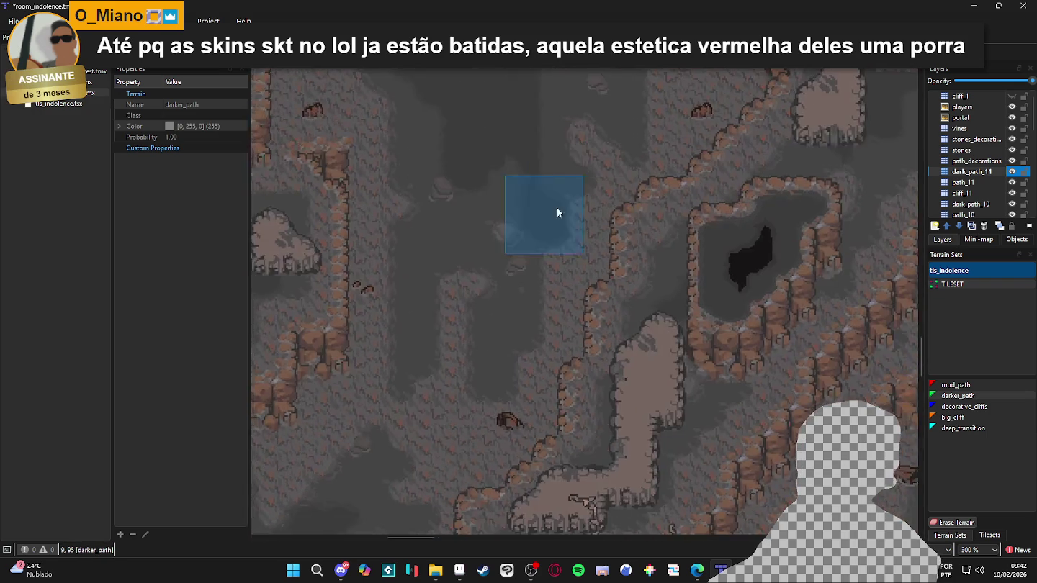
scroll(573, 367, "up", 3, "ctrl")
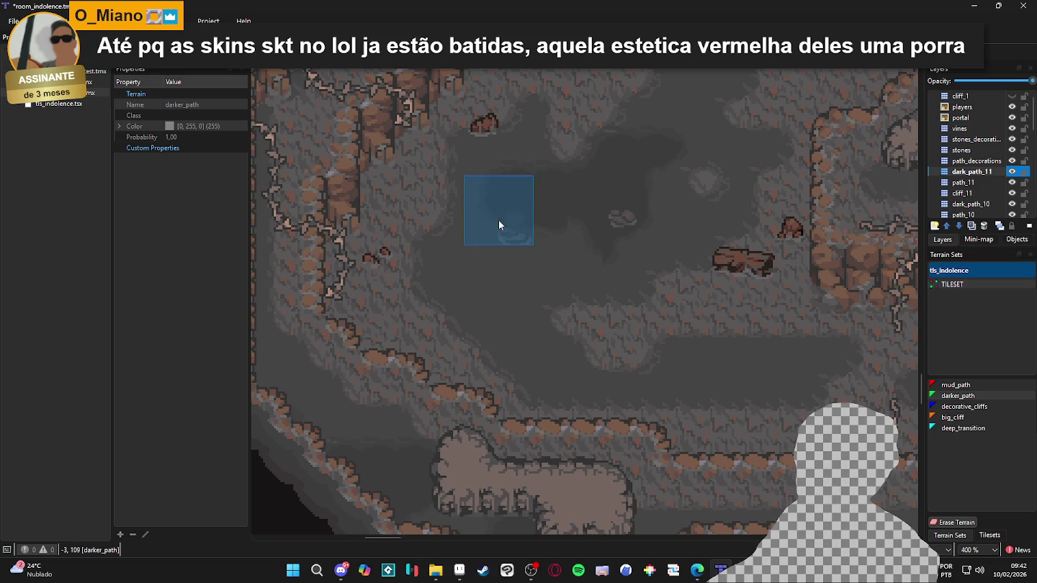
mouse_move(532, 233)
left_mouse_down()
mouse_move(470, 241)
mouse_move(472, 217)
mouse_move(520, 327)
mouse_move(566, 382)
left_mouse_up()
scroll(565, 385, "right", 2)
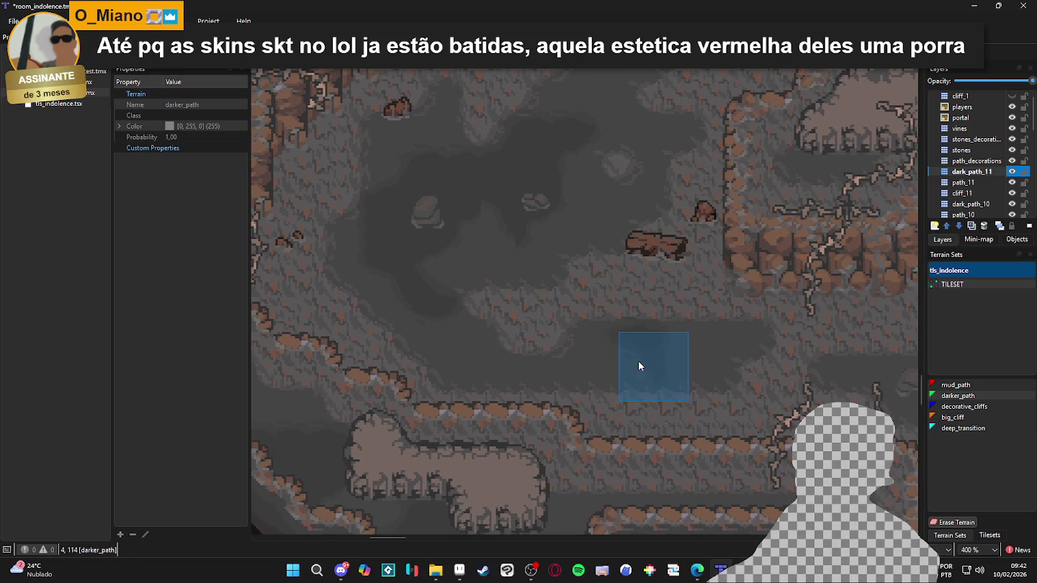
left_click_drag(720, 358, 354, 386)
scroll(404, 390, "down", 2)
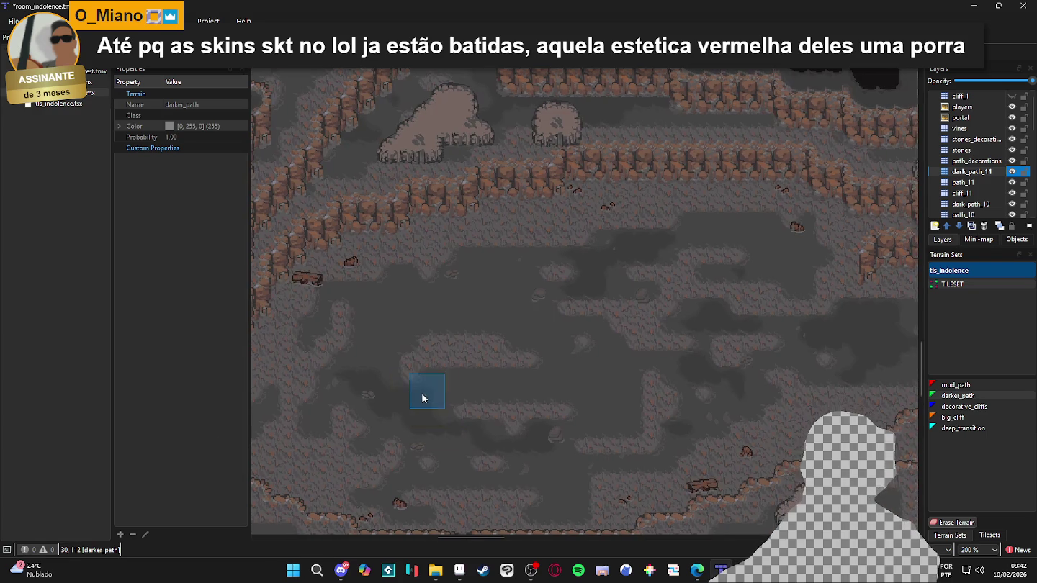
left_click(435, 306)
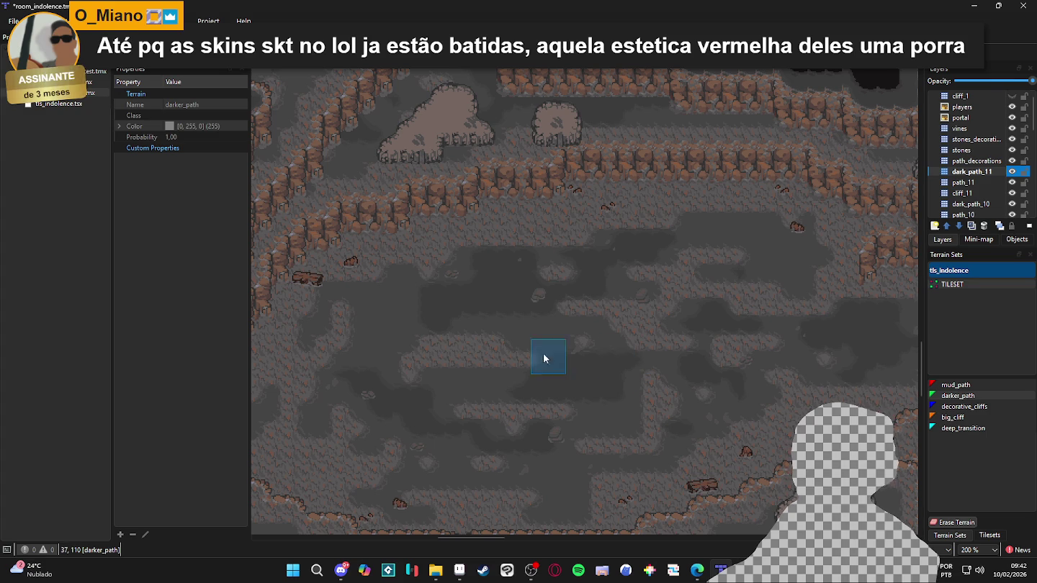
left_click_drag(374, 335, 448, 355)
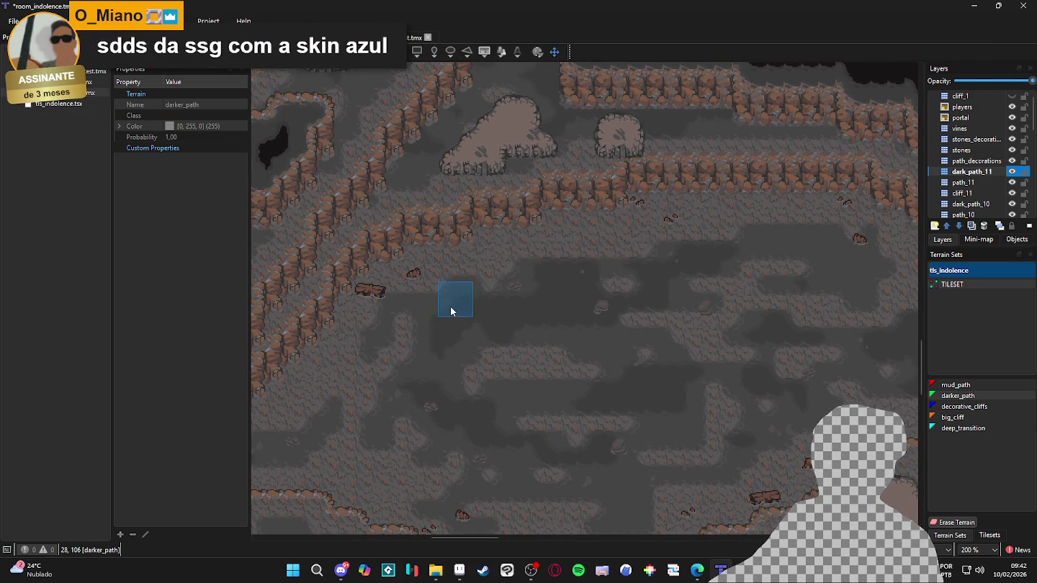
scroll(486, 359, "right", 5)
scroll(461, 340, "down", 1)
scroll(769, 325, "down", 1)
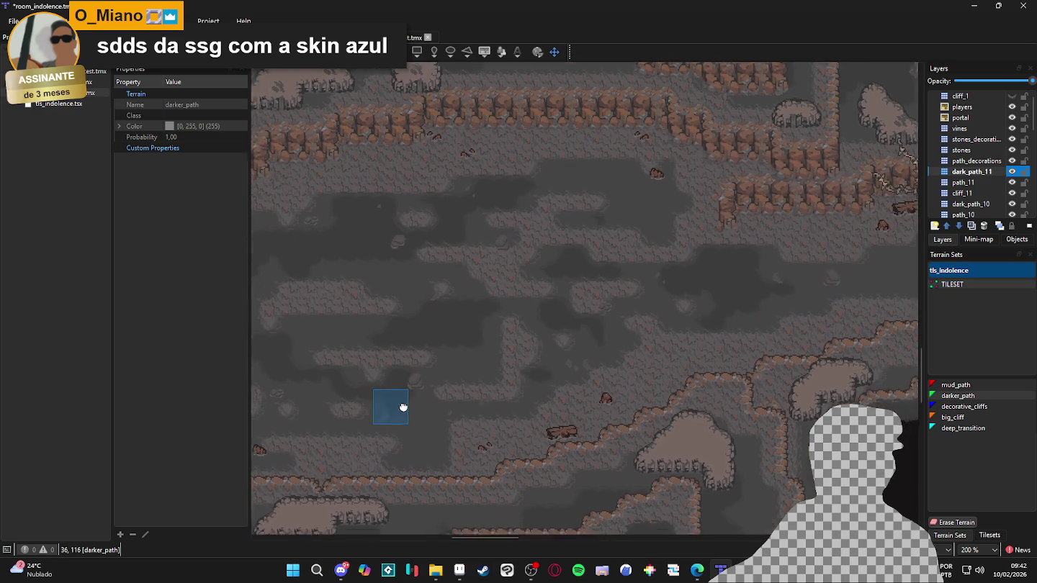
scroll(503, 403, "left", 3)
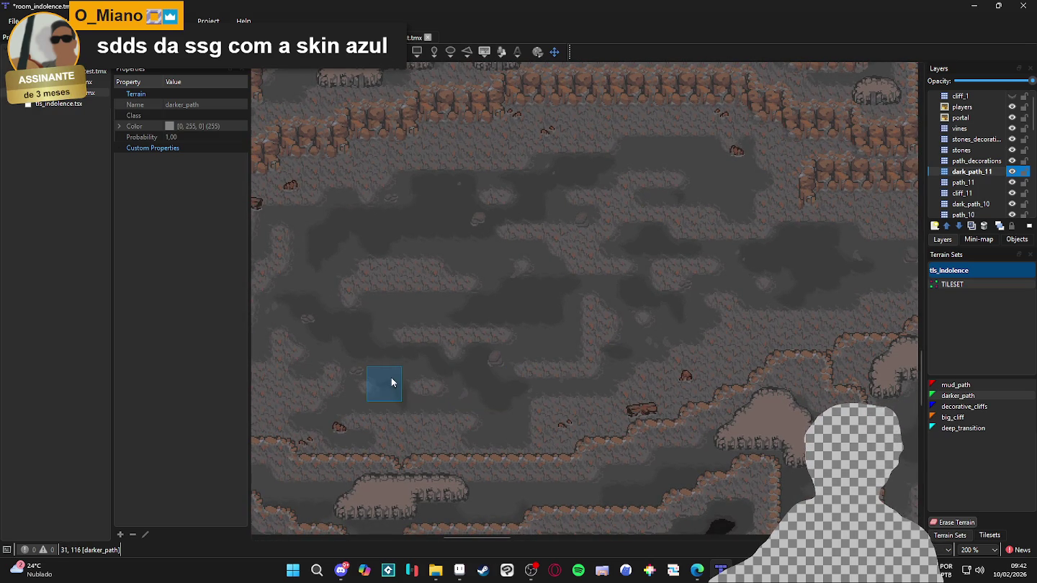
scroll(438, 394, "right", 6)
scroll(567, 396, "up", 2)
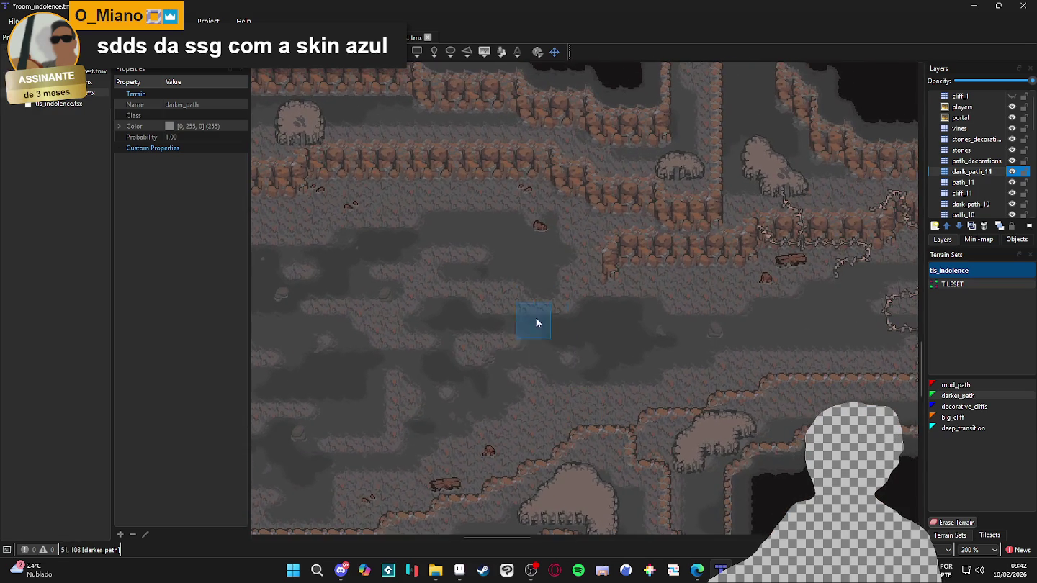
scroll(744, 248, "down", 1, "ctrl")
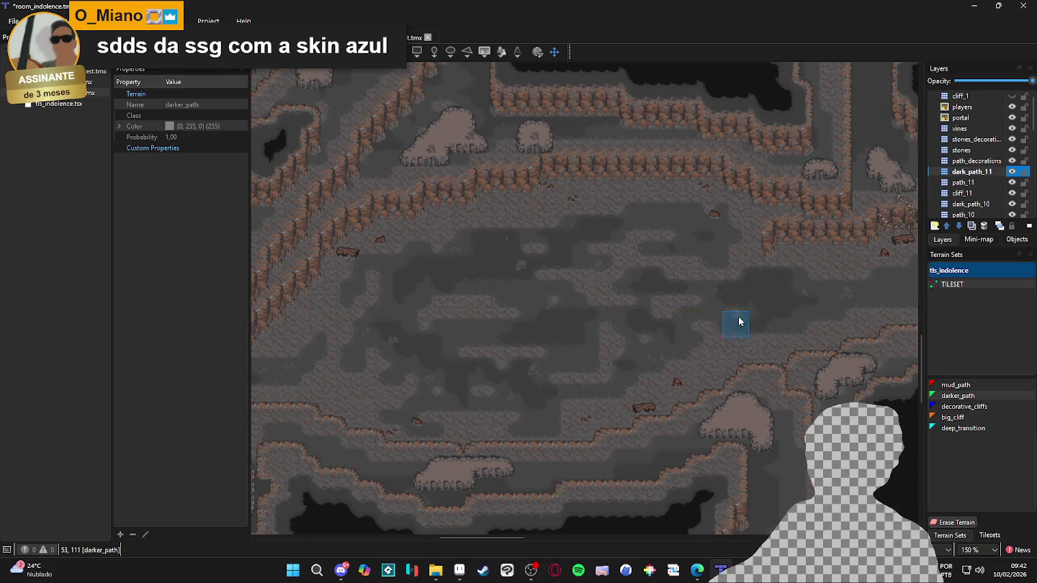
Paint more darker_path tiles and strips on the floor beside the central rock ring
scroll(714, 324, "right", 5)
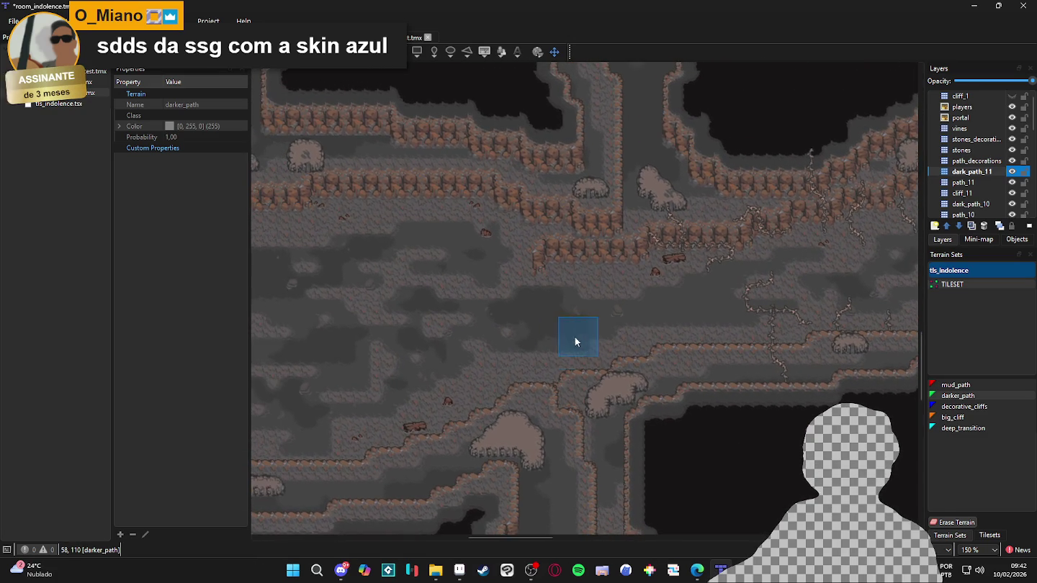
left_click_drag(458, 328, 684, 364)
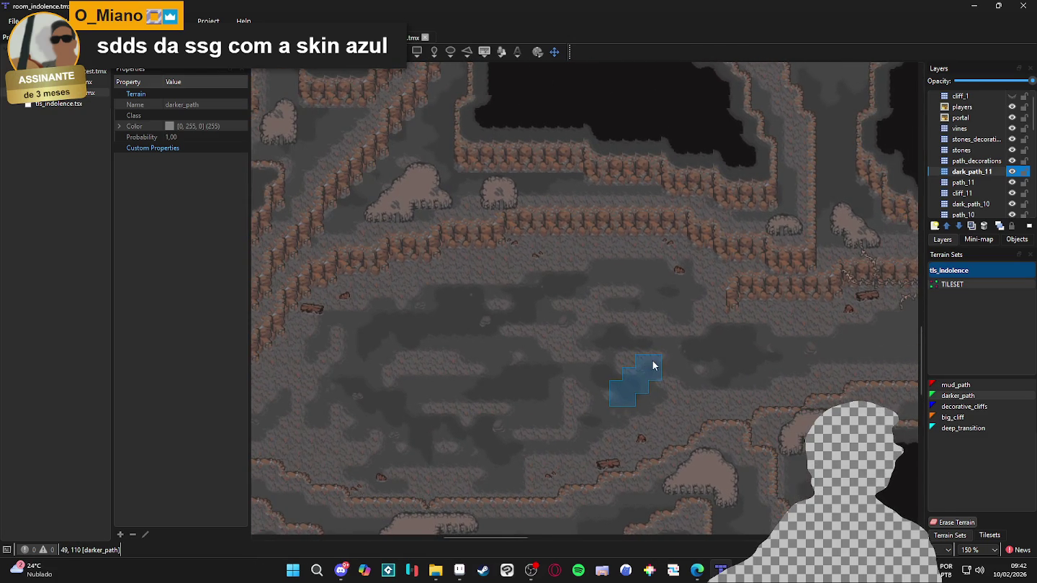
scroll(655, 360, "up", 1)
scroll(626, 360, "right", 7)
left_click(586, 349)
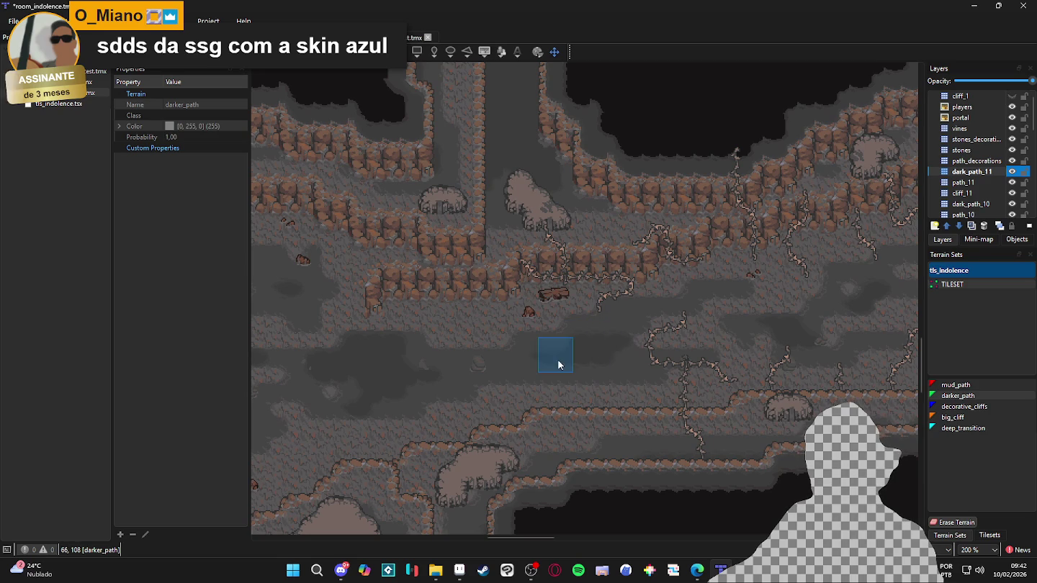
scroll(484, 382, "right", 6)
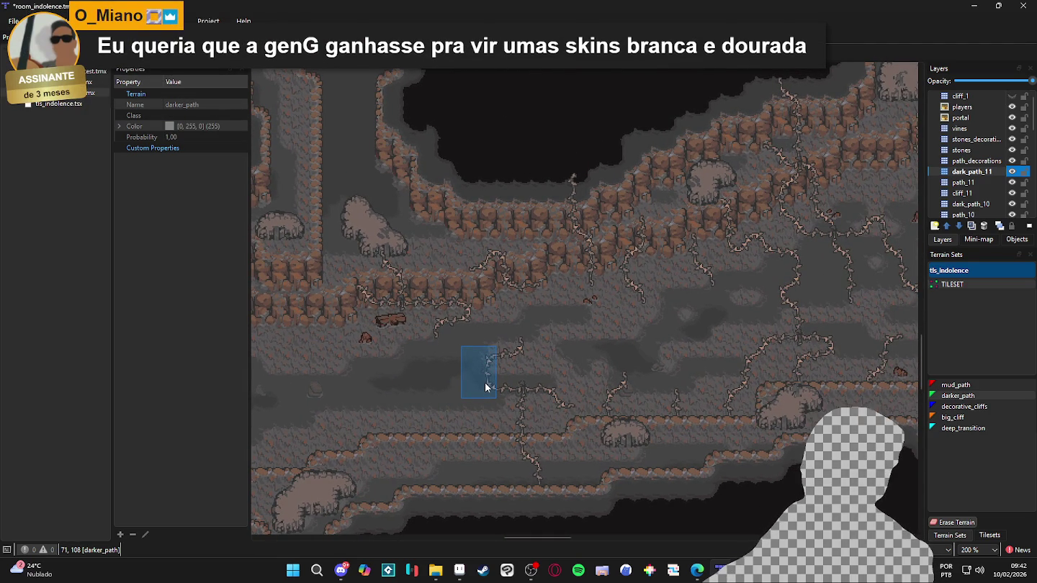
scroll(433, 378, "up", 1)
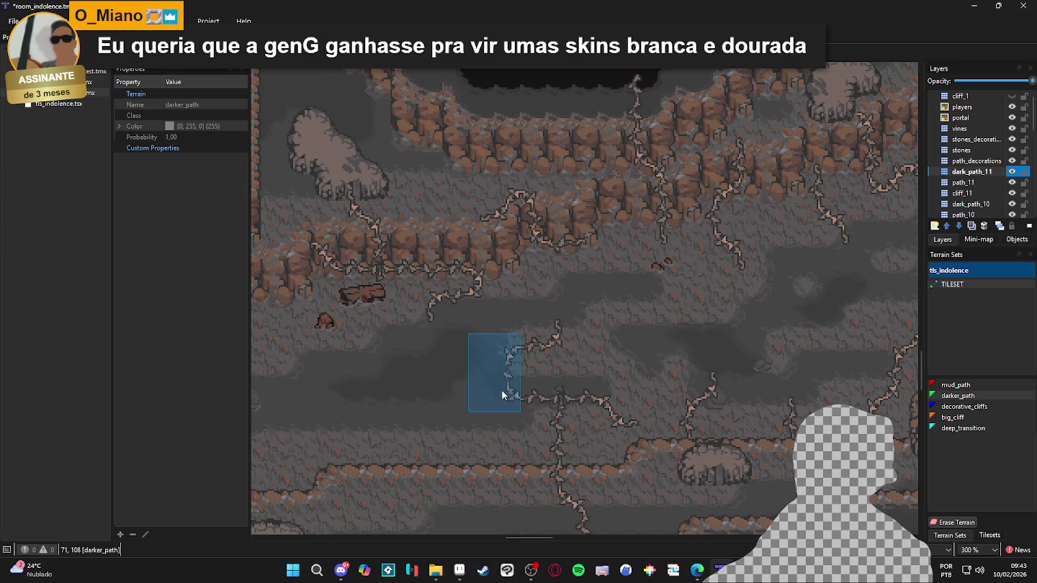
scroll(562, 393, "right", 3)
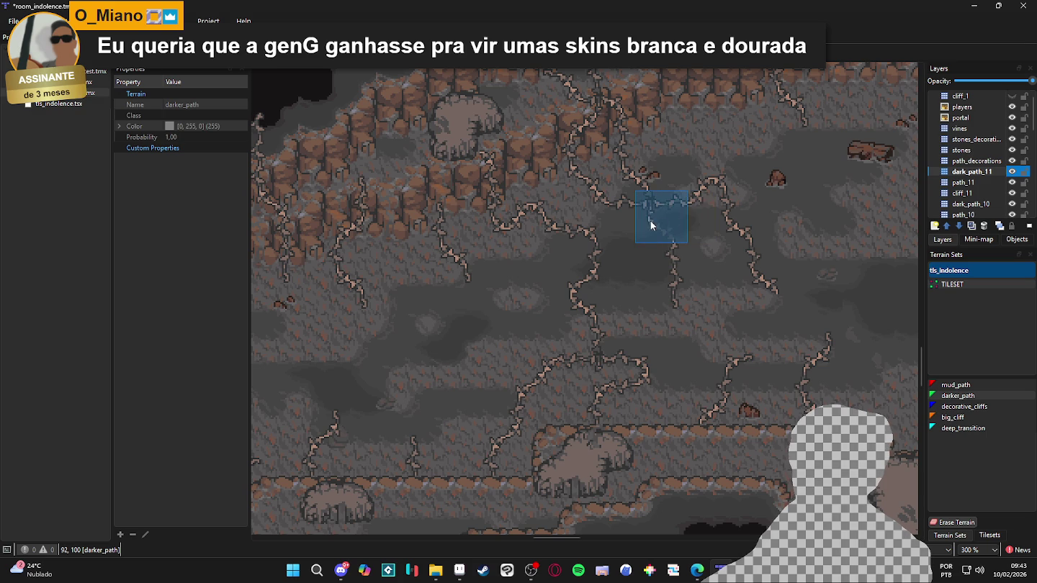
scroll(644, 219, "right", 3)
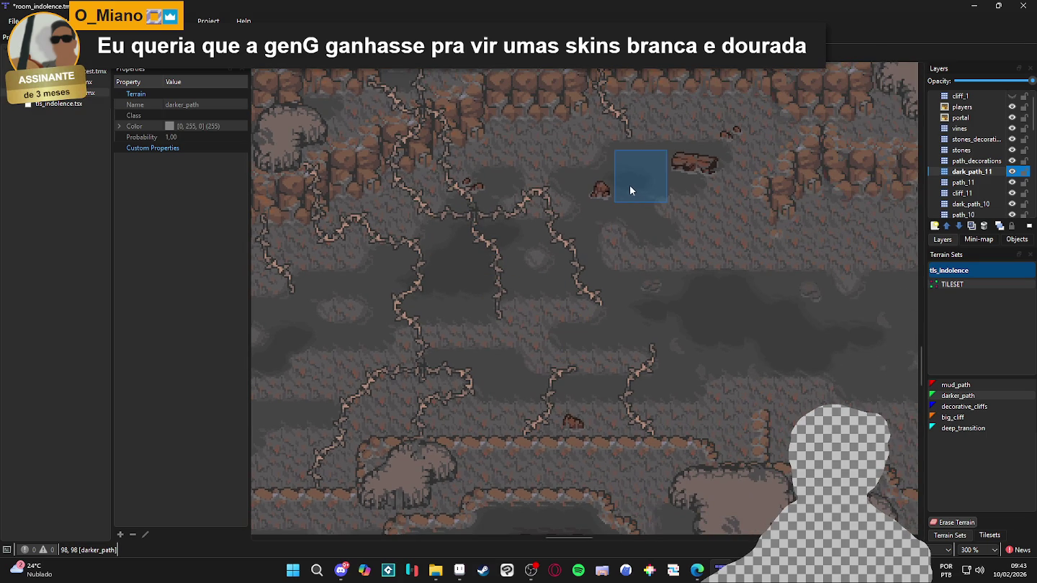
scroll(657, 194, "right", 8)
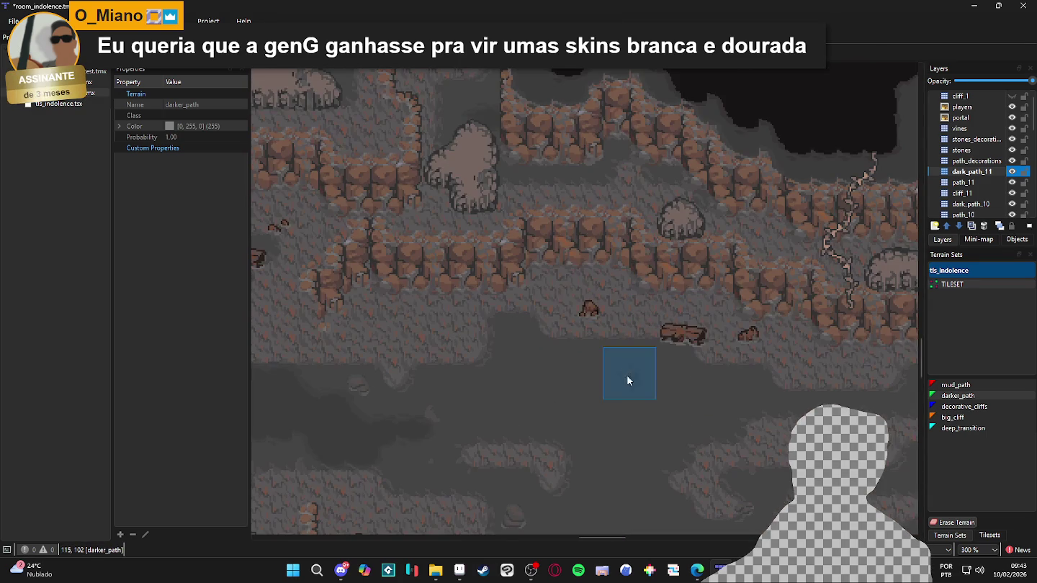
mouse_move(627, 375)
left_mouse_down()
mouse_move(554, 381)
mouse_move(599, 415)
left_mouse_up()
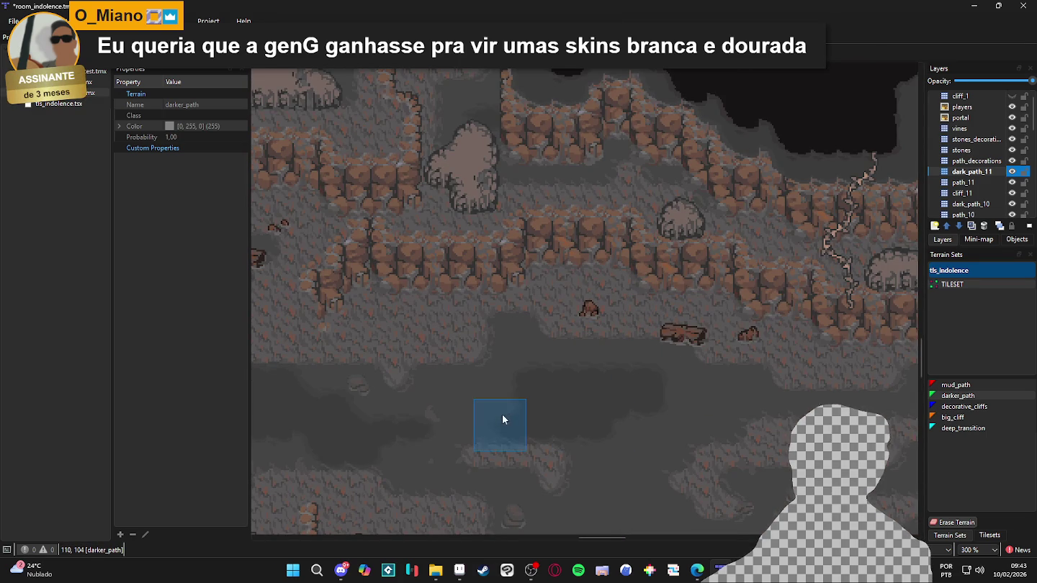
scroll(635, 450, "down", 2)
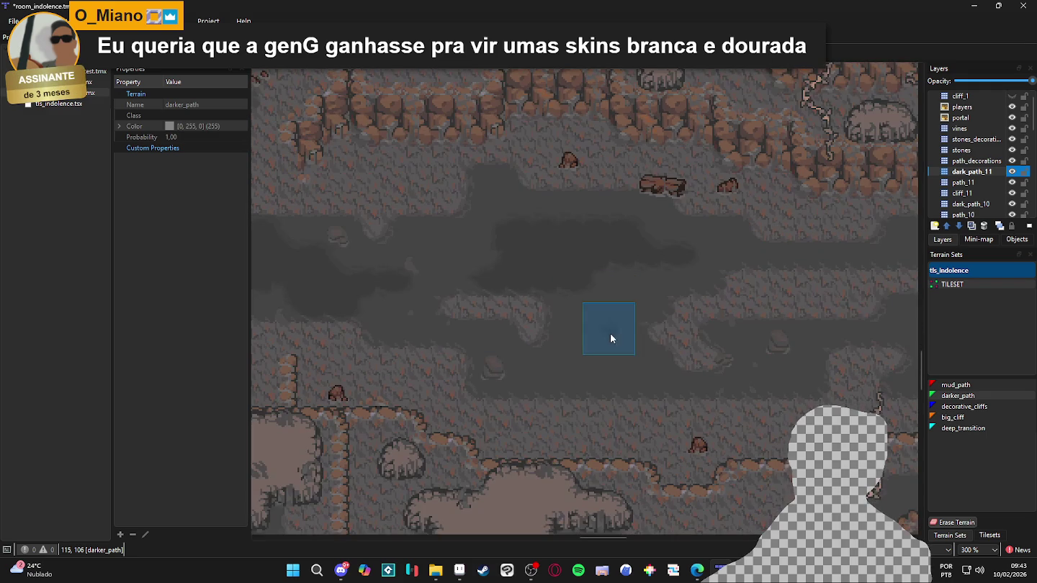
mouse_move(610, 332)
left_mouse_down()
mouse_move(606, 303)
mouse_move(562, 364)
mouse_move(553, 359)
mouse_move(628, 343)
mouse_move(658, 369)
left_mouse_up()
Pan up and right to review the darker patches, then show dark_path_11's layer properties
scroll(678, 383, "right", 3)
scroll(648, 392, "up", 1)
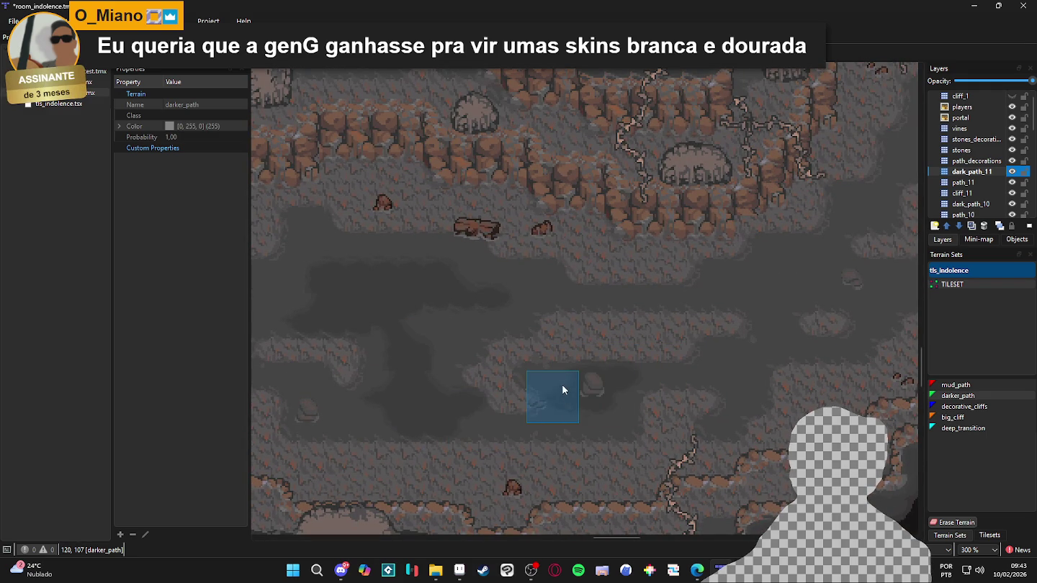
scroll(625, 397, "right", 2)
scroll(612, 402, "up", 1)
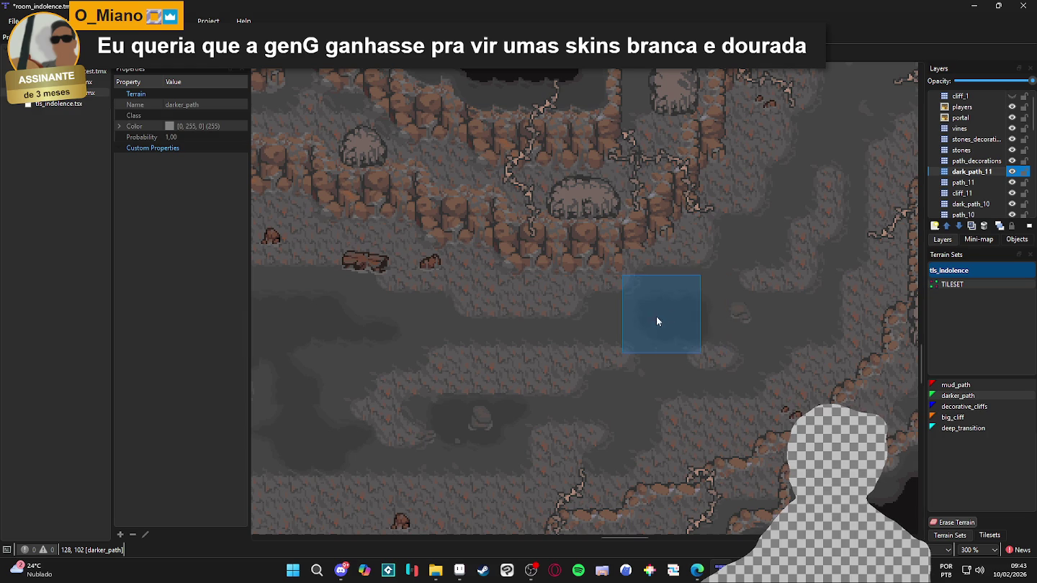
scroll(648, 338, "up", 3)
scroll(601, 219, "right", 3)
left_click_drag(601, 219, 526, 329)
scroll(512, 350, "up", 1)
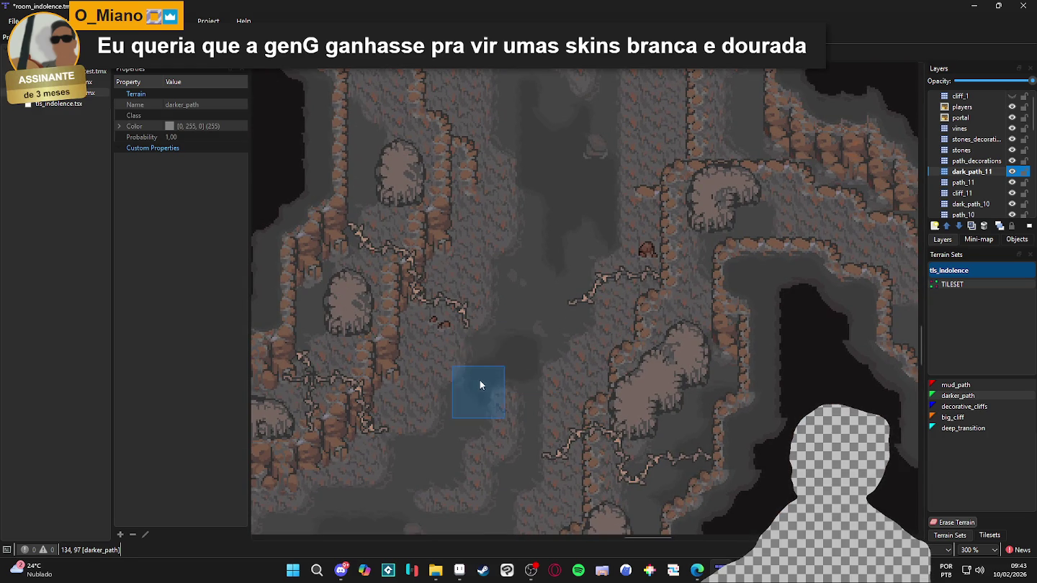
scroll(568, 329, "down", 1)
scroll(569, 331, "up", 10)
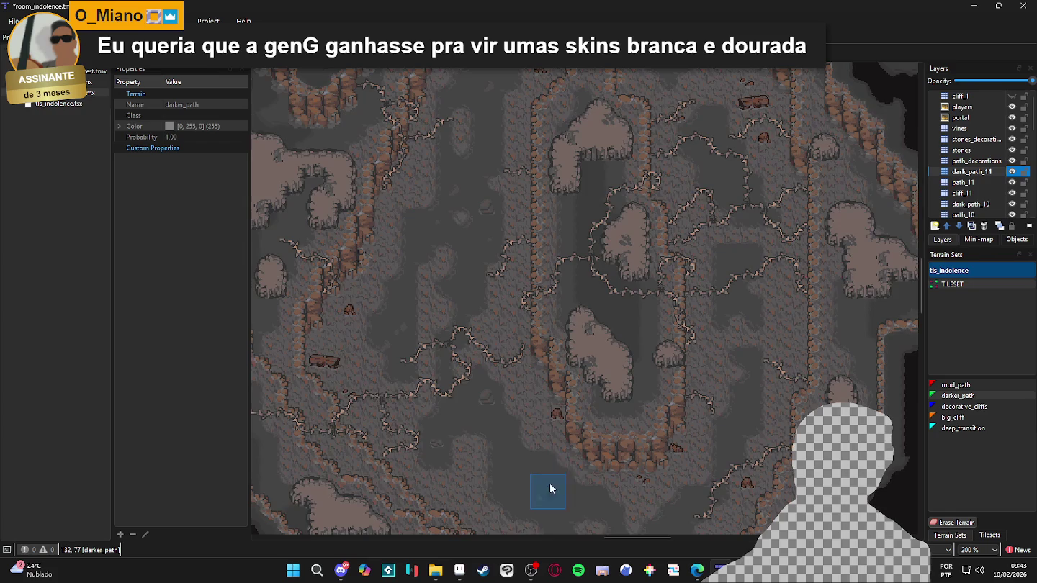
left_click_drag(551, 489, 560, 270)
scroll(537, 350, "up", 1)
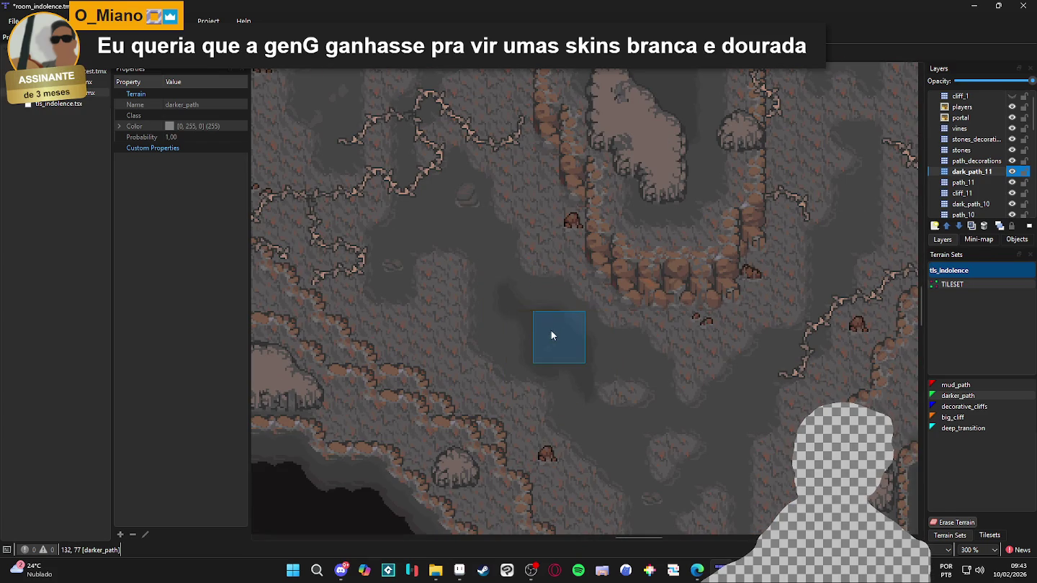
scroll(504, 345, "right", 3)
scroll(613, 338, "up", 2)
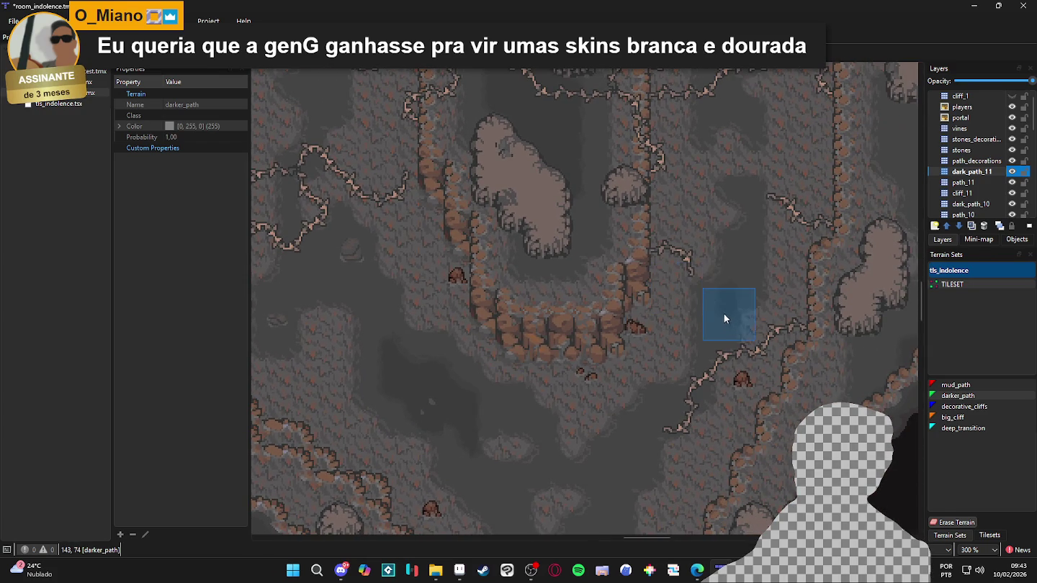
scroll(648, 288, "up", 5)
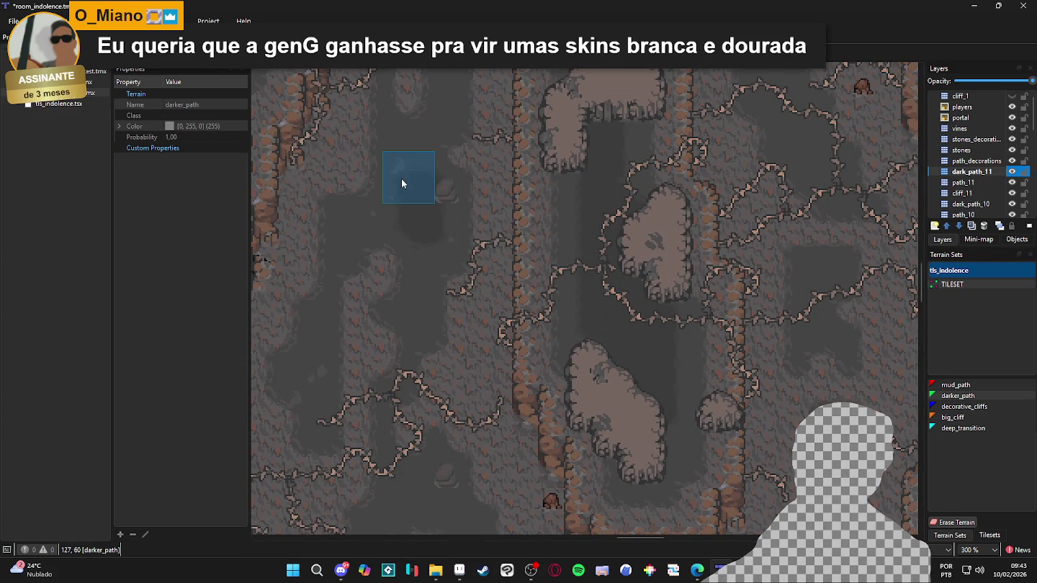
left_click(1007, 172)
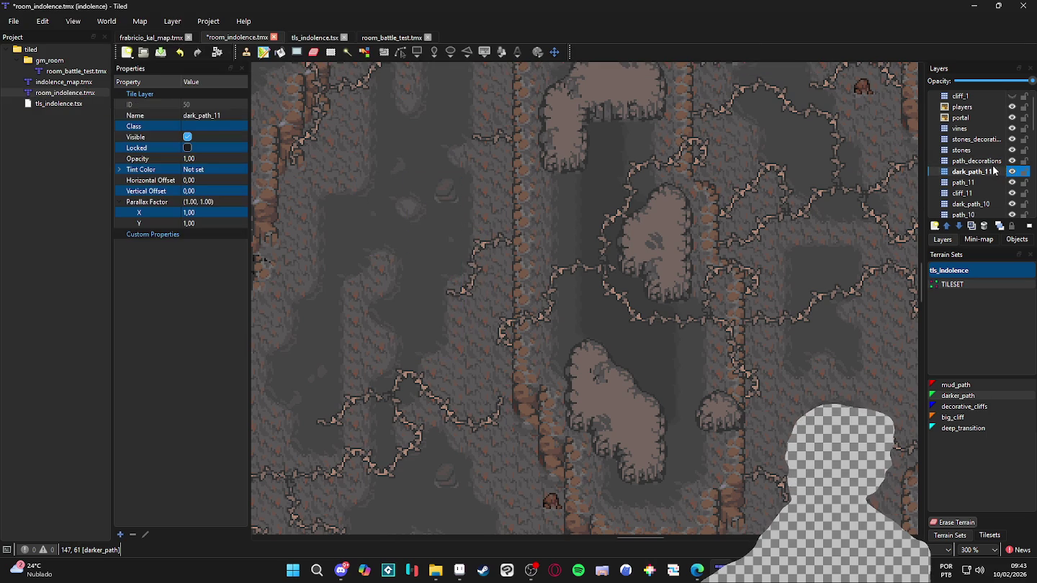
left_click(979, 160)
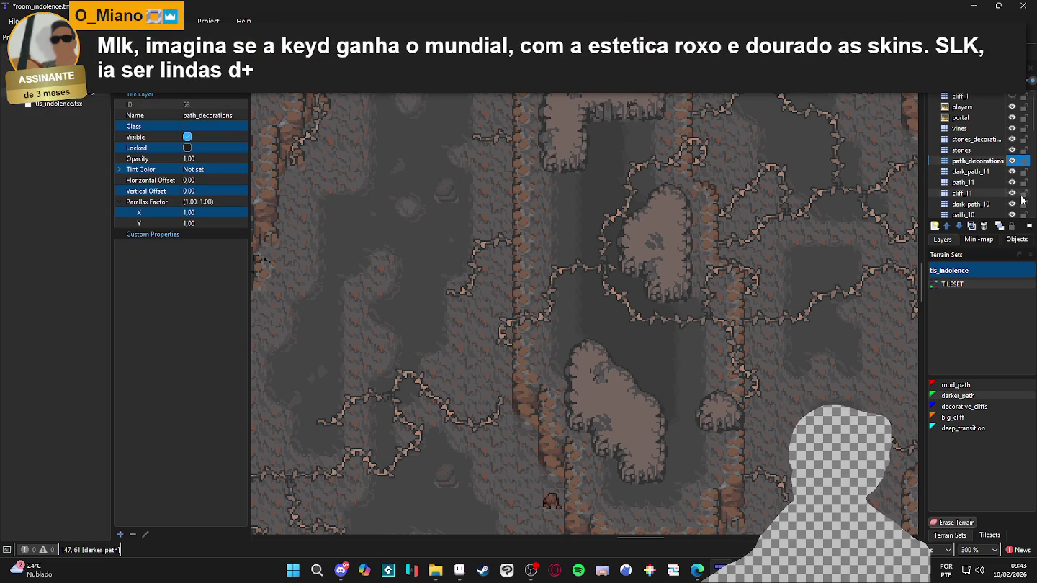
left_click(1012, 183)
left_click(1012, 183)
left_click(1012, 184)
left_click(1012, 184)
left_click(1013, 183)
left_click(1013, 183)
left_click(1013, 182)
left_click(1012, 182)
left_click(1012, 183)
left_click(1013, 183)
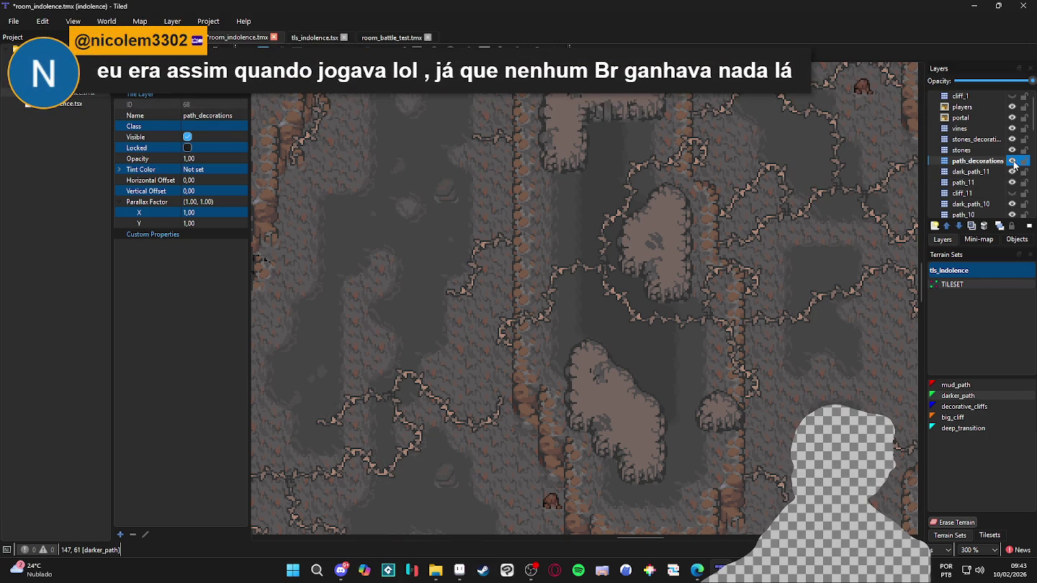
left_click(1007, 173)
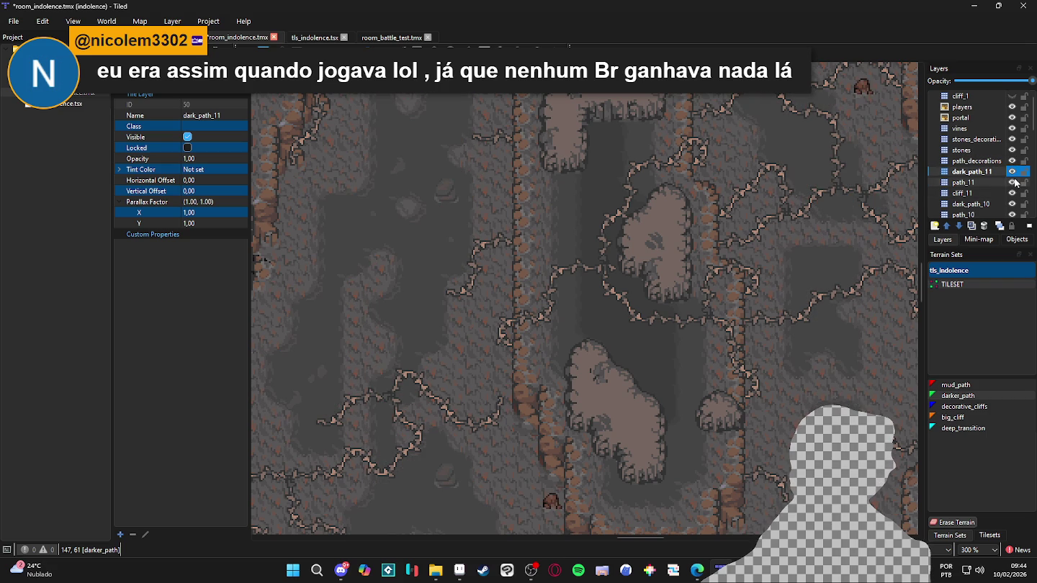
left_click(1007, 183)
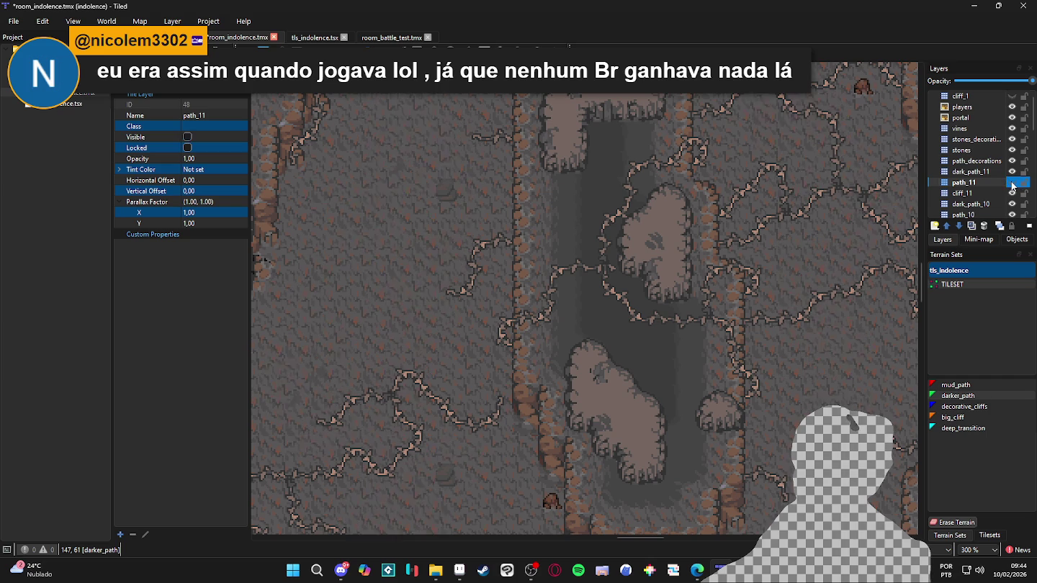
left_click(997, 172)
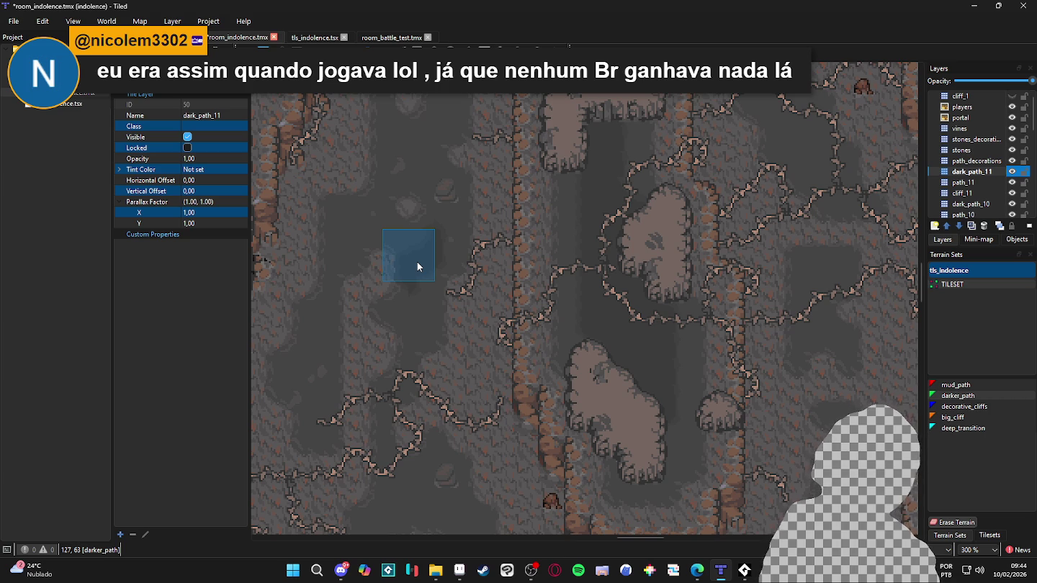
Paint a darker_path patch and a diagonal streak on an open floor area
scroll(329, 259, "down", 2, "ctrl")
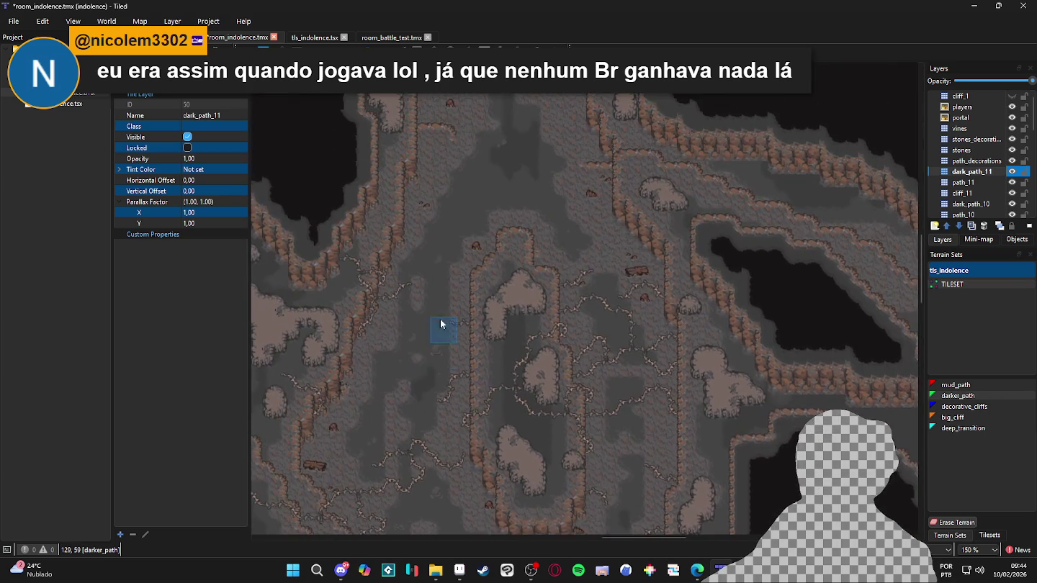
scroll(439, 351, "up", 3, "ctrl")
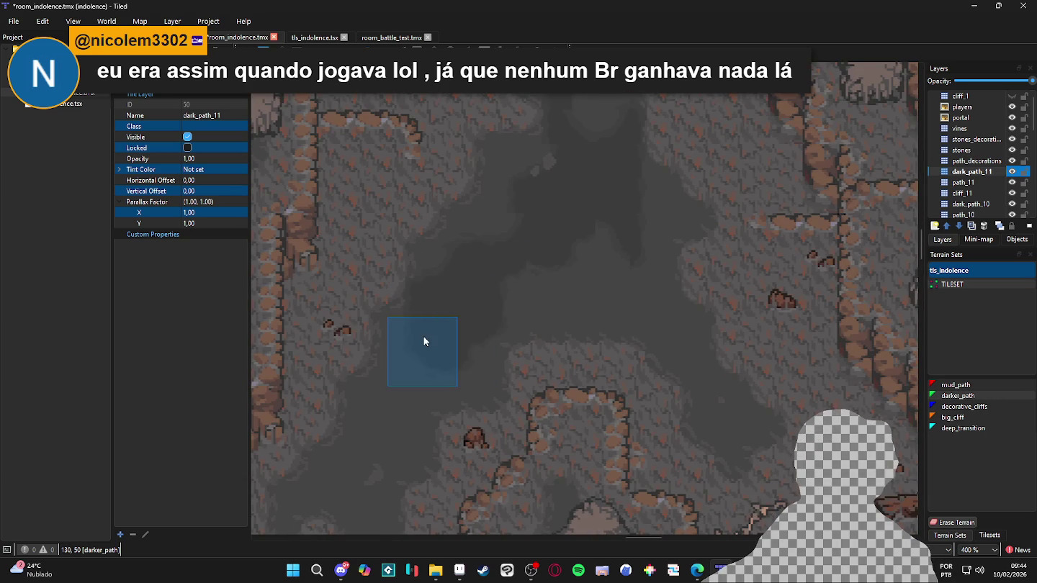
scroll(395, 402, "down", 3)
scroll(395, 403, "left", 2)
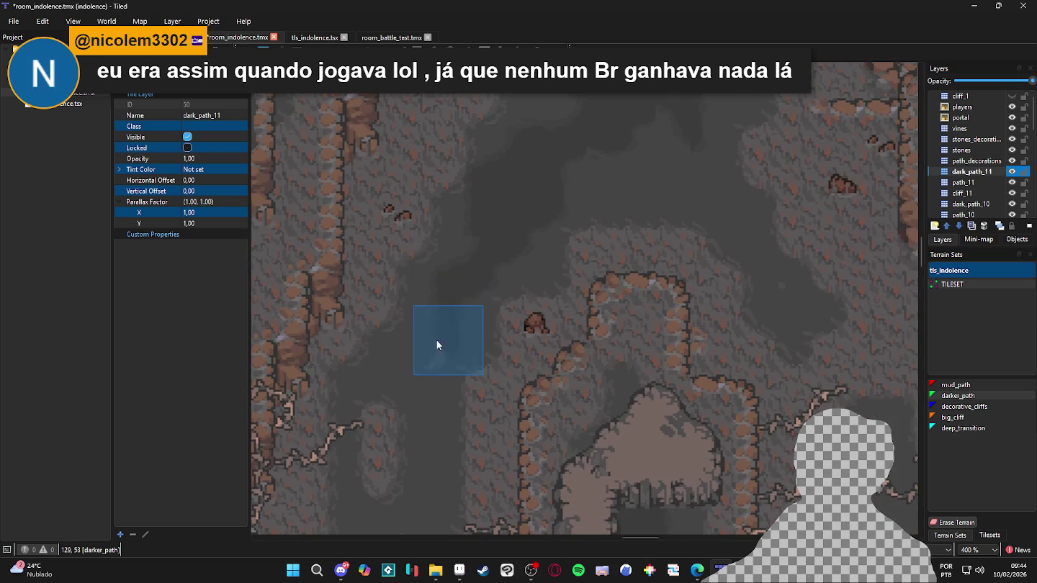
scroll(440, 334, "down", 4)
scroll(455, 275, "left", 1)
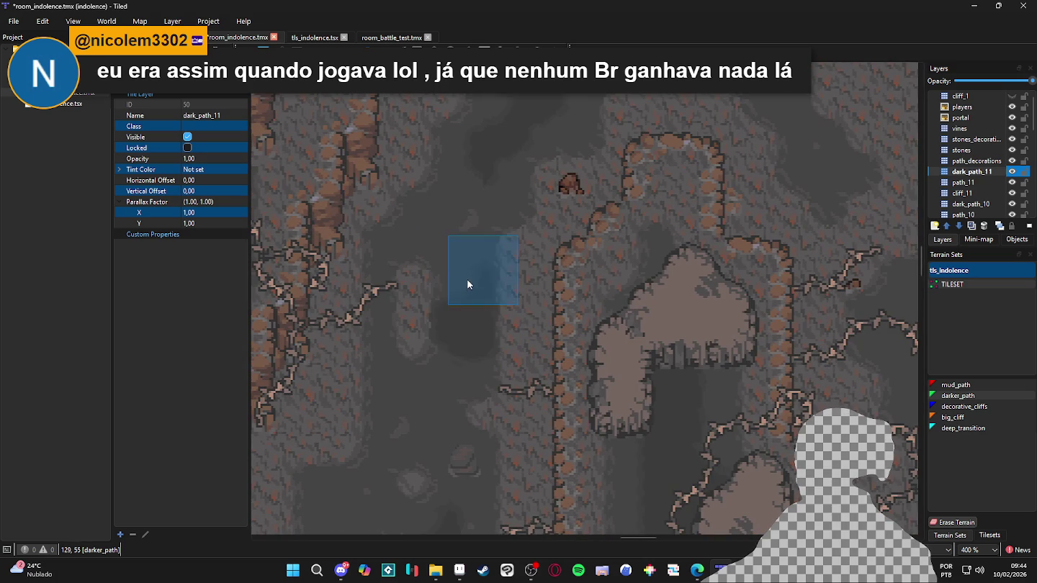
scroll(539, 334, "down", 1, "ctrl")
scroll(378, 362, "up", 1)
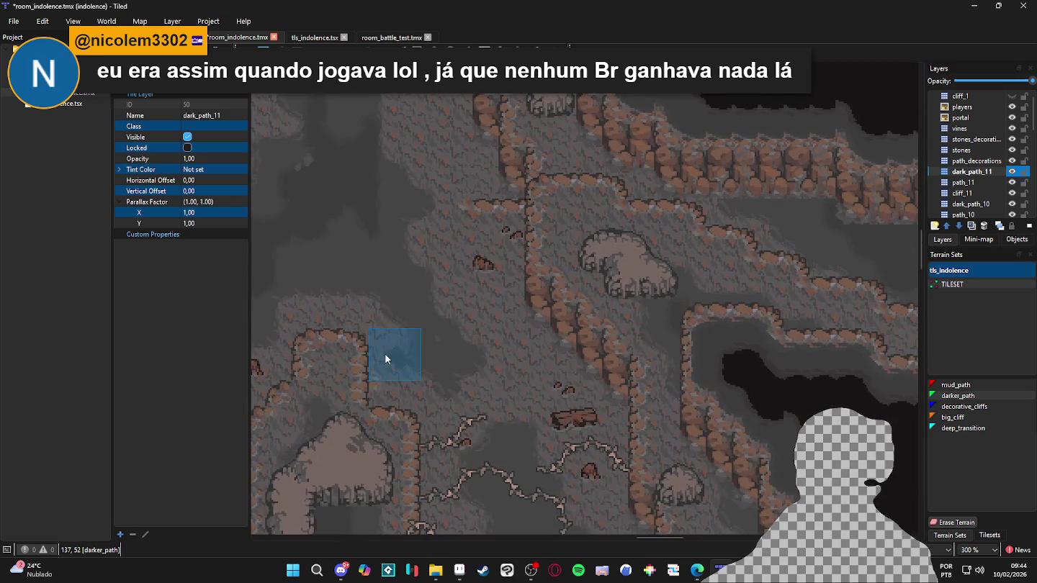
left_click(405, 300)
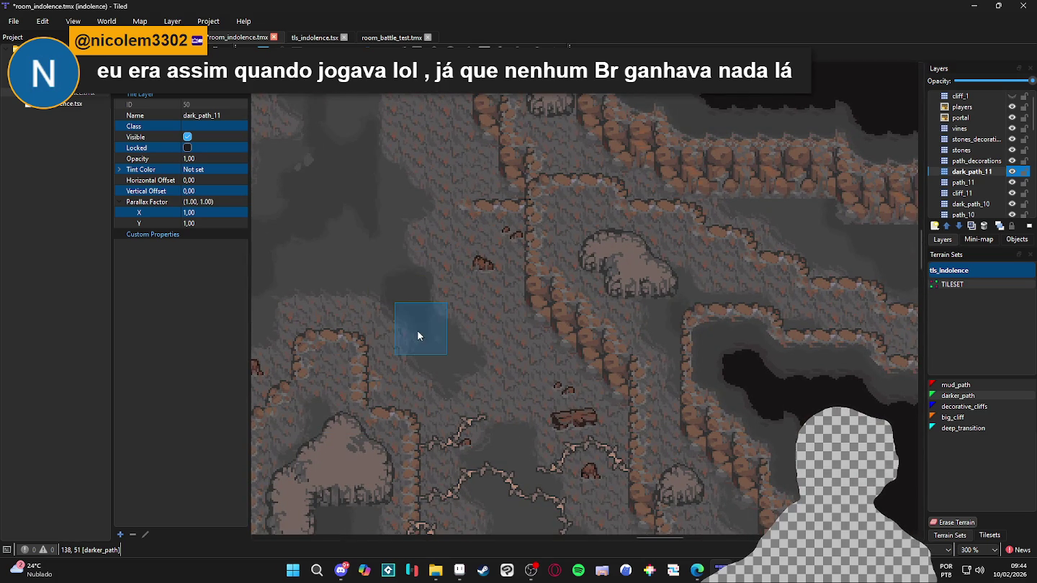
scroll(450, 335, "down", 3)
scroll(526, 342, "up", 1, "ctrl")
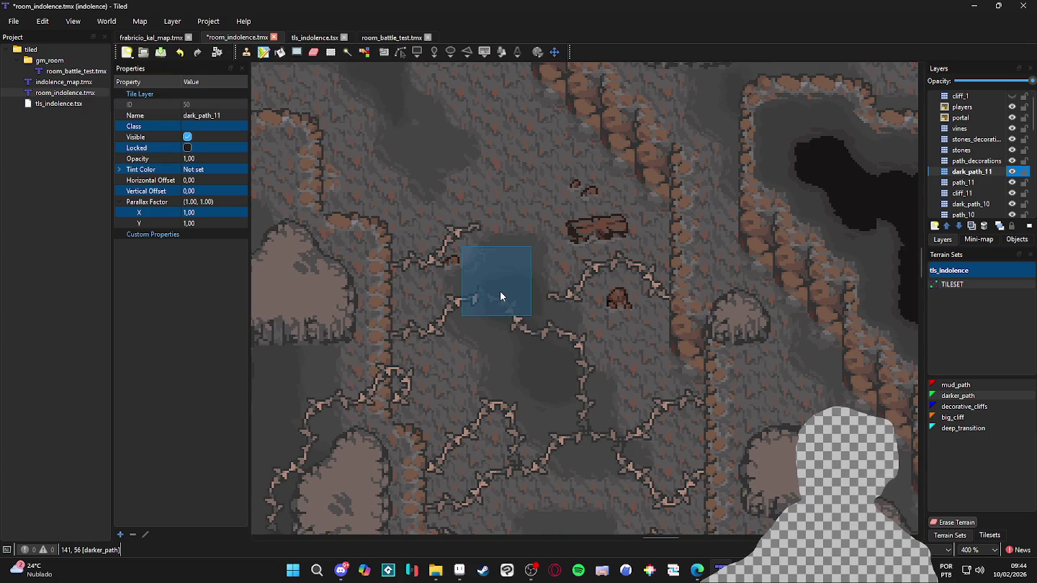
left_click_drag(508, 336, 569, 424)
Add a darker_path blob and widen it up-left and across the nearby floor
scroll(571, 429, "down", 3, "ctrl")
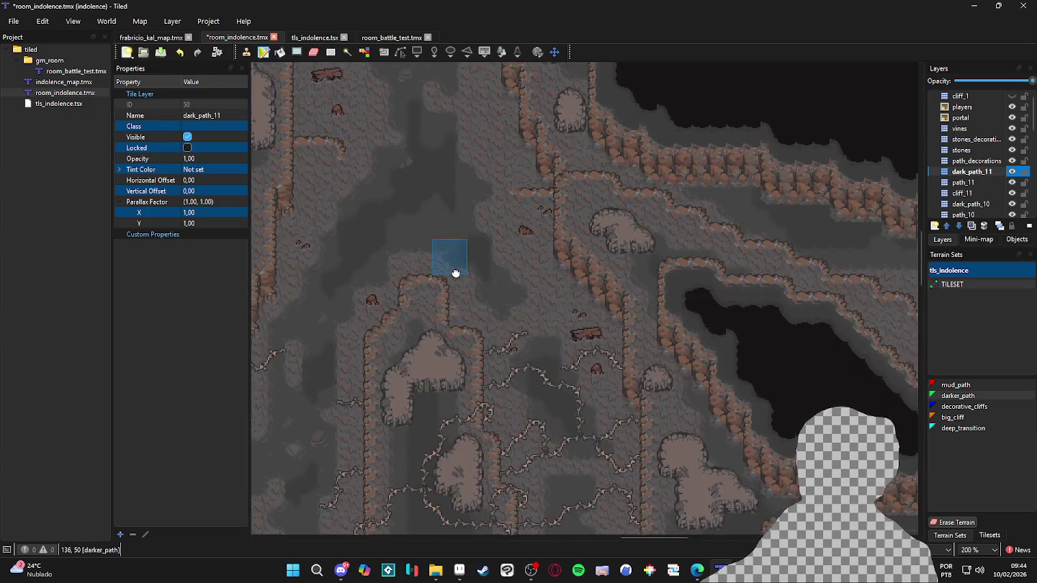
scroll(561, 338, "up", 5)
scroll(528, 360, "up", 4, "ctrl")
left_click(528, 340)
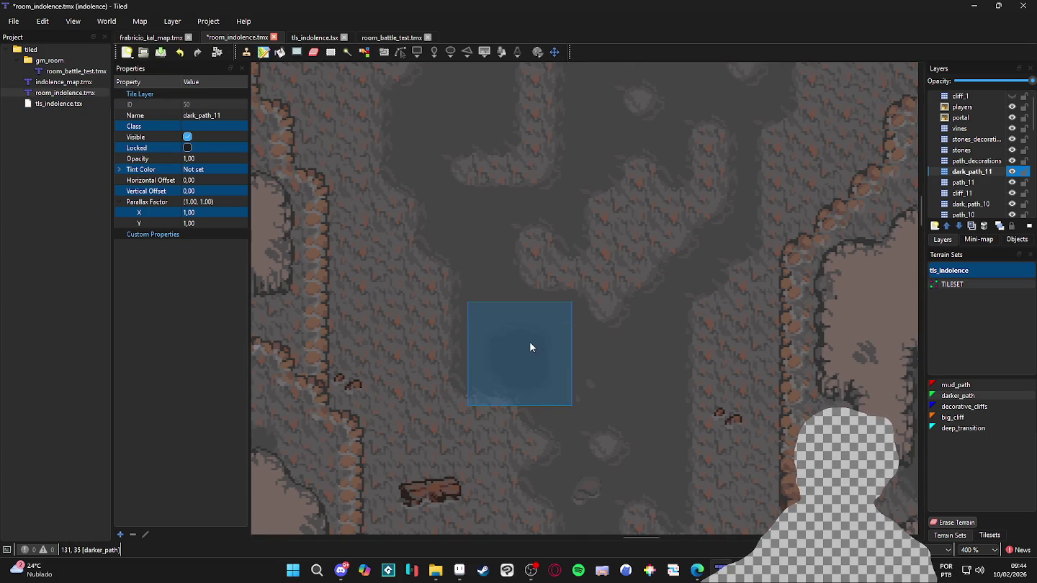
mouse_move(569, 367)
left_mouse_down()
mouse_move(447, 294)
mouse_move(471, 238)
mouse_move(532, 307)
left_mouse_up()
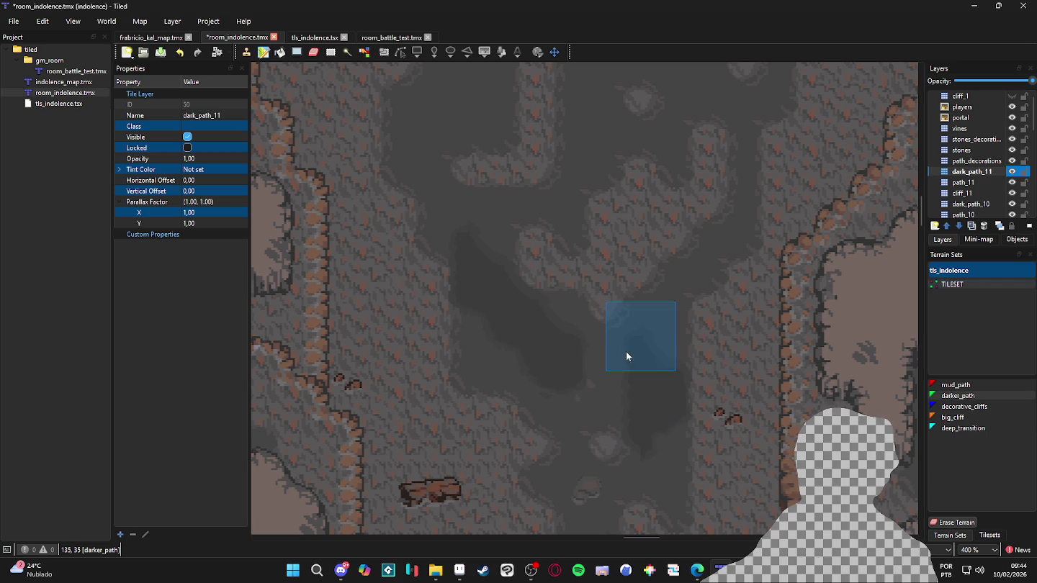
scroll(634, 346, "up", 5)
mouse_move(590, 293)
left_mouse_down()
mouse_move(636, 231)
mouse_move(684, 216)
mouse_move(628, 248)
mouse_move(500, 208)
mouse_move(518, 249)
mouse_move(479, 192)
mouse_move(534, 136)
mouse_move(415, 269)
left_mouse_up()
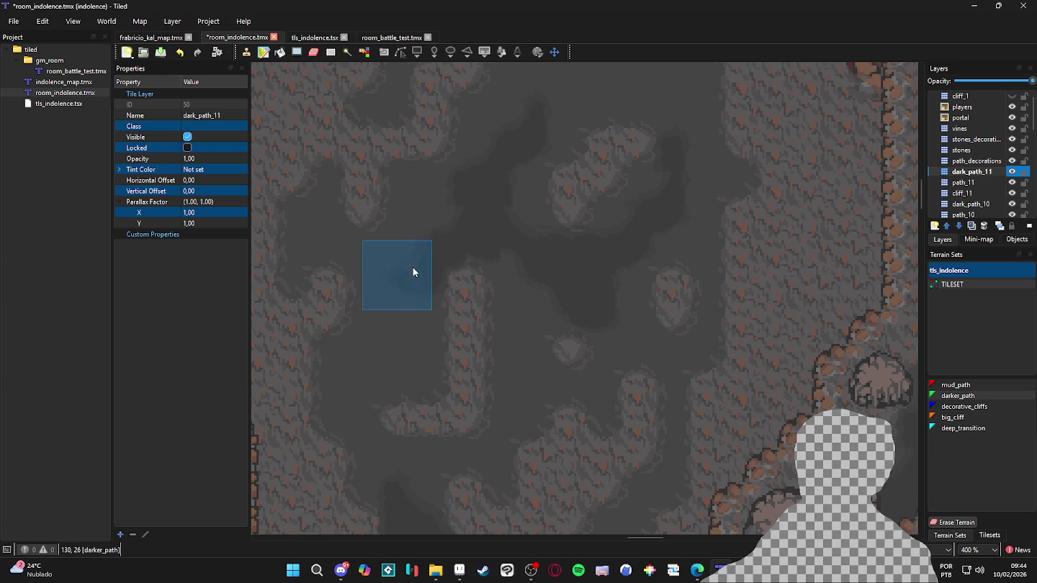
mouse_move(435, 215)
left_mouse_down()
mouse_move(414, 308)
mouse_move(310, 249)
left_mouse_up()
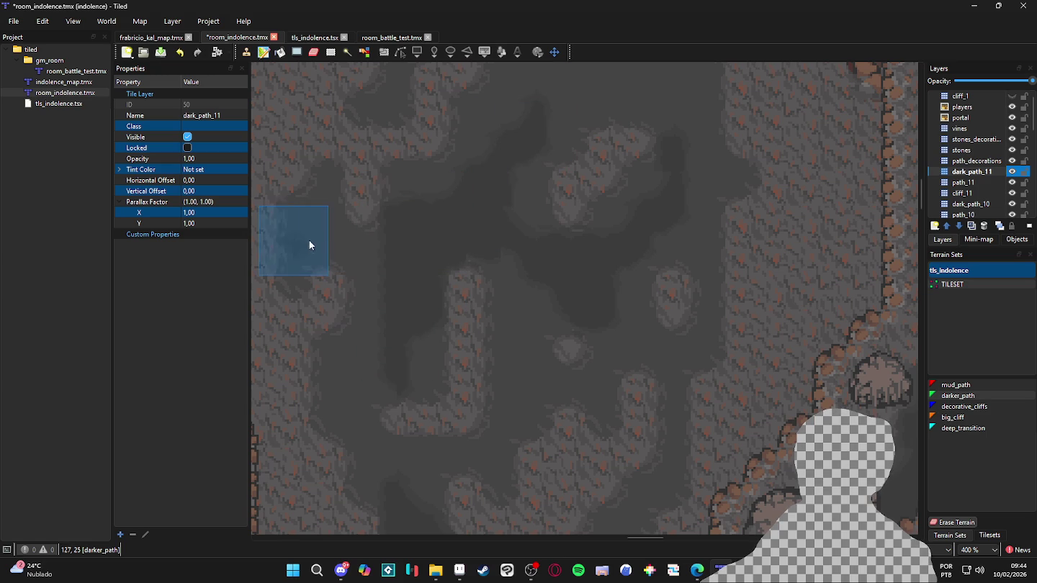
Pan and zoom across the map to review the darker_path patches in the corridors
scroll(431, 375, "up", 5)
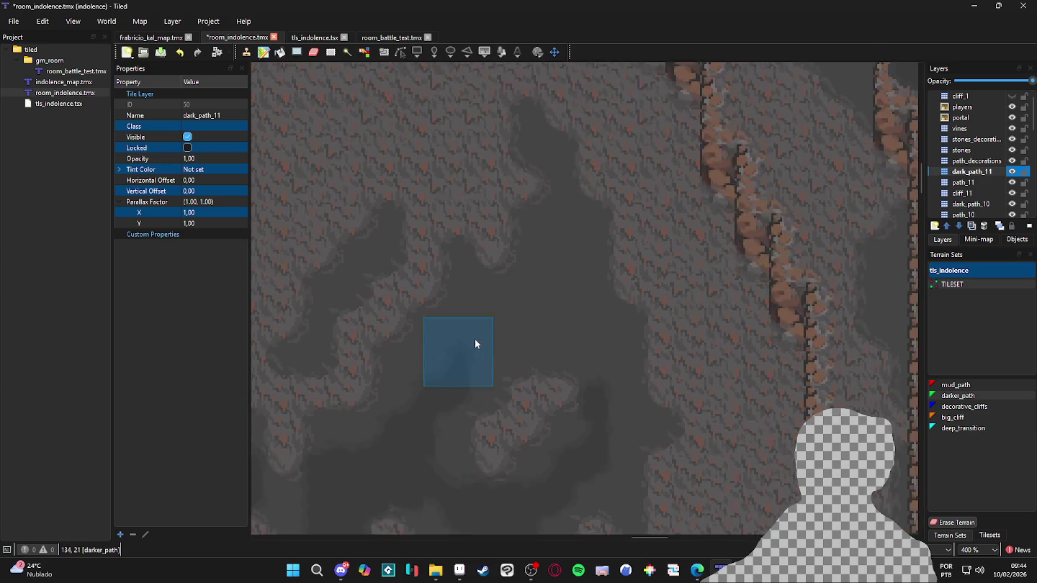
scroll(467, 370, "right", 4)
scroll(548, 382, "down", 4)
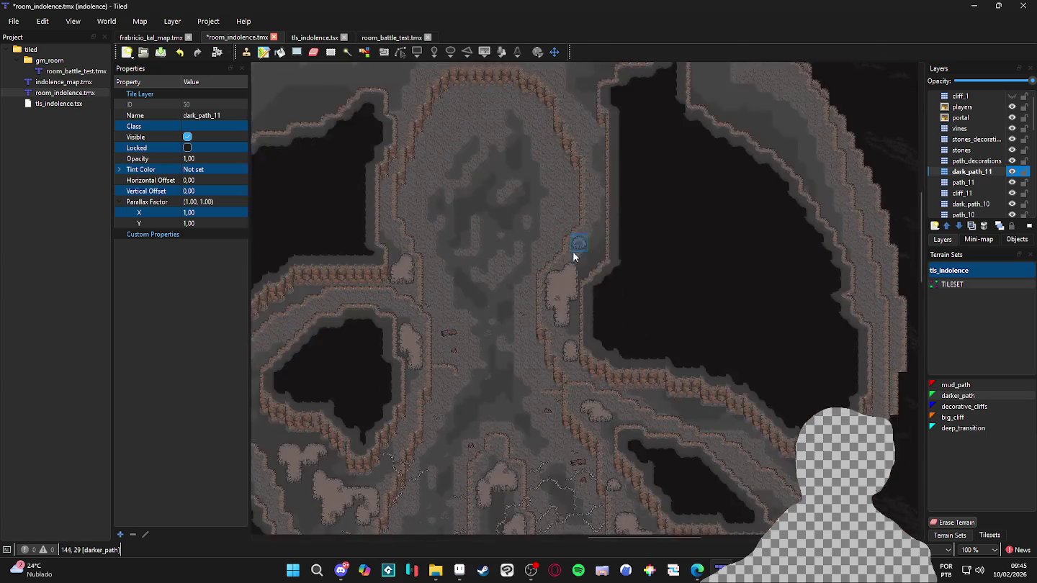
scroll(576, 252, "down", 5)
scroll(586, 242, "left", 2)
left_click_drag(537, 108, 586, 237)
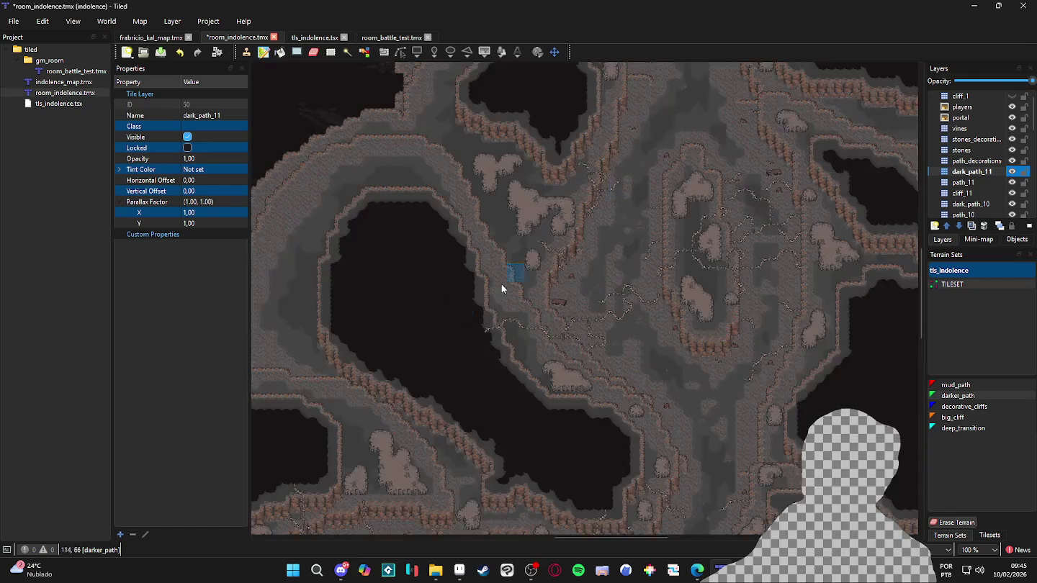
scroll(586, 236, "up", 2)
mouse_move(617, 157)
left_mouse_down()
mouse_move(678, 202)
mouse_move(330, 230)
left_mouse_up()
scroll(329, 229, "down", 2)
scroll(752, 334, "up", 1)
left_click_drag(544, 159, 575, 262)
scroll(573, 262, "up", 1)
mouse_move(555, 162)
left_mouse_down()
mouse_move(558, 282)
mouse_move(677, 245)
mouse_move(637, 435)
left_mouse_up()
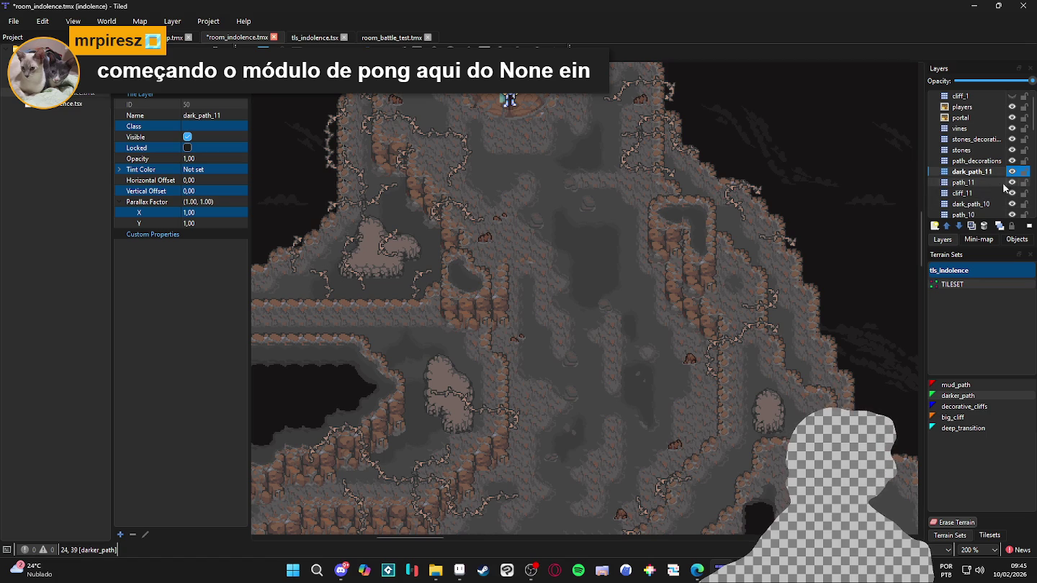
scroll(865, 144, "down", 5)
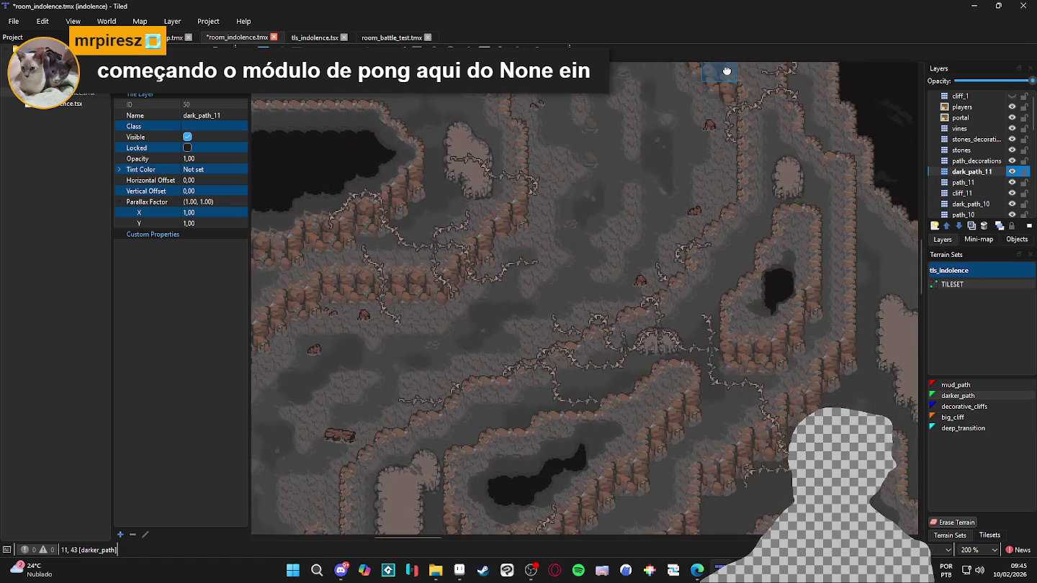
left_click(1001, 192)
left_click(1009, 198)
left_click(1009, 198)
left_click(1009, 198)
left_click(1010, 198)
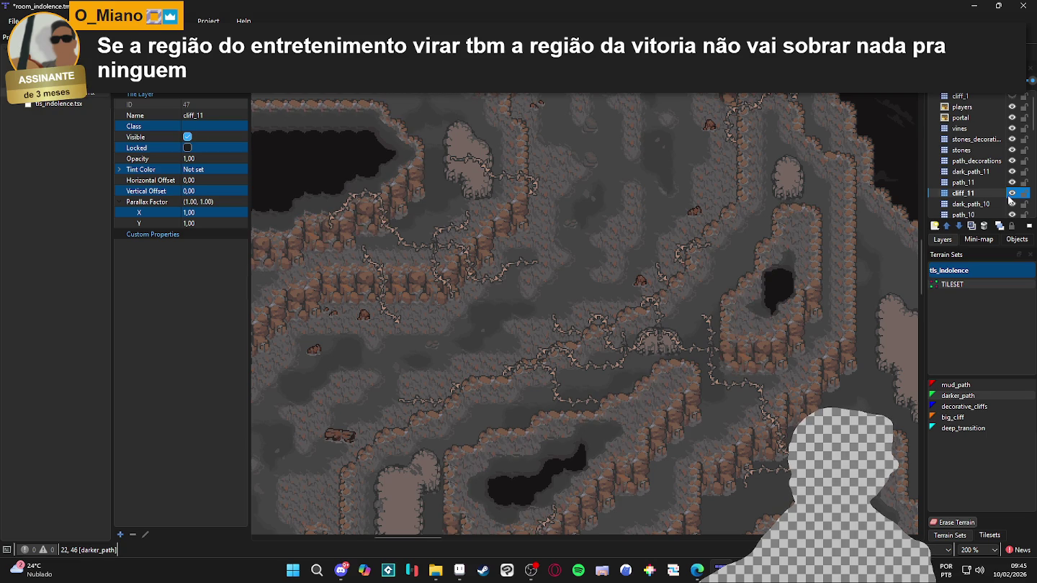
scroll(683, 248, "up", 3)
scroll(659, 382, "down", 1, "ctrl")
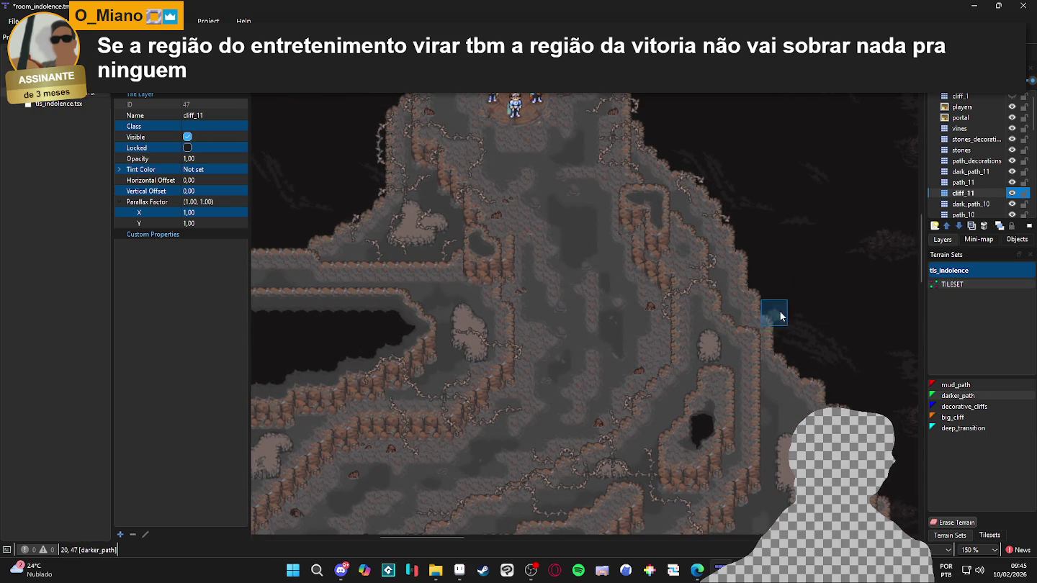
left_click(1012, 193)
left_click(1012, 193)
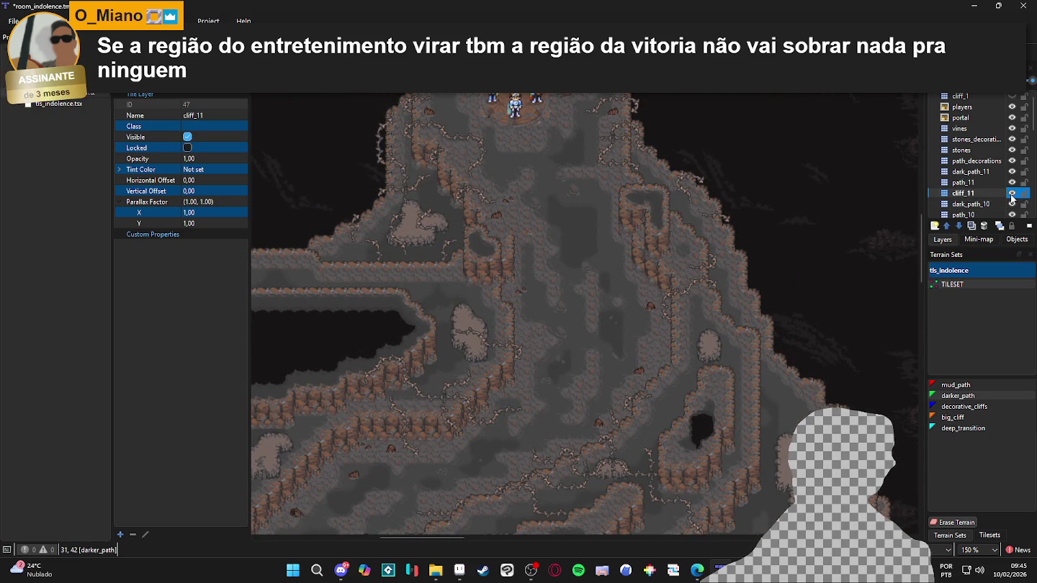
scroll(1015, 210, "down", 1)
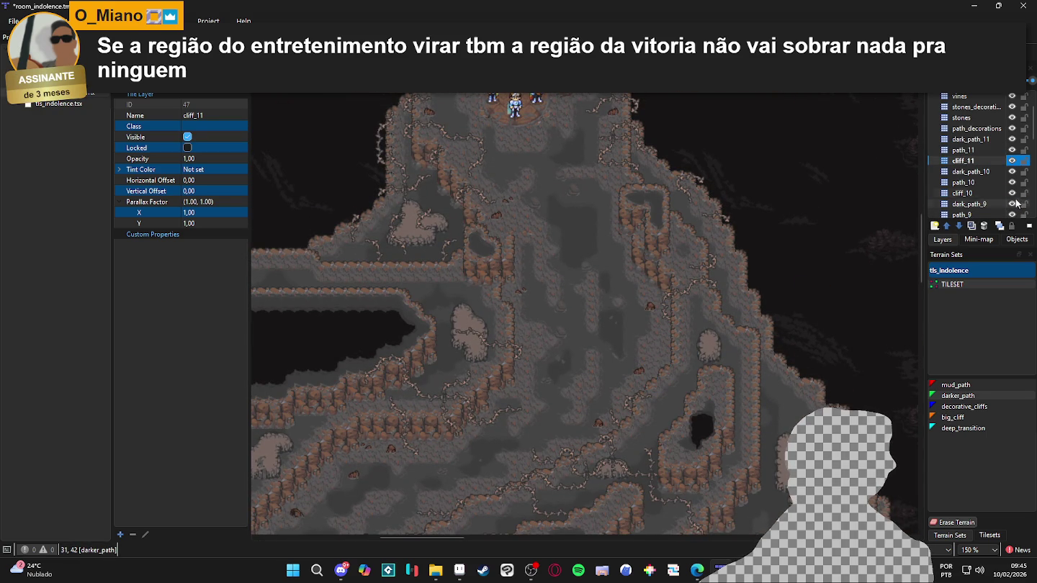
left_click(1015, 195)
left_click(1015, 195)
left_click(1015, 195)
left_click(1014, 194)
left_click(1015, 194)
left_click(1014, 195)
left_click(1013, 194)
left_click(1014, 194)
left_click(1014, 194)
left_click(1014, 194)
left_click(1012, 195)
left_click(1012, 194)
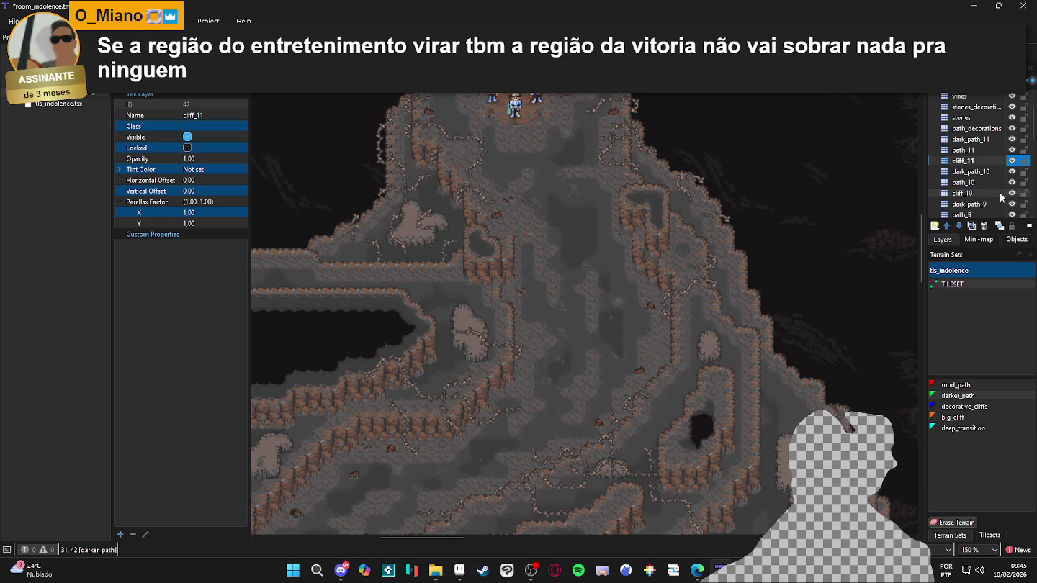
left_click(1000, 195)
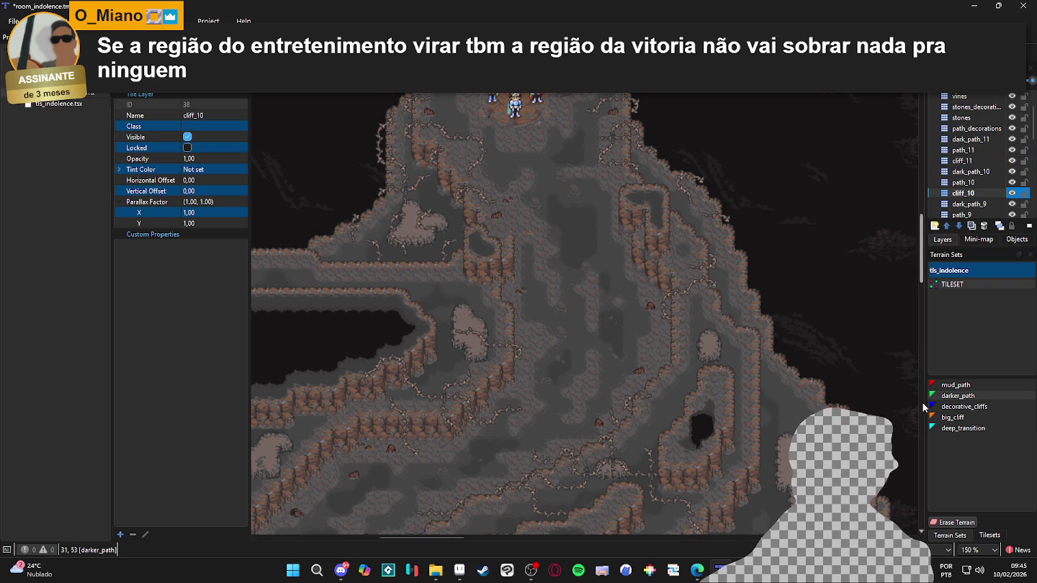
key("ctrl+Page_Down")
left_click(1014, 204)
left_click(1012, 204)
left_click(1013, 204)
left_click(1013, 203)
left_click(1013, 205)
left_click(1014, 205)
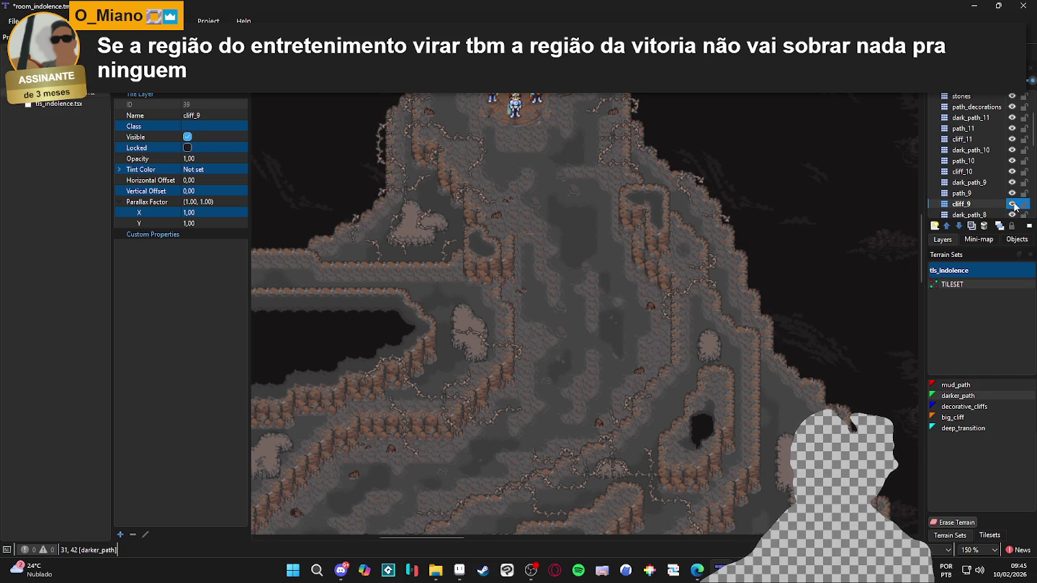
scroll(652, 289, "down", 1)
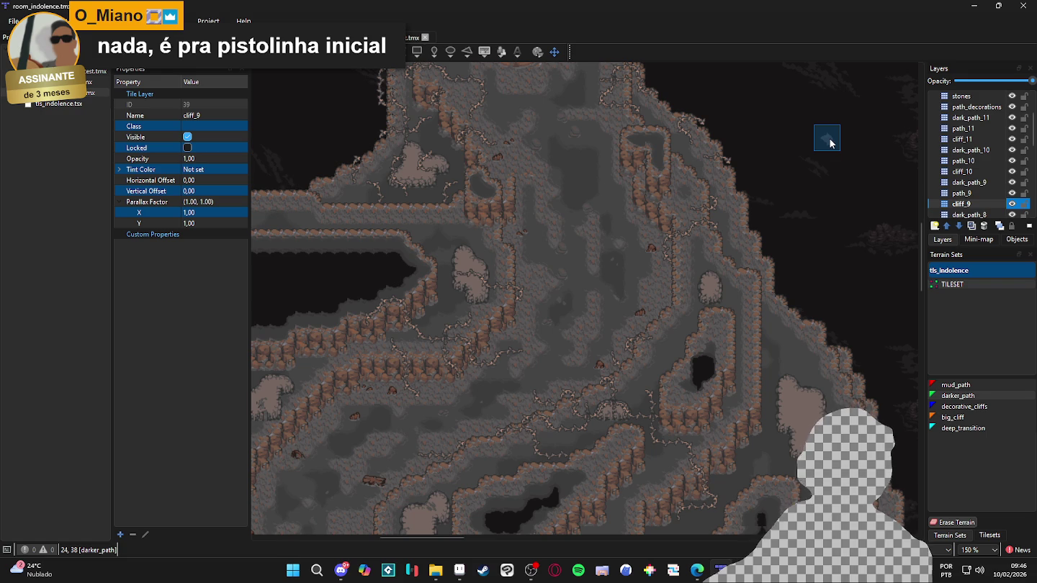
left_click_drag(729, 250, 719, 231)
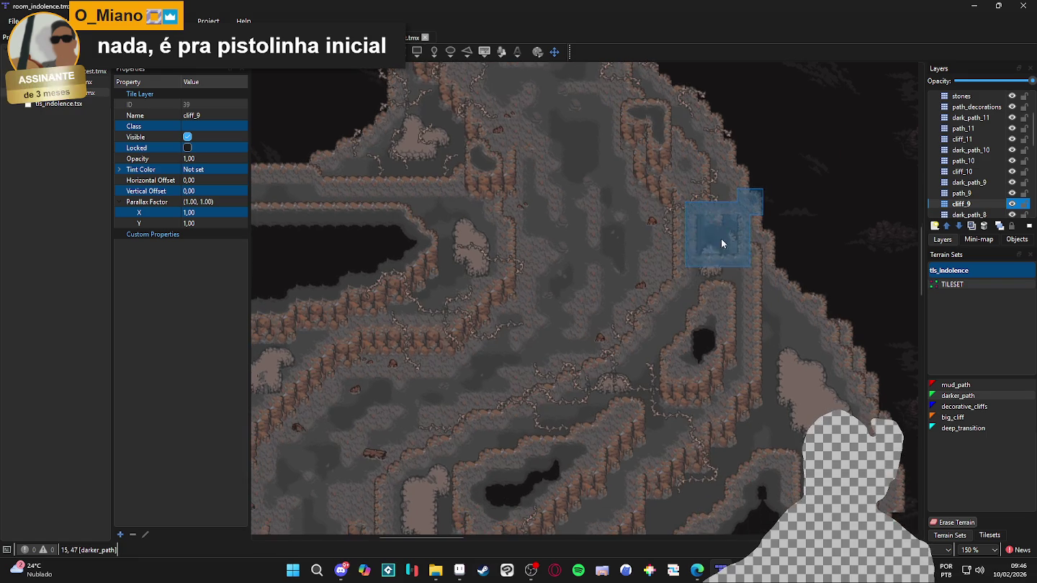
mouse_move(491, 343)
left_mouse_down()
mouse_move(561, 199)
mouse_move(573, 230)
mouse_move(557, 425)
left_mouse_up()
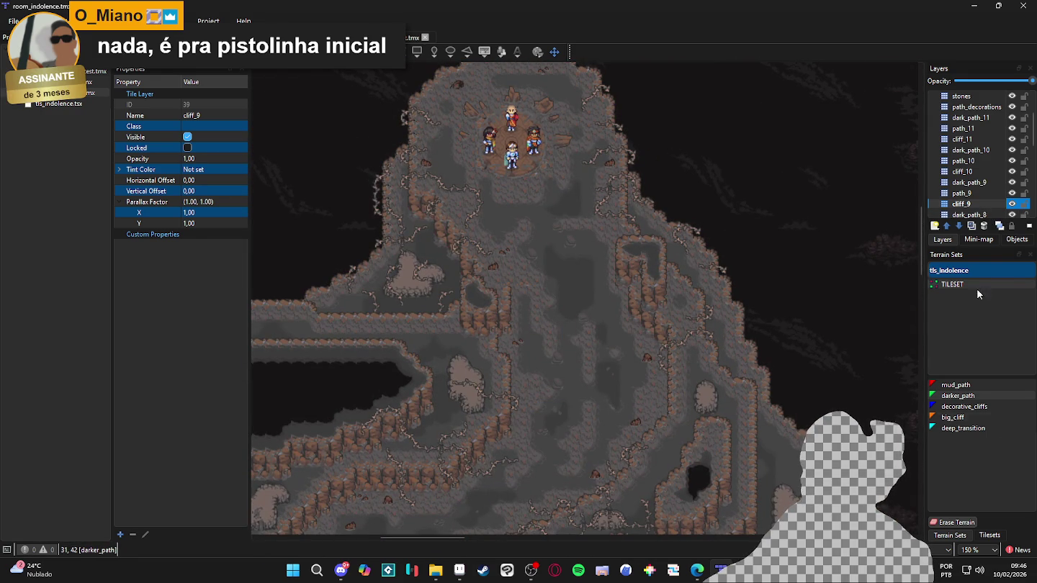
left_click(988, 537)
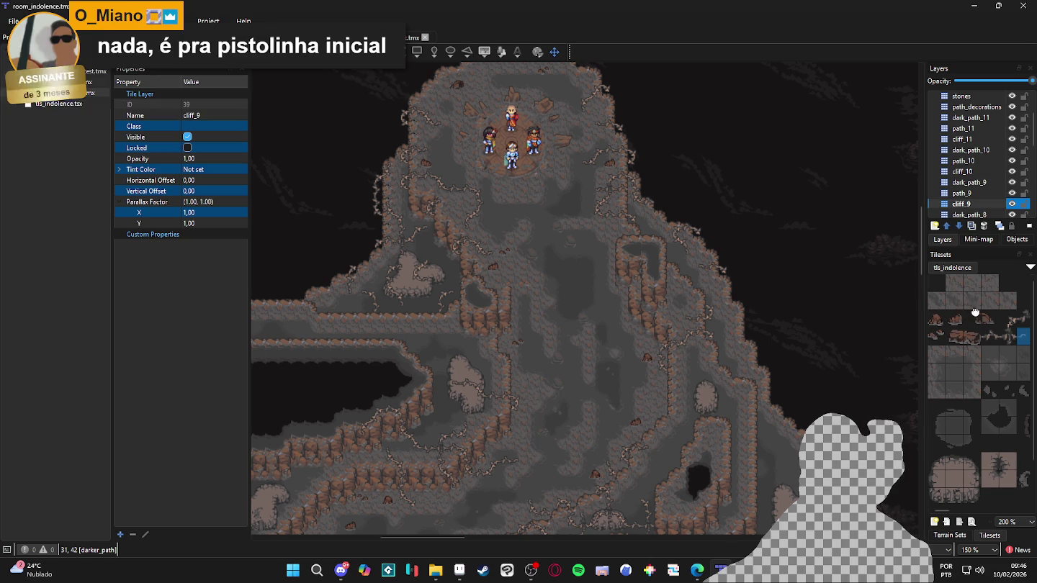
Stamp gray floor variation tiles at cell 10,49, then edit the tls_indolence tileset
mouse_move(1011, 302)
left_mouse_down()
mouse_move(938, 311)
mouse_move(1000, 304)
left_mouse_up()
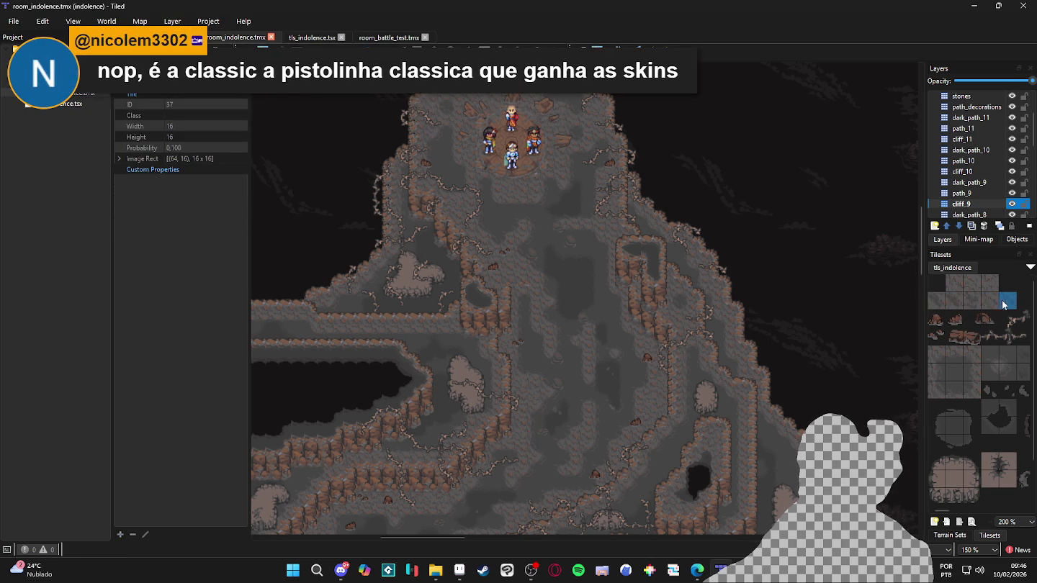
left_click(975, 307, "ctrl")
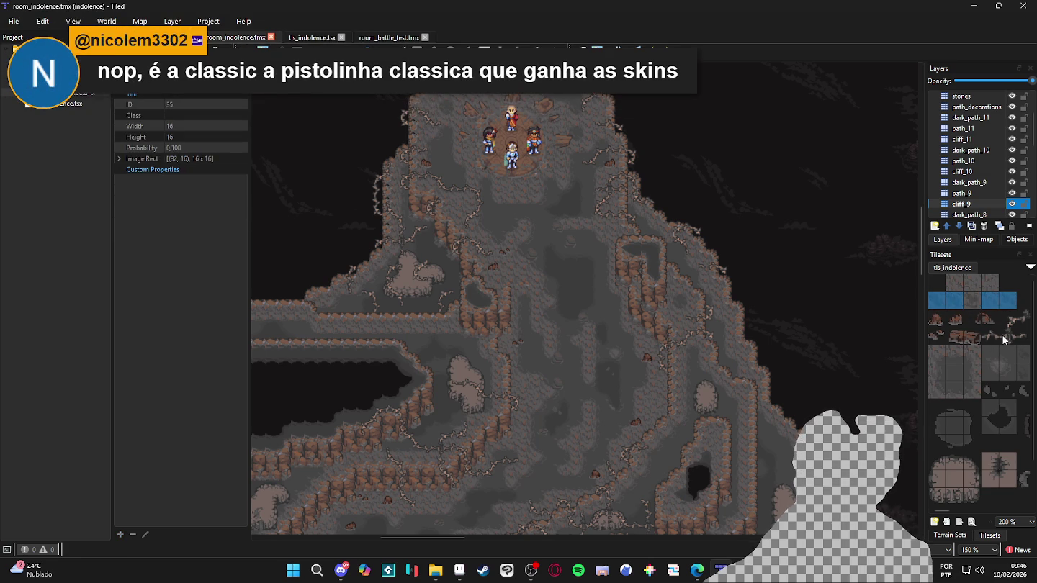
scroll(1005, 340, "right", 5)
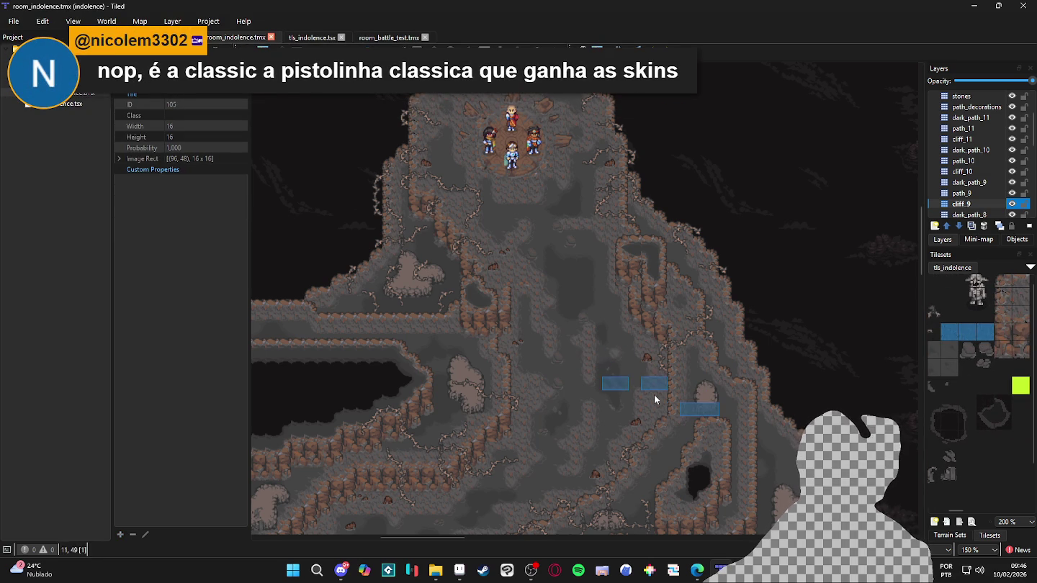
scroll(658, 419, "up", 1)
left_click(658, 418)
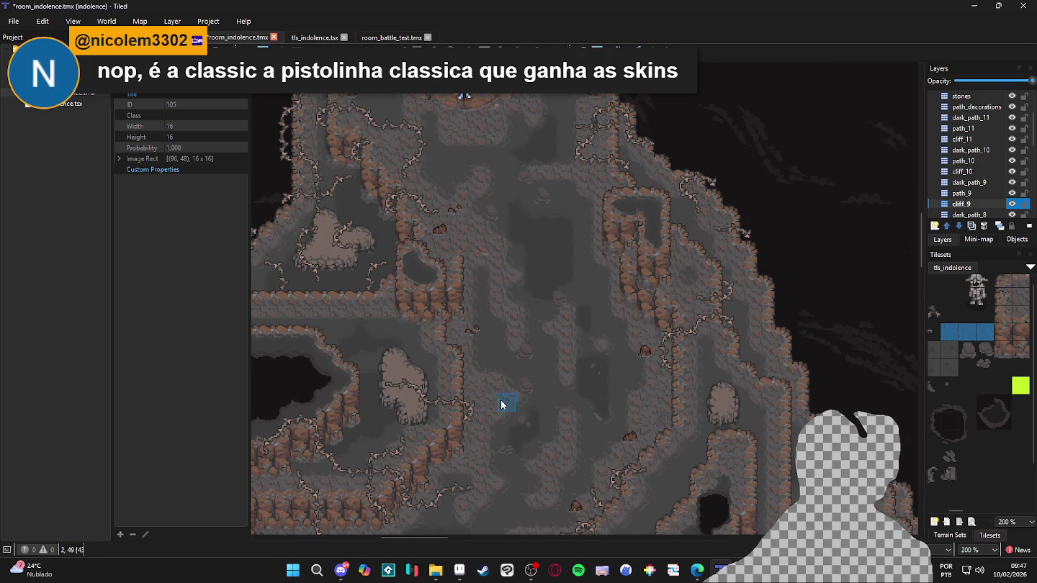
left_click(645, 411)
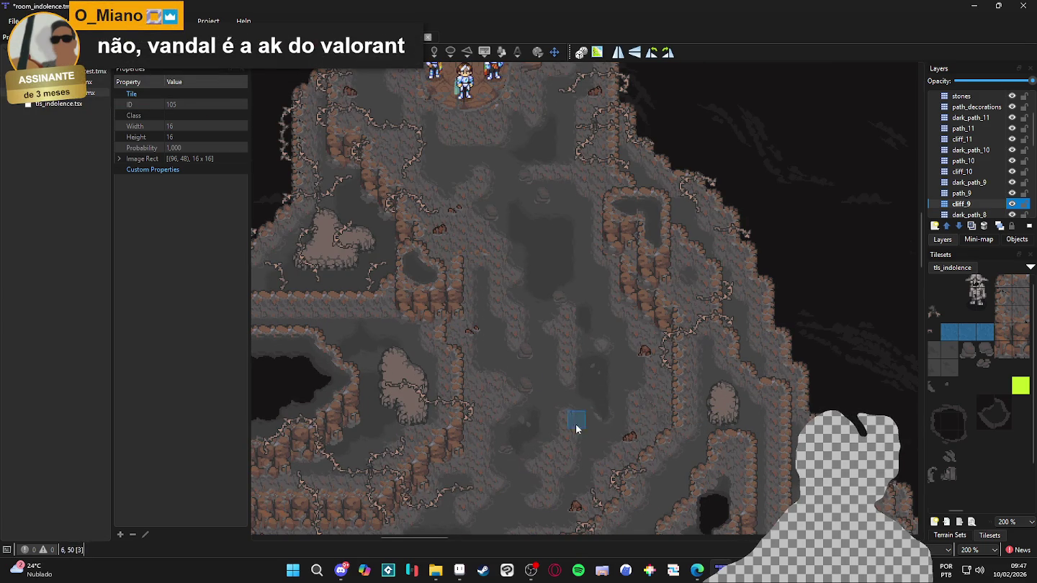
left_click(645, 408)
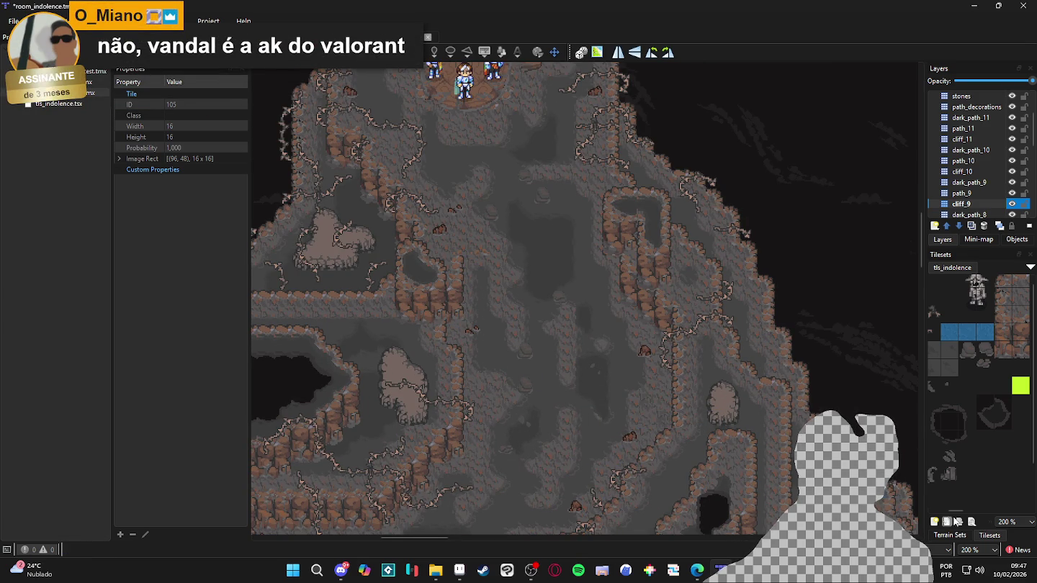
left_click(971, 522)
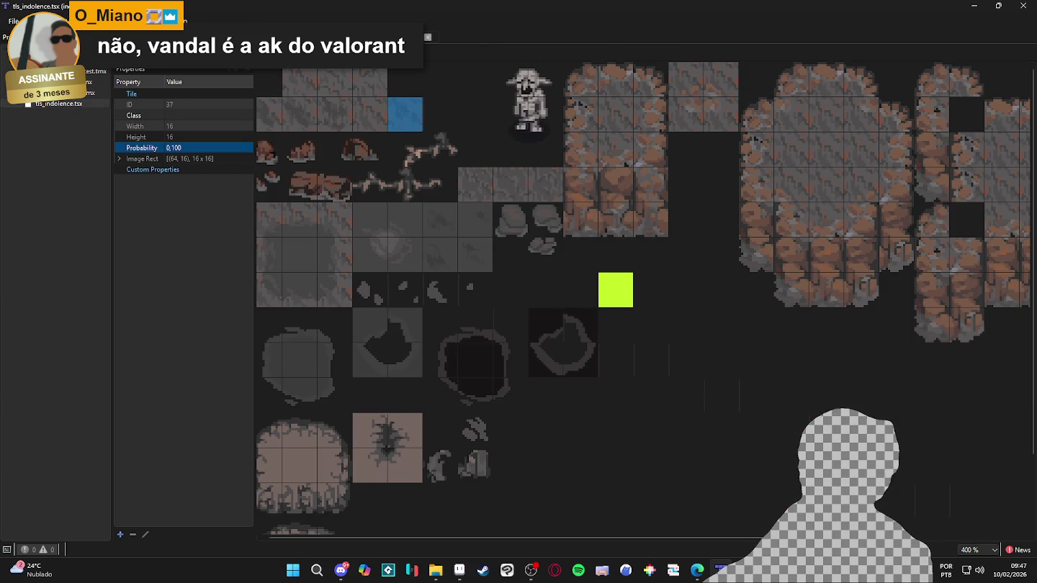
Give the three gray floor tiles (105–107) probability 0,1 and save the tileset
left_click(474, 186)
left_click_drag(507, 191, 546, 188)
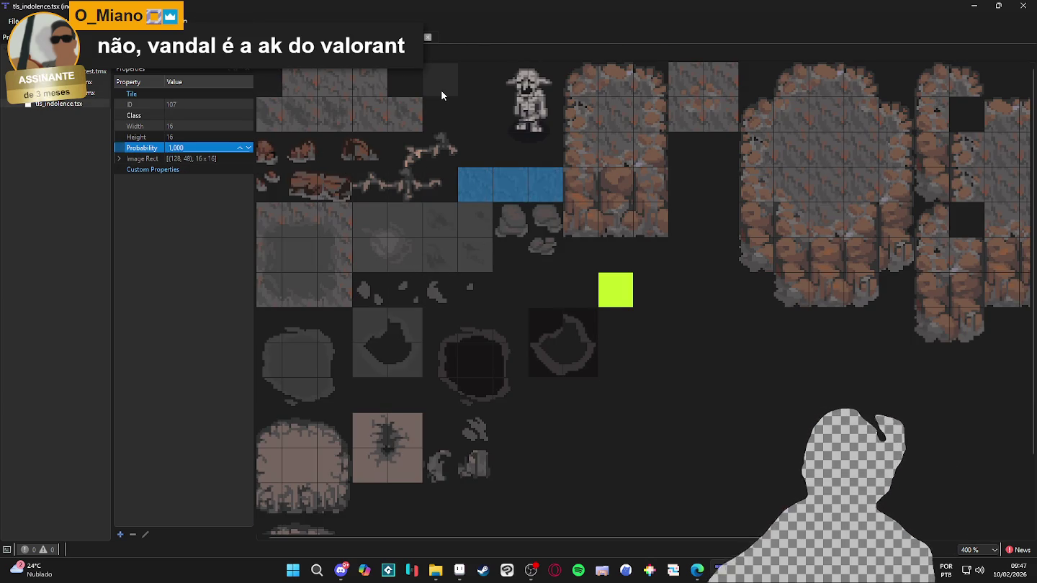
type("0,1")
key("Return")
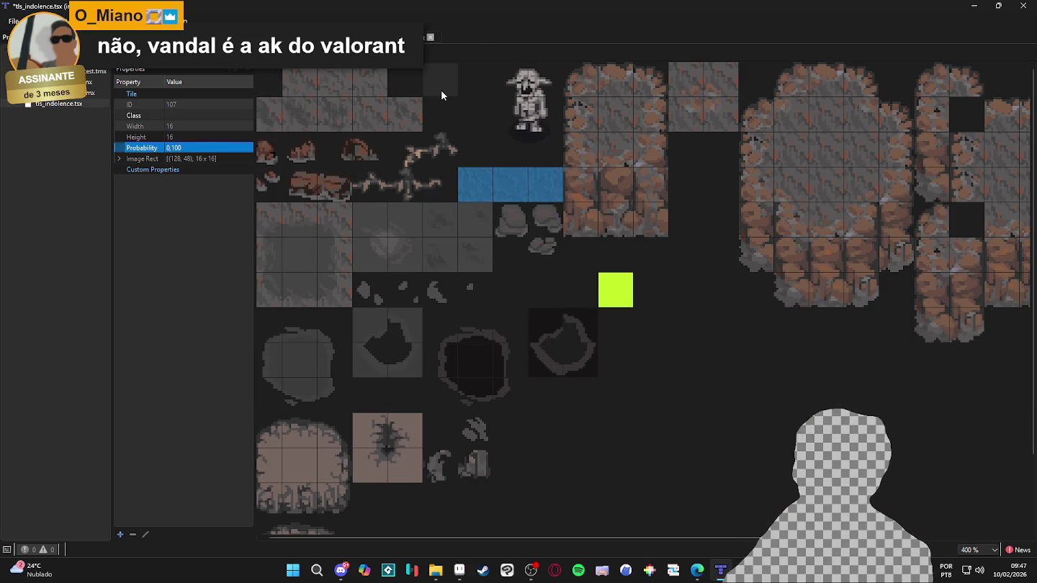
key("ctrl+s")
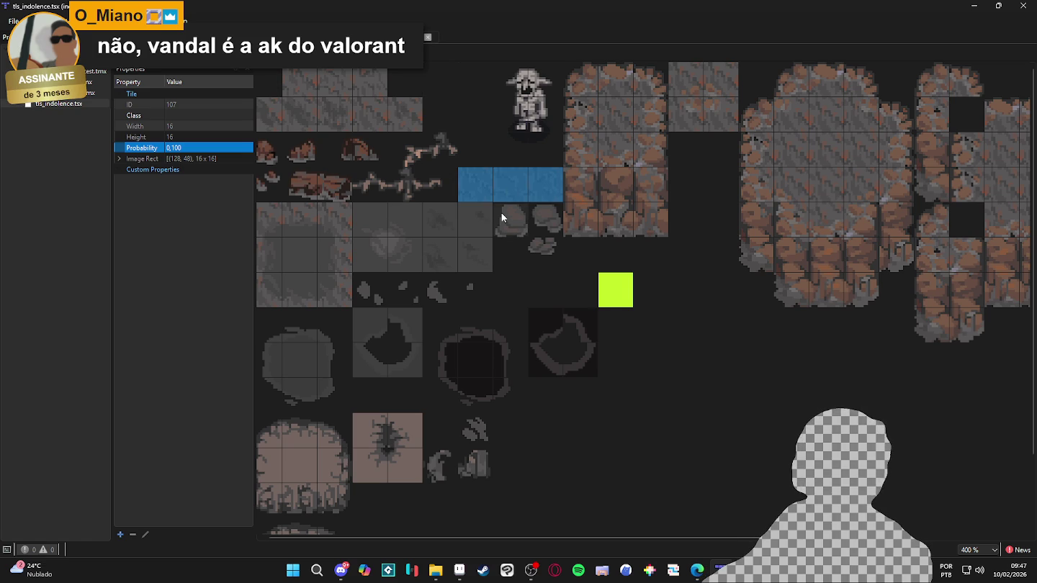
Select the first gray floor tile, ID 105, and switch to the room_battle_test map
left_click(489, 178)
left_click(510, 193)
left_click(536, 199)
left_click(486, 195)
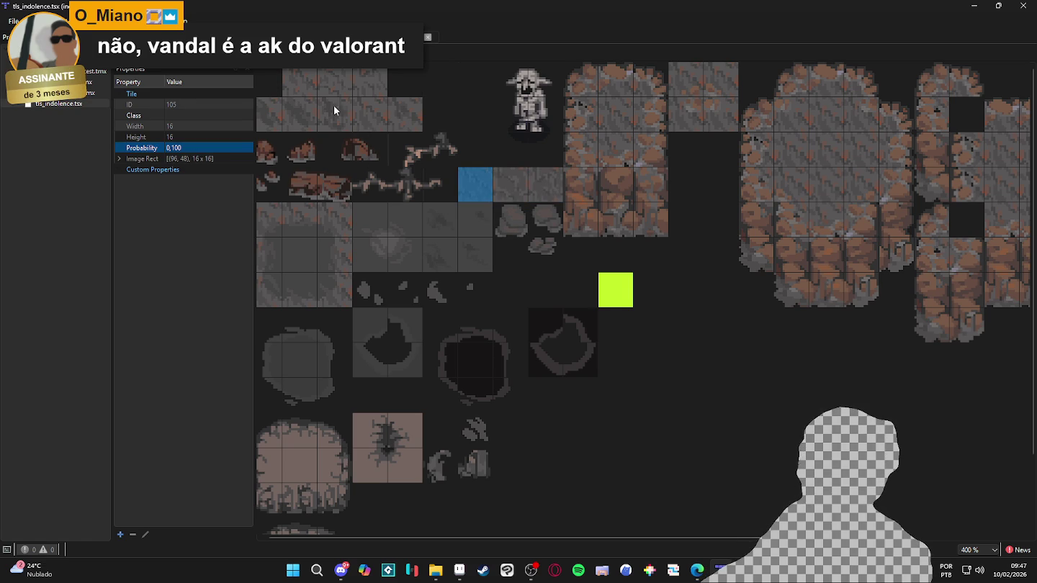
key("ctrl+shift+Tab")
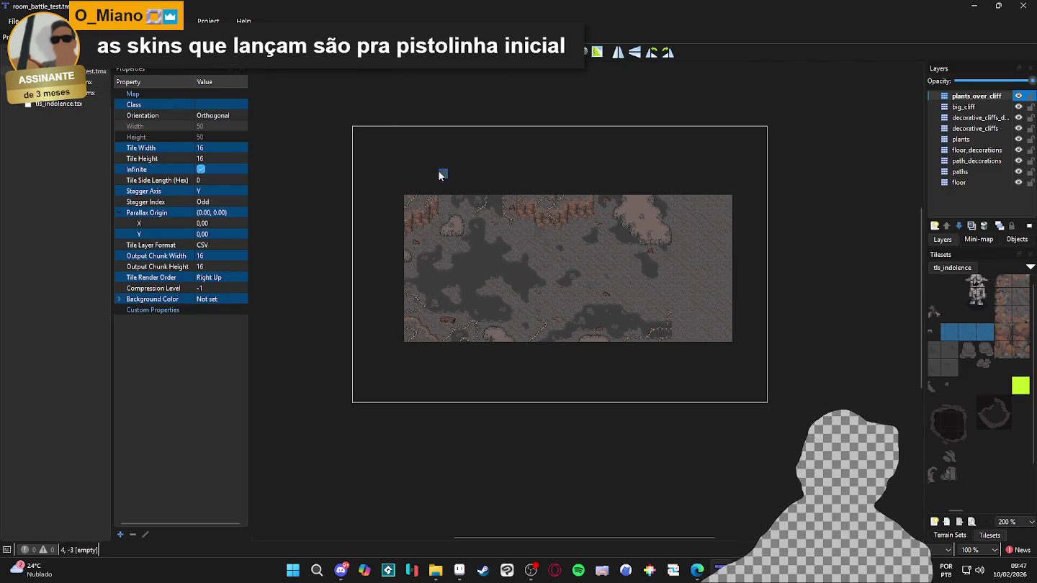
key("ctrl+shift+Tab")
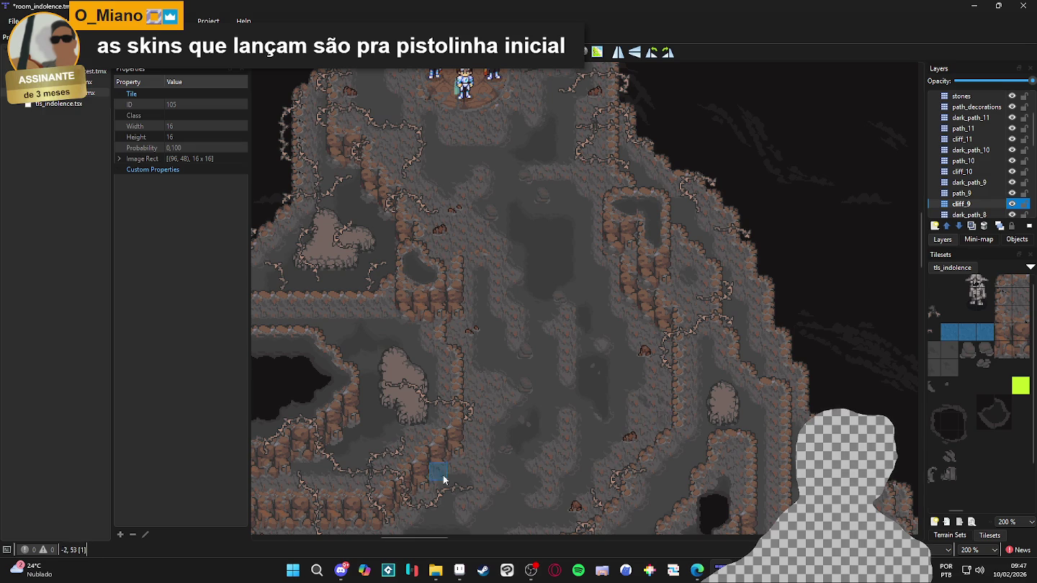
scroll(479, 351, "down", 2)
scroll(478, 351, "left", 1)
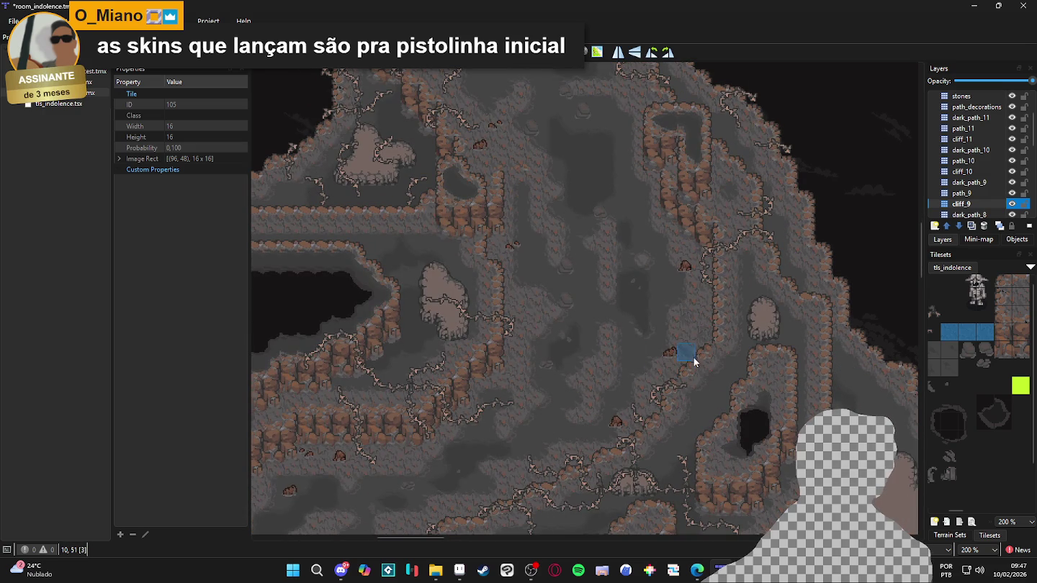
scroll(448, 375, "down", 1)
scroll(449, 375, "left", 1)
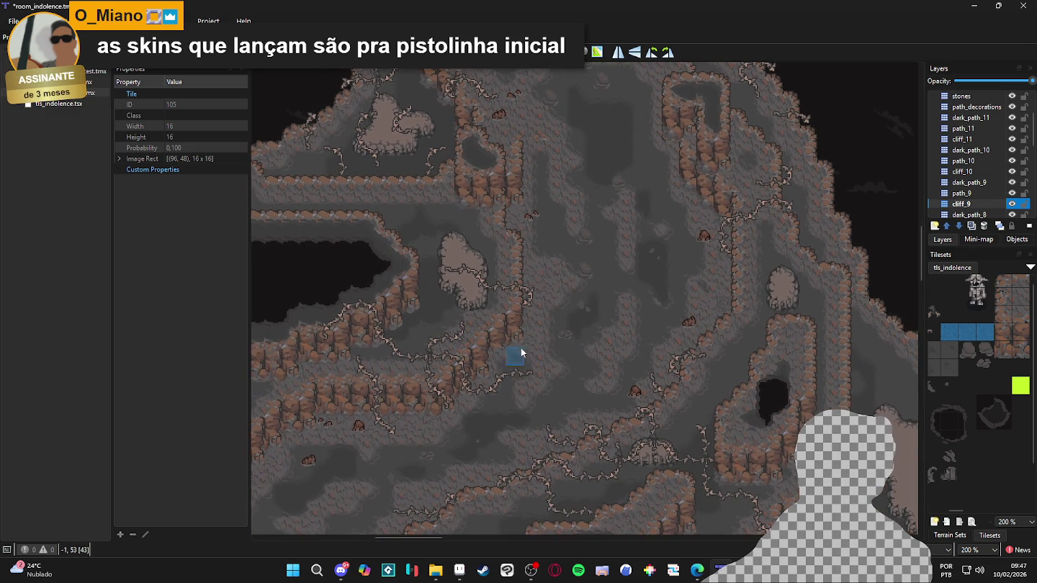
scroll(507, 366, "down", 1)
scroll(506, 366, "left", 1)
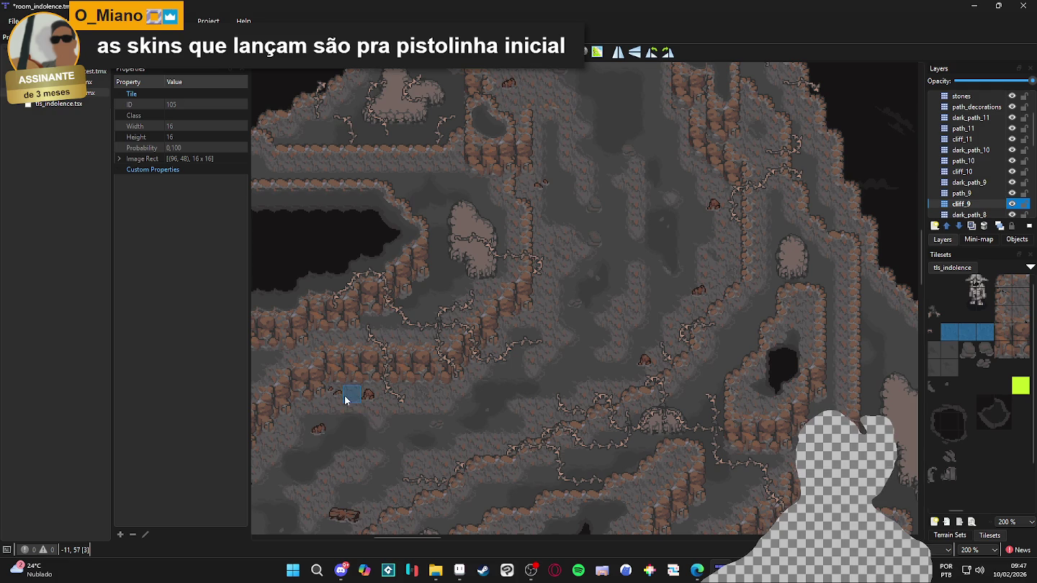
scroll(334, 476, "down", 2)
scroll(335, 475, "left", 1)
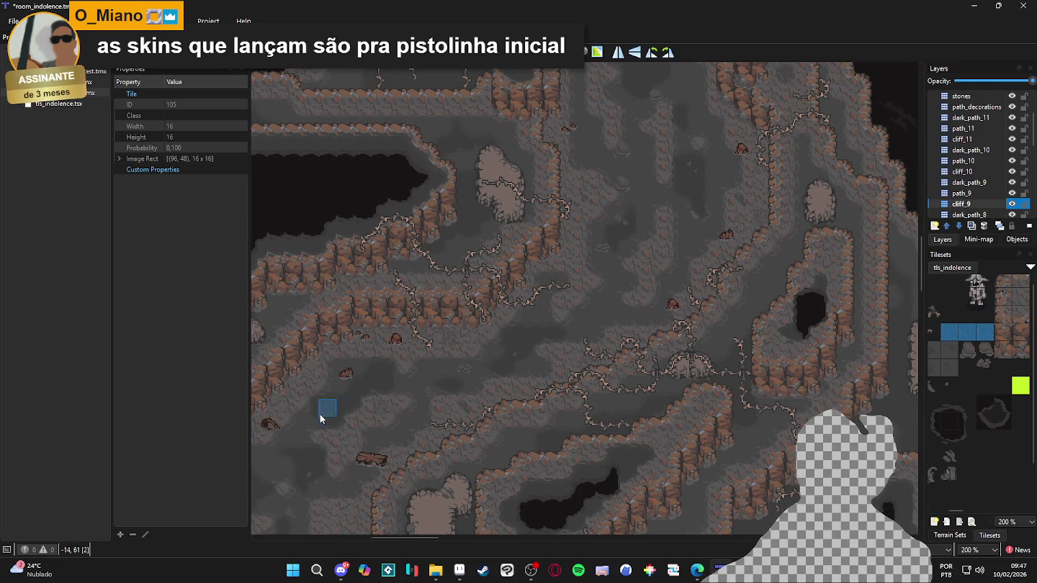
scroll(335, 393, "right", 1)
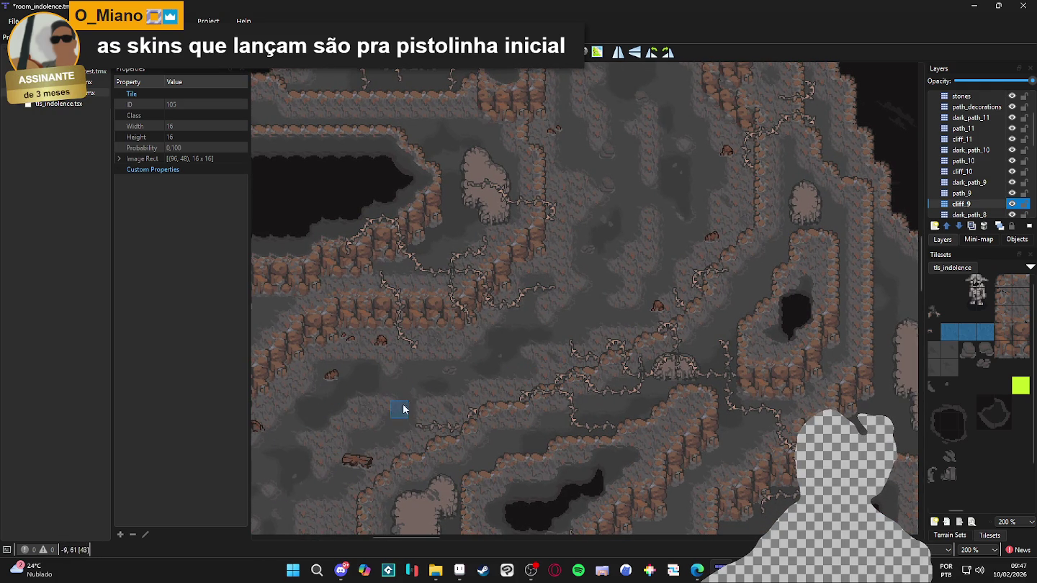
left_click_drag(350, 365, 418, 359)
scroll(420, 355, "down", 5)
scroll(419, 356, "left", 5)
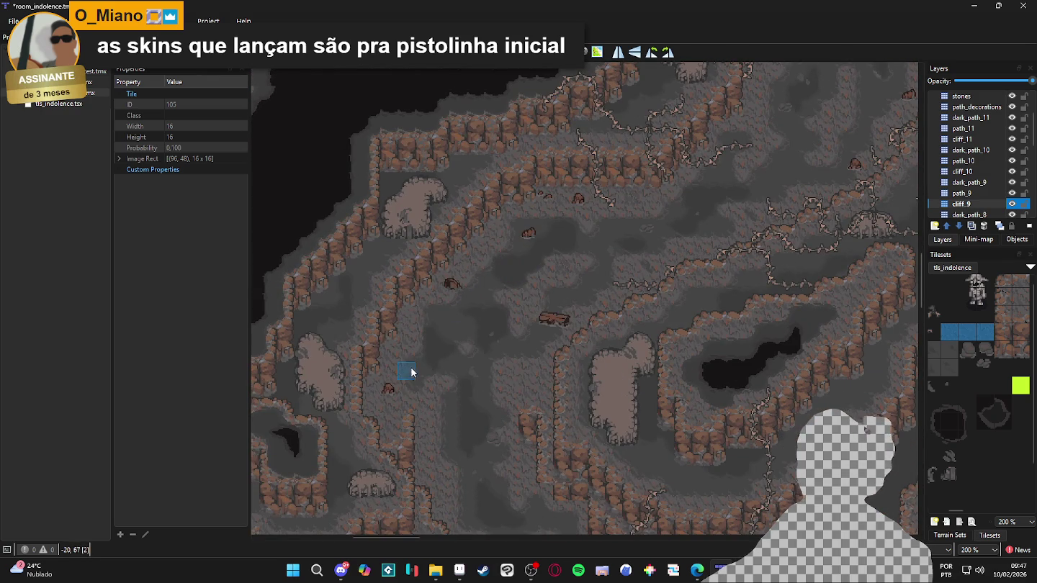
scroll(432, 407, "up", 1, "ctrl")
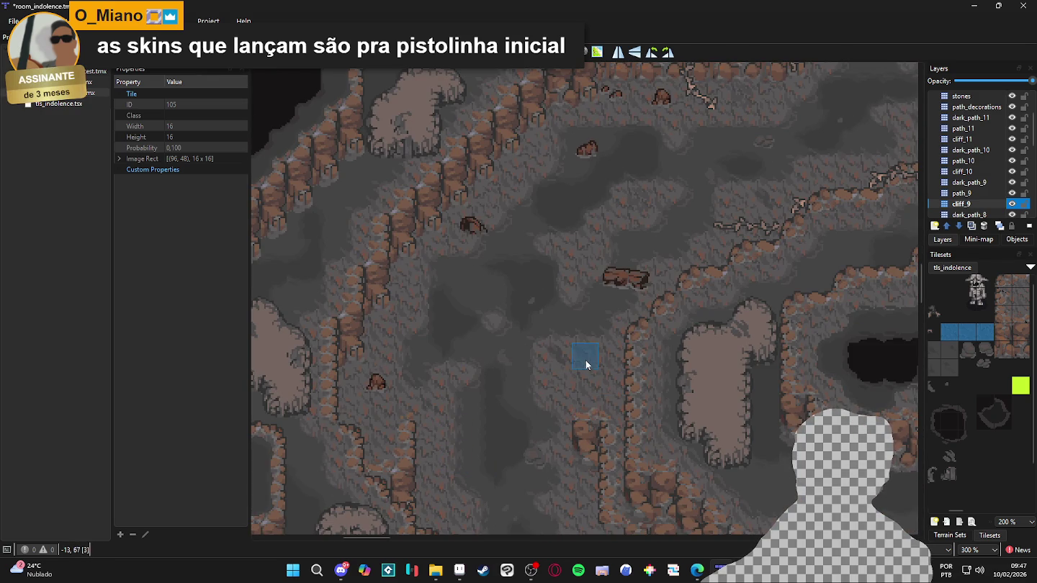
scroll(592, 470, "down", 1)
scroll(592, 471, "right", 1)
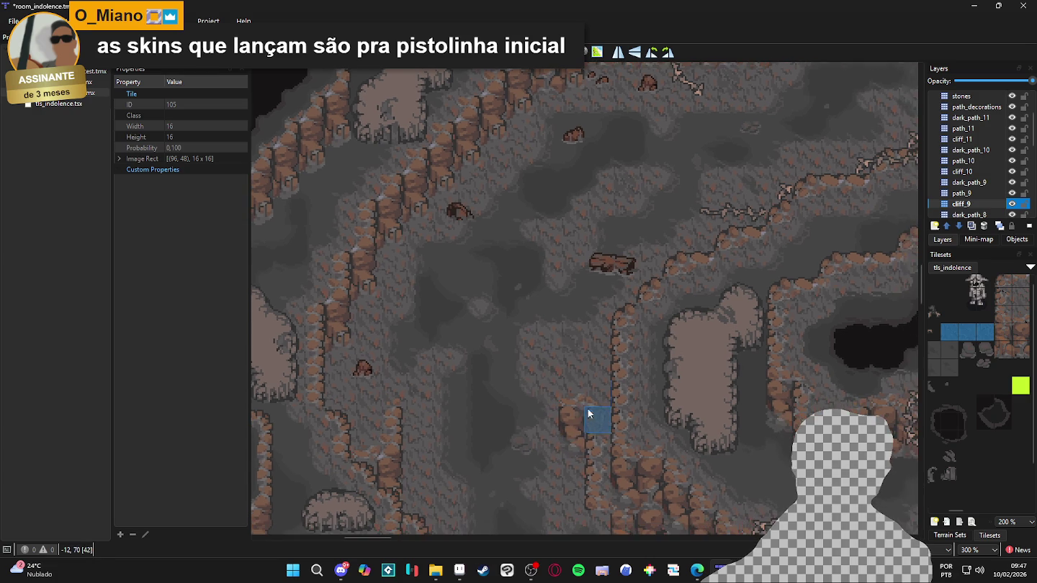
scroll(580, 436, "down", 5)
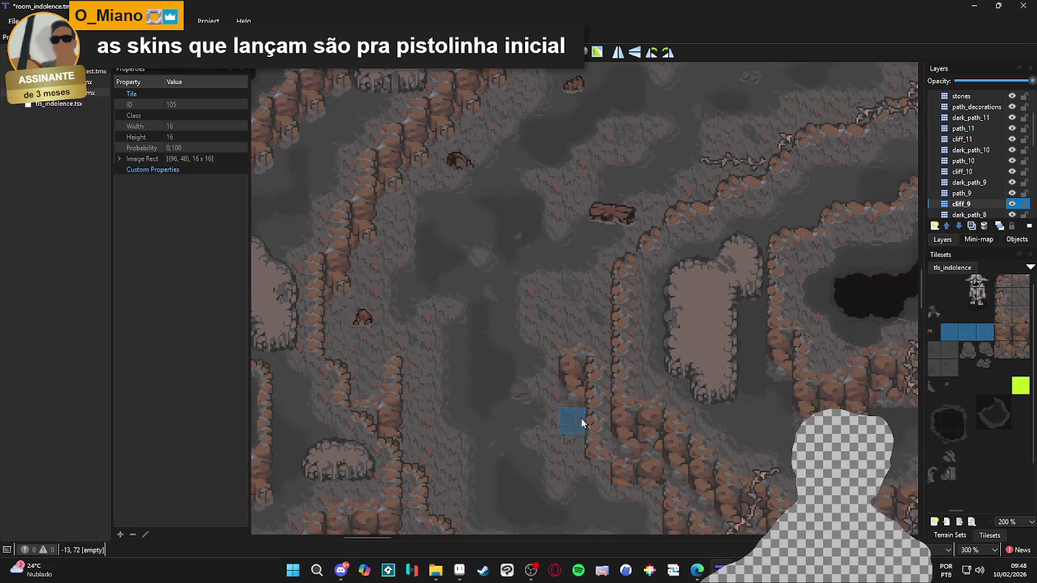
scroll(568, 341, "right", 1)
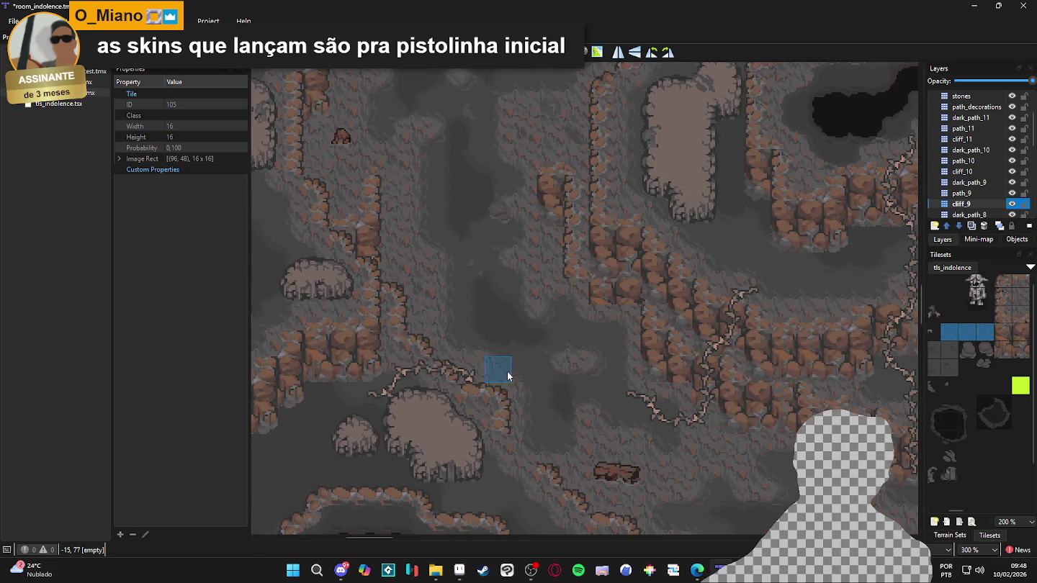
scroll(496, 359, "down", 2)
scroll(496, 359, "right", 2)
scroll(583, 409, "right", 4)
scroll(583, 409, "down", 1)
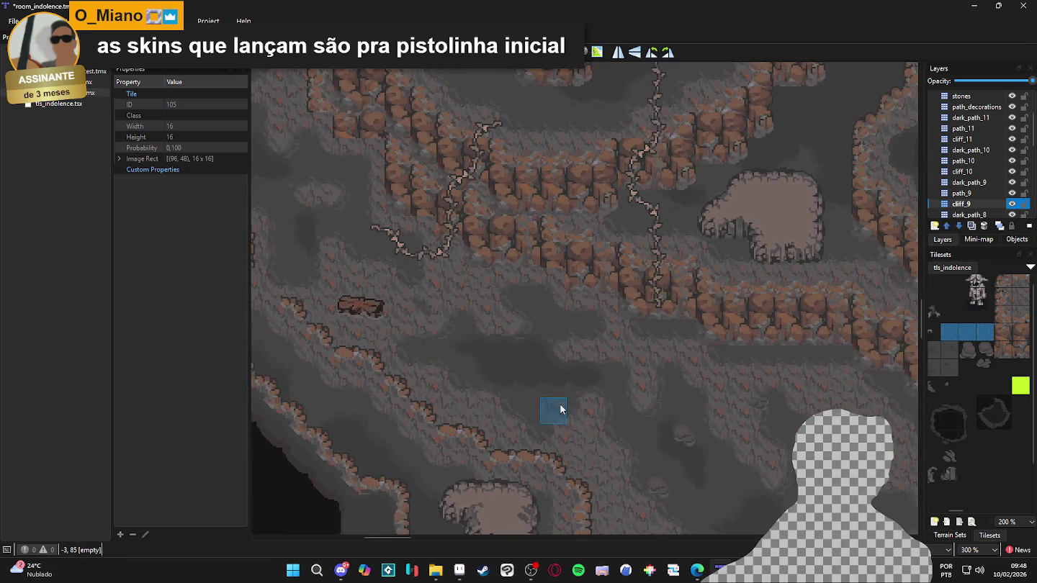
scroll(548, 404, "down", 1)
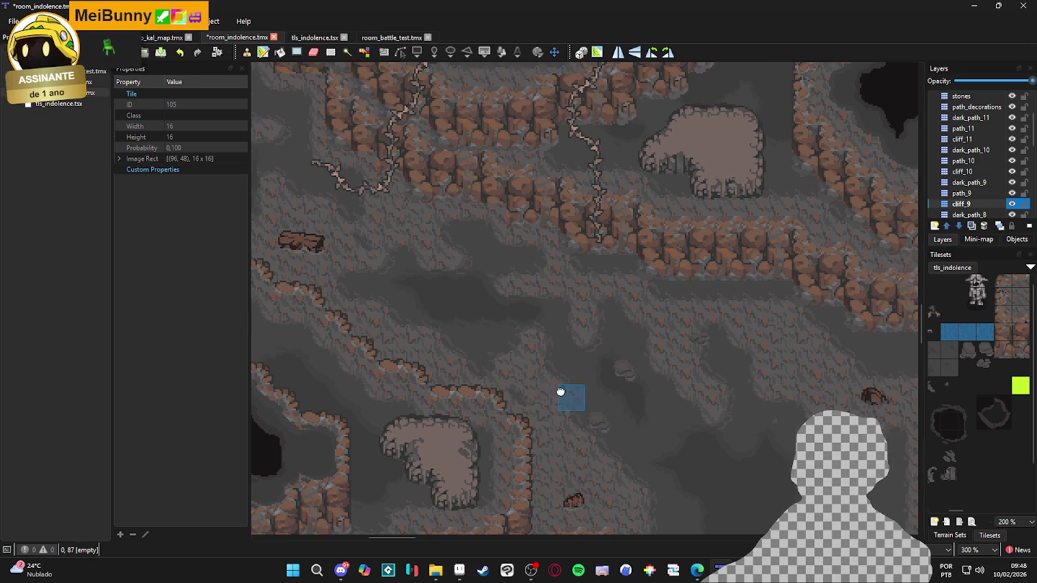
scroll(547, 399, "right", 3)
scroll(547, 400, "up", 1)
scroll(576, 424, "right", 1)
scroll(582, 431, "right", 1)
scroll(581, 431, "down", 1)
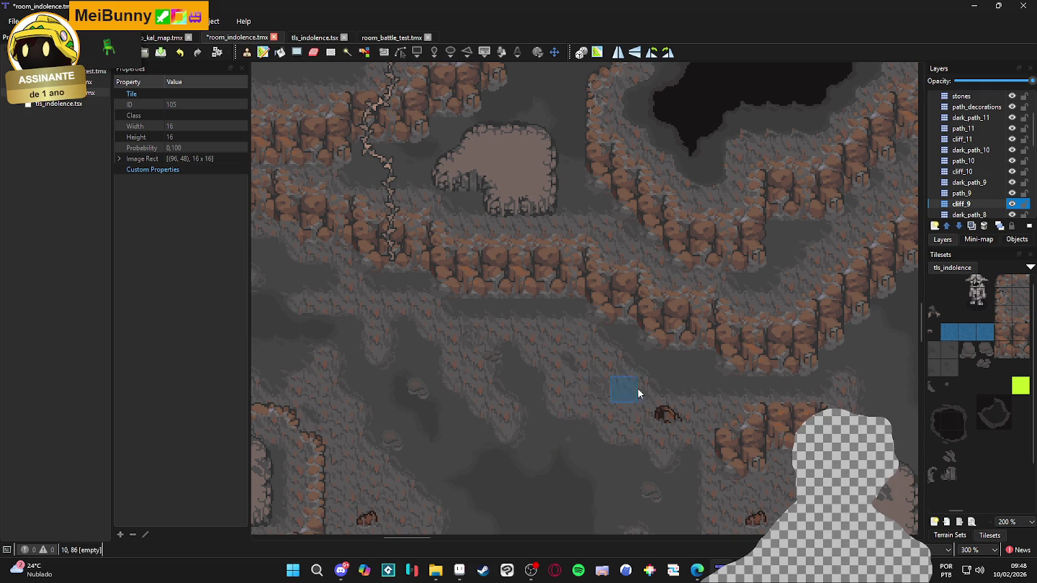
left_click_drag(680, 464, 593, 283)
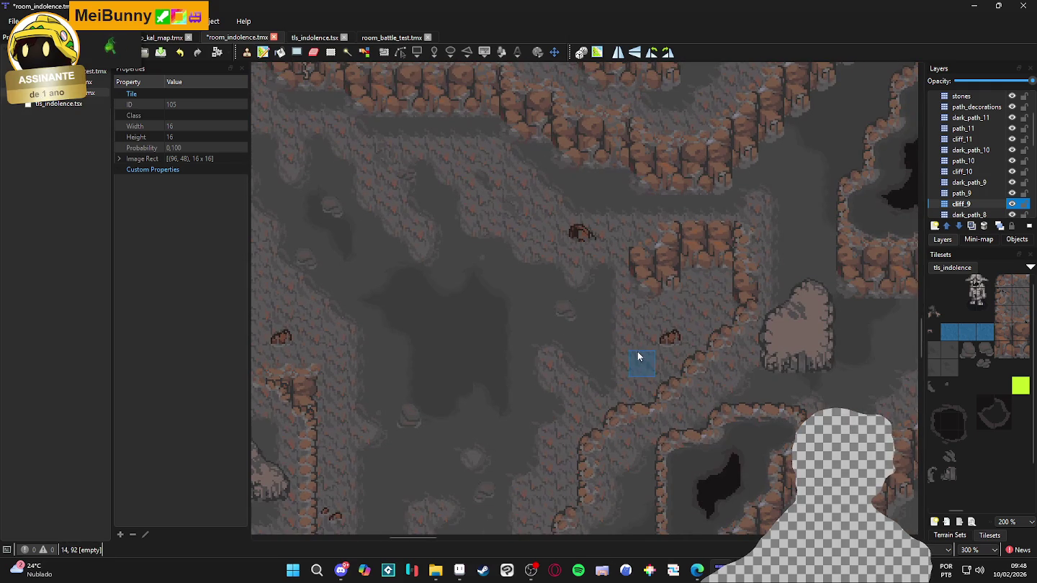
left_click_drag(597, 396, 656, 257)
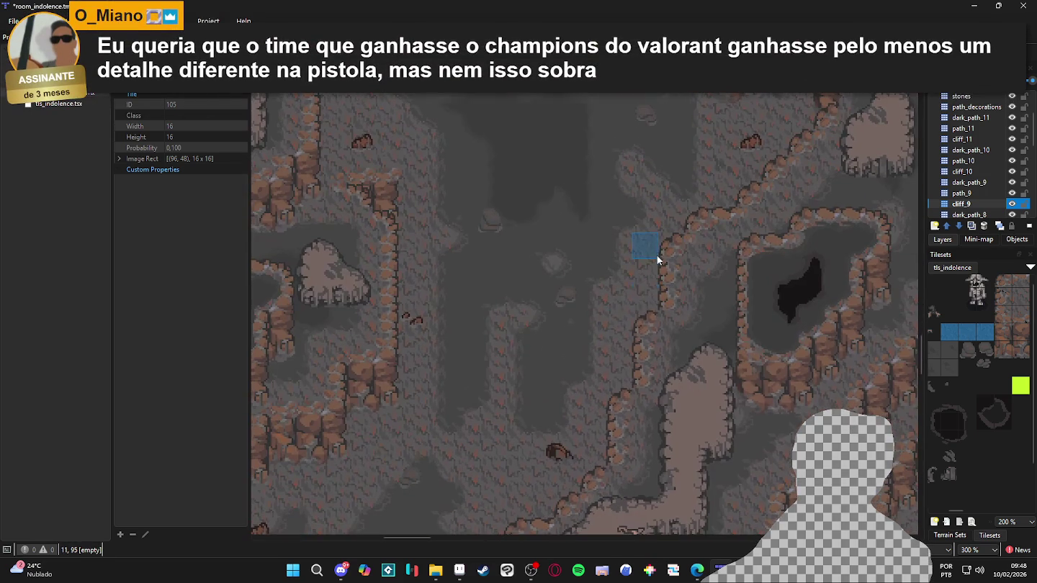
mouse_move(622, 321)
left_mouse_down()
mouse_move(648, 322)
mouse_move(489, 320)
left_mouse_up()
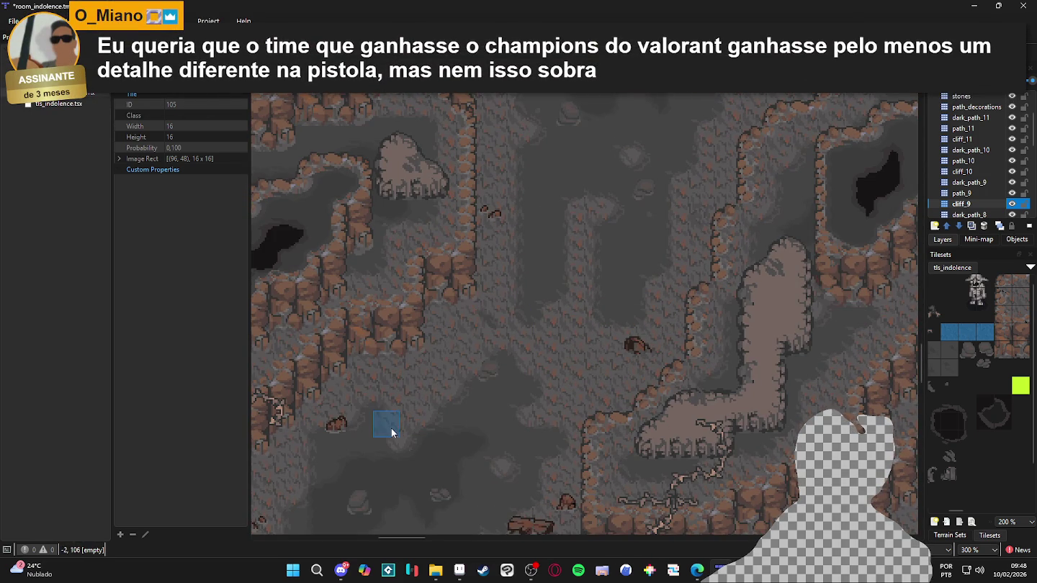
left_click_drag(411, 426, 578, 229)
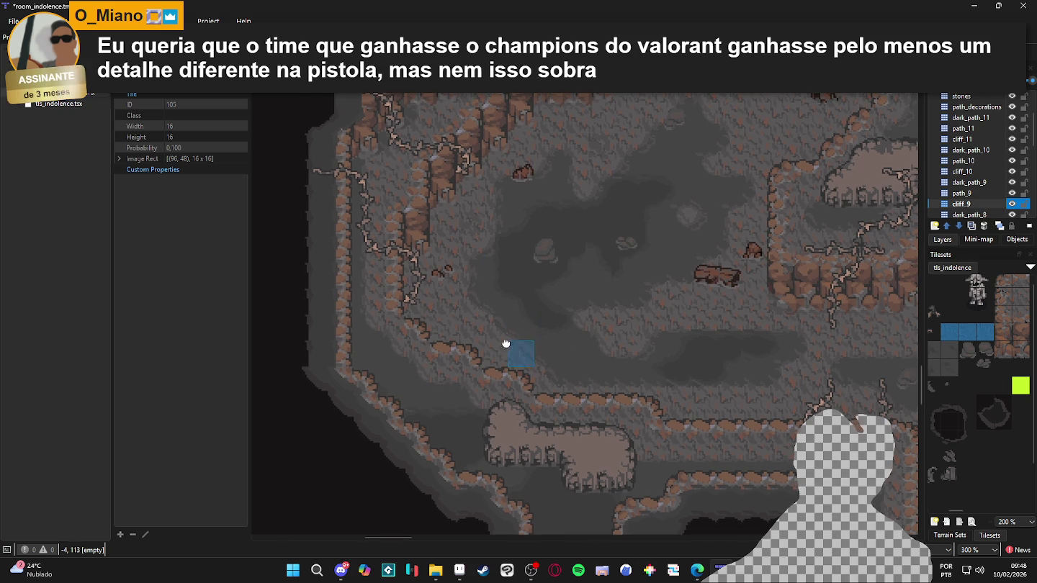
scroll(569, 334, "right", 2)
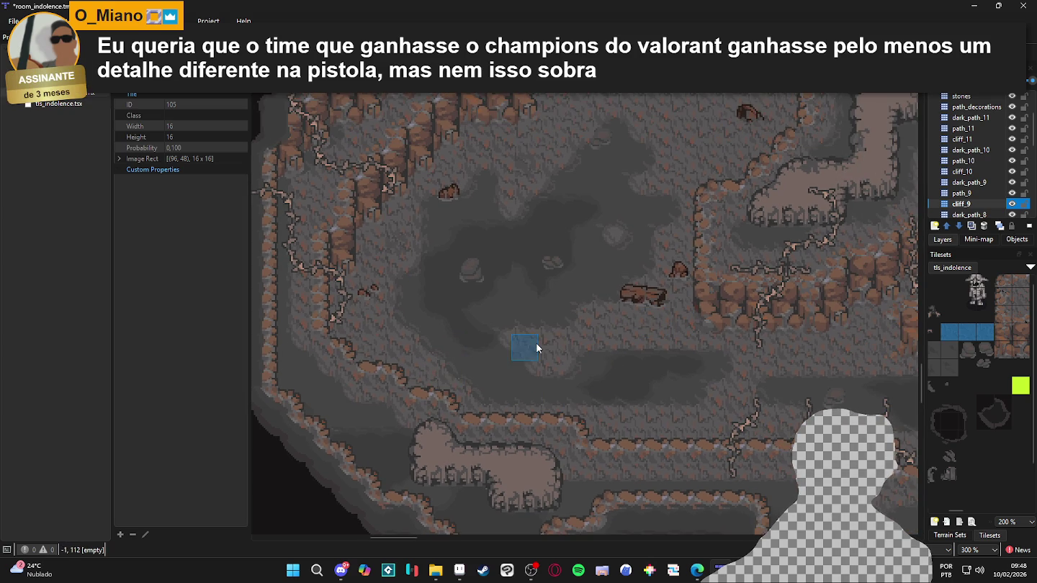
scroll(567, 388, "right", 1)
scroll(566, 388, "right", 1)
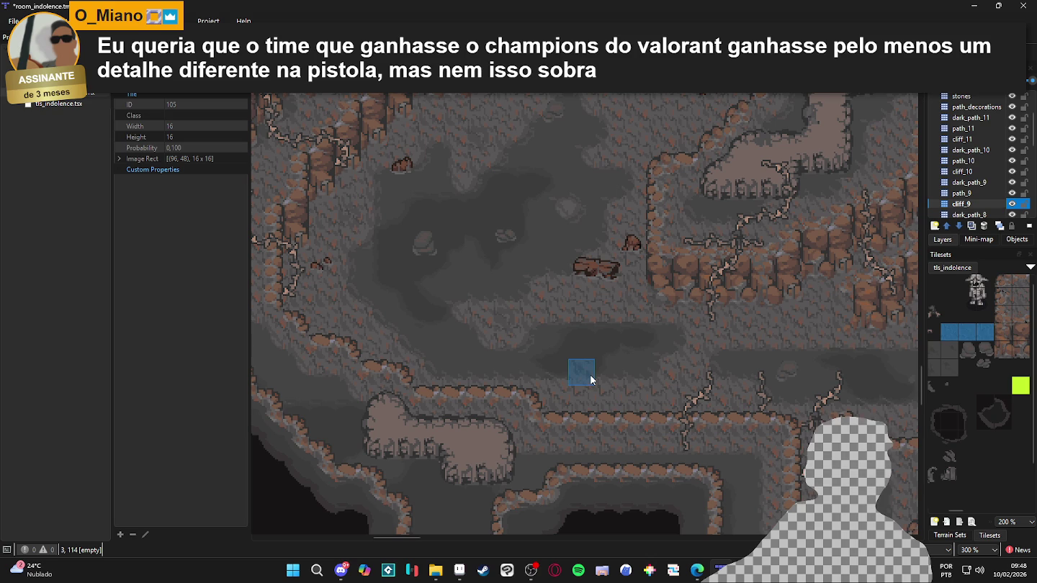
scroll(590, 374, "right", 5)
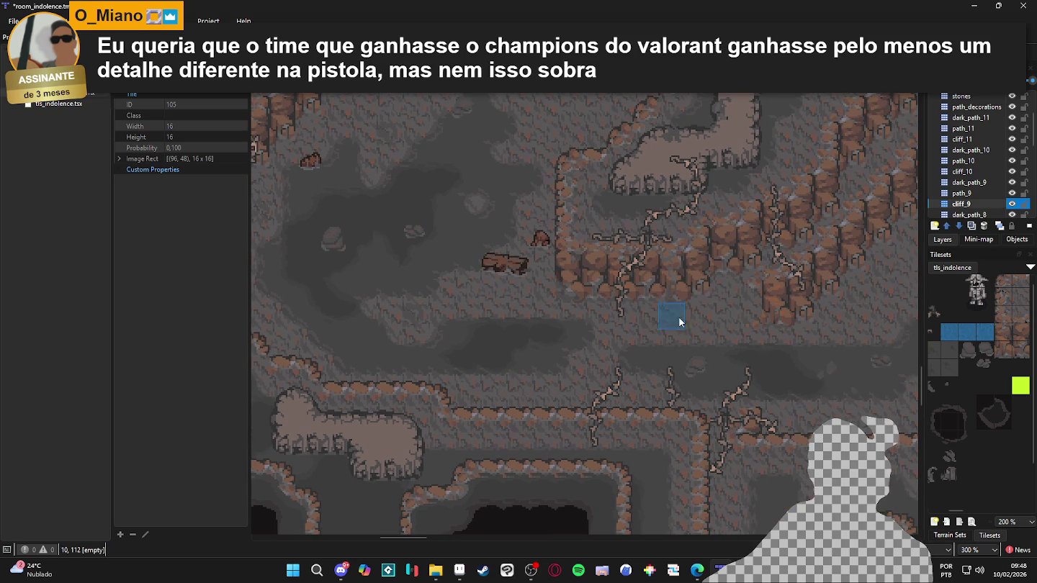
scroll(515, 389, "right", 5)
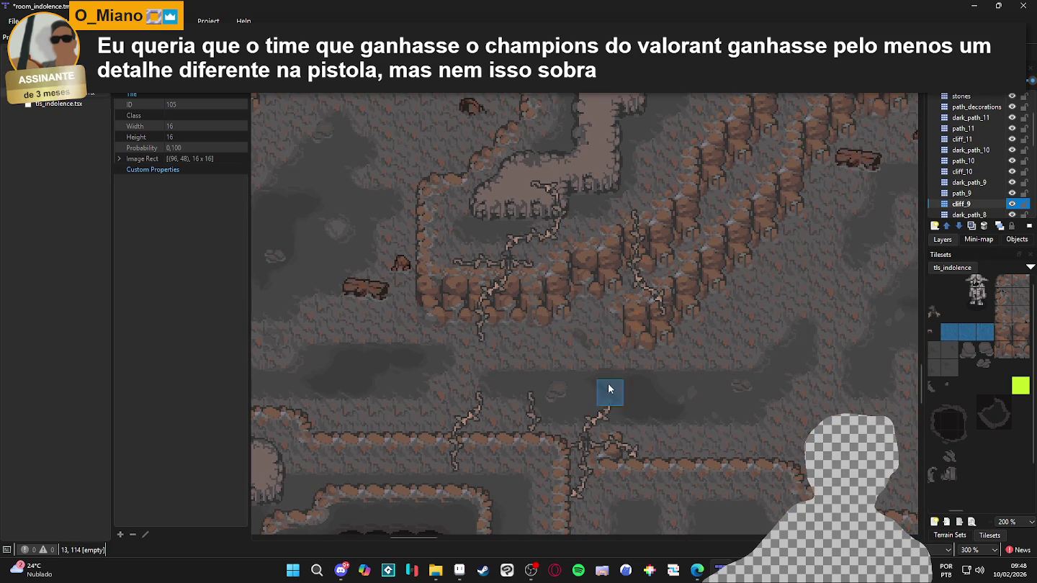
scroll(517, 378, "right", 5)
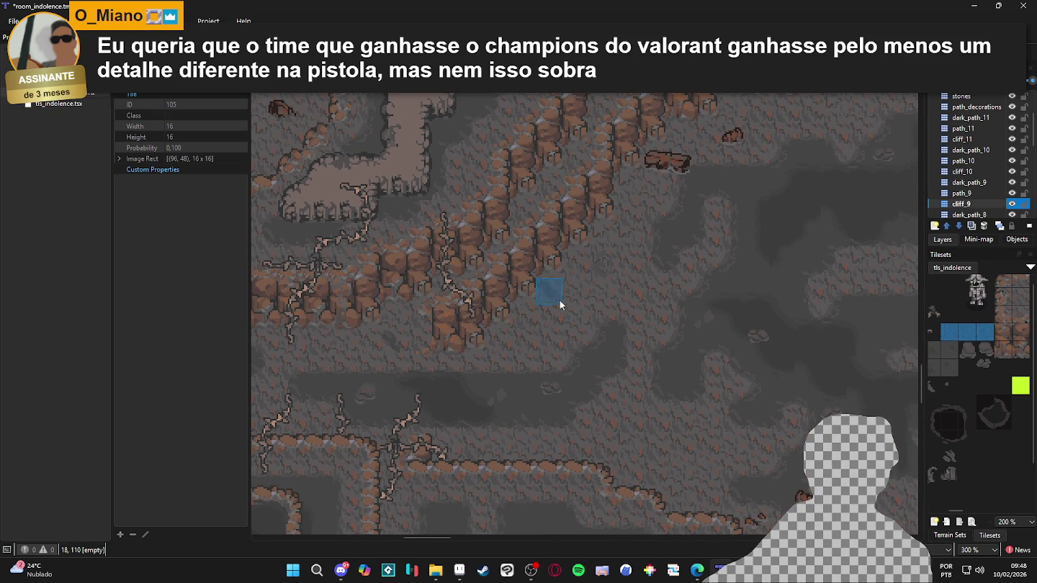
scroll(534, 353, "right", 2)
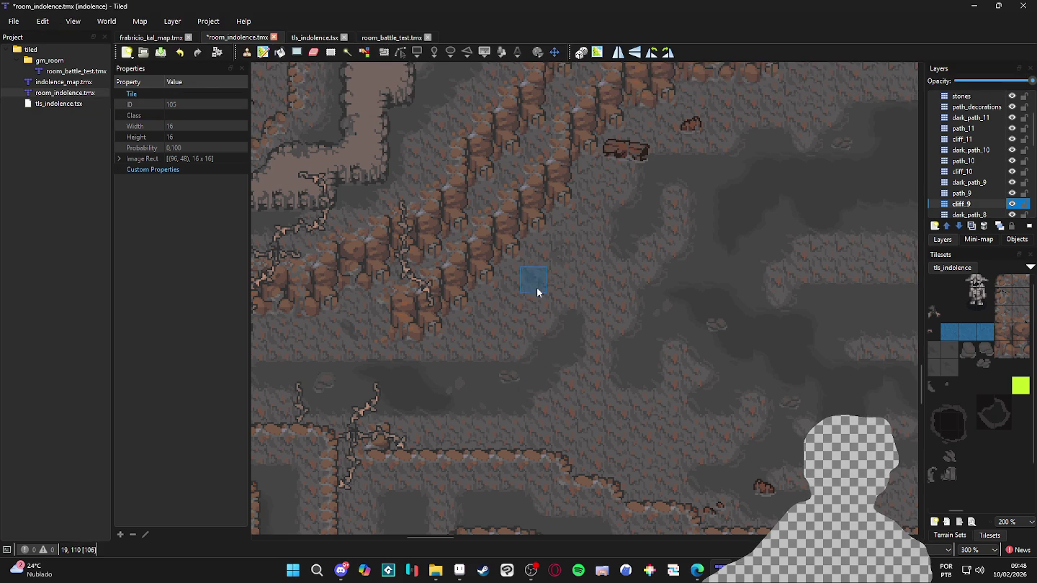
left_click_drag(545, 432, 540, 434)
scroll(540, 434, "right", 2)
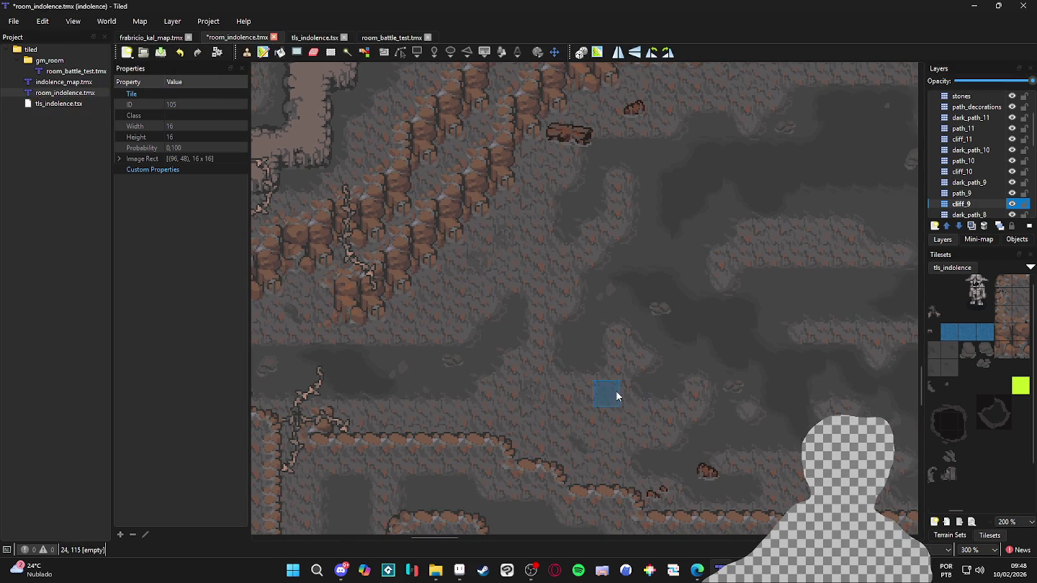
scroll(489, 372, "right", 5)
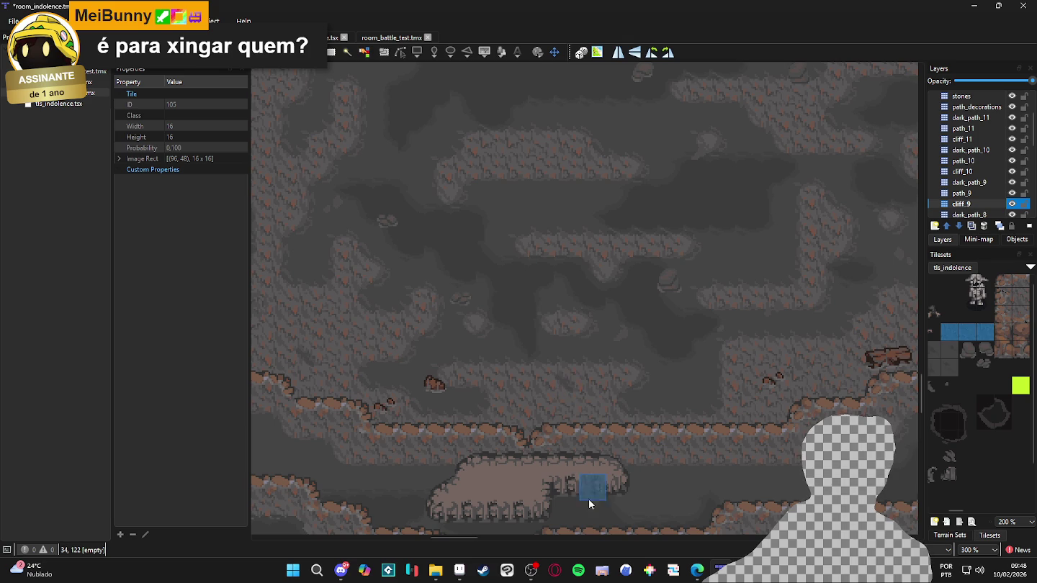
scroll(523, 431, "right", 4)
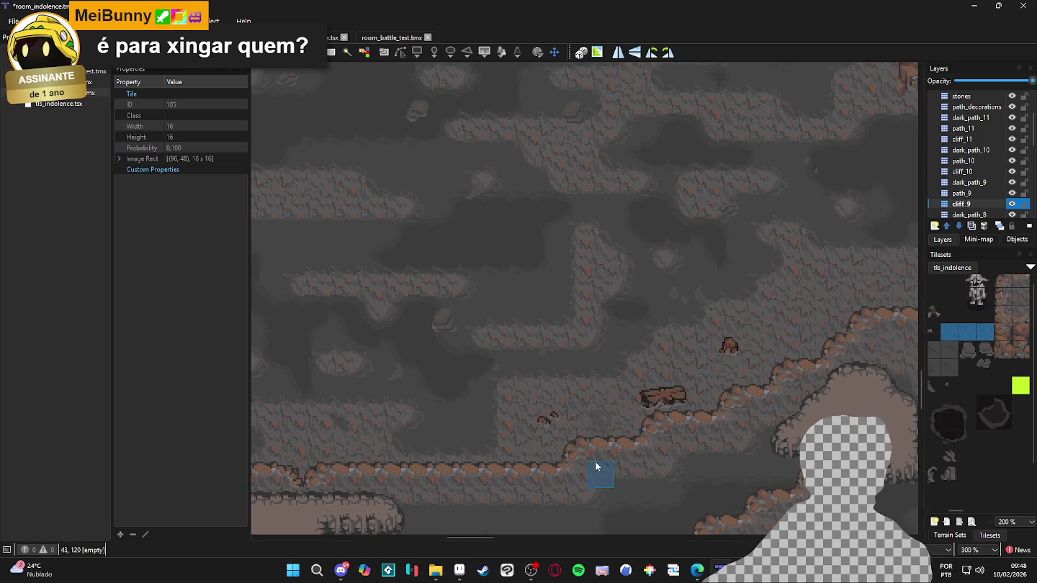
scroll(555, 447, "right", 1)
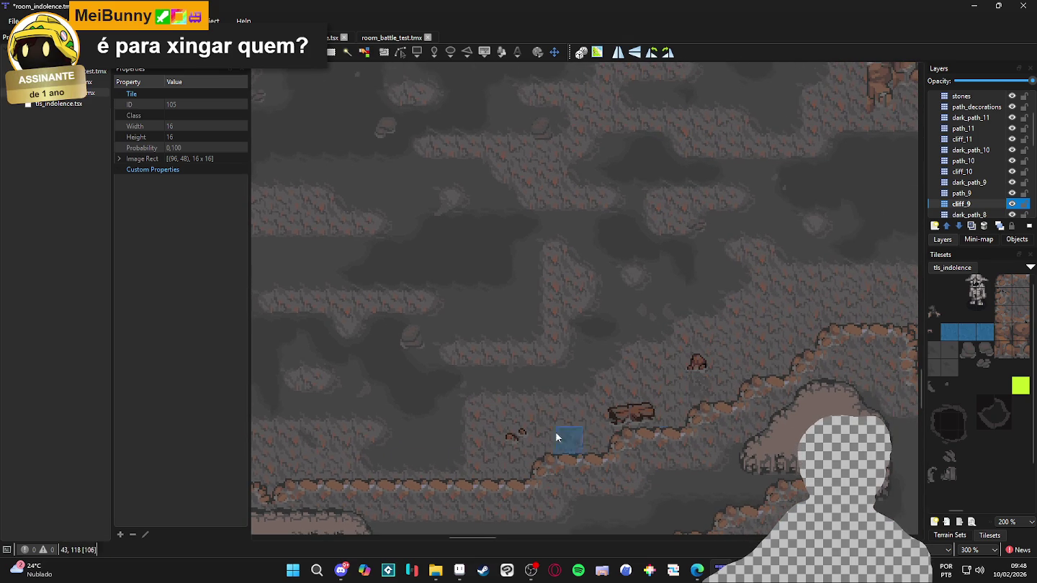
scroll(655, 416, "right", 2)
scroll(995, 364, "left", 3)
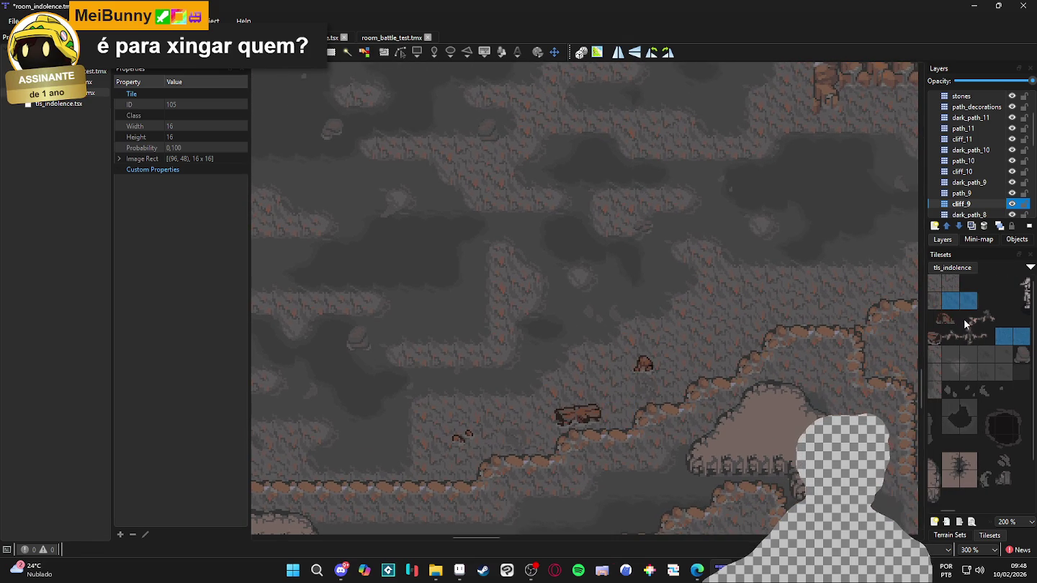
scroll(966, 323, "left", 2)
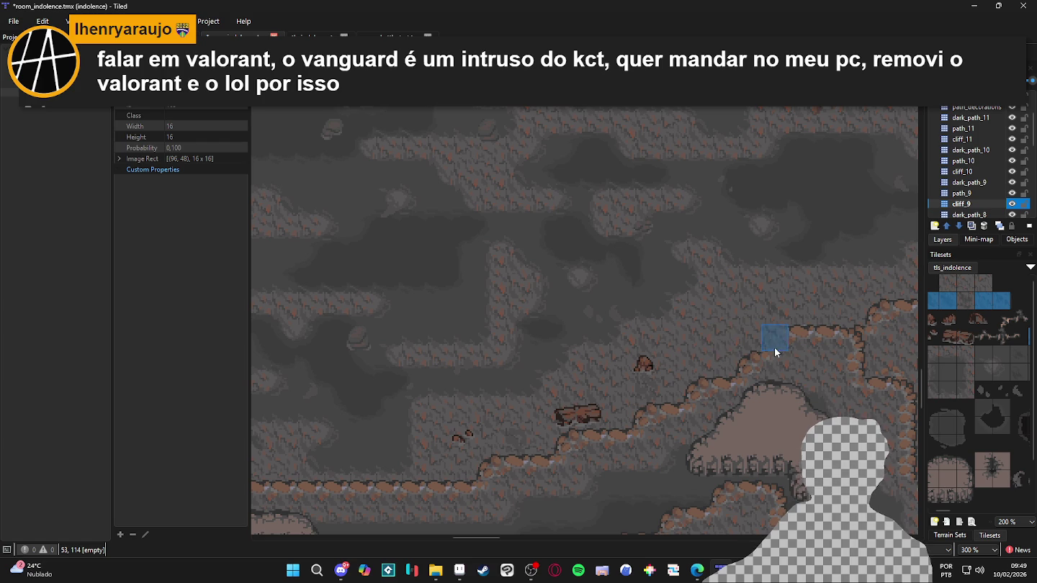
left_click_drag(775, 347, 429, 393)
left_click_drag(554, 250, 688, 469)
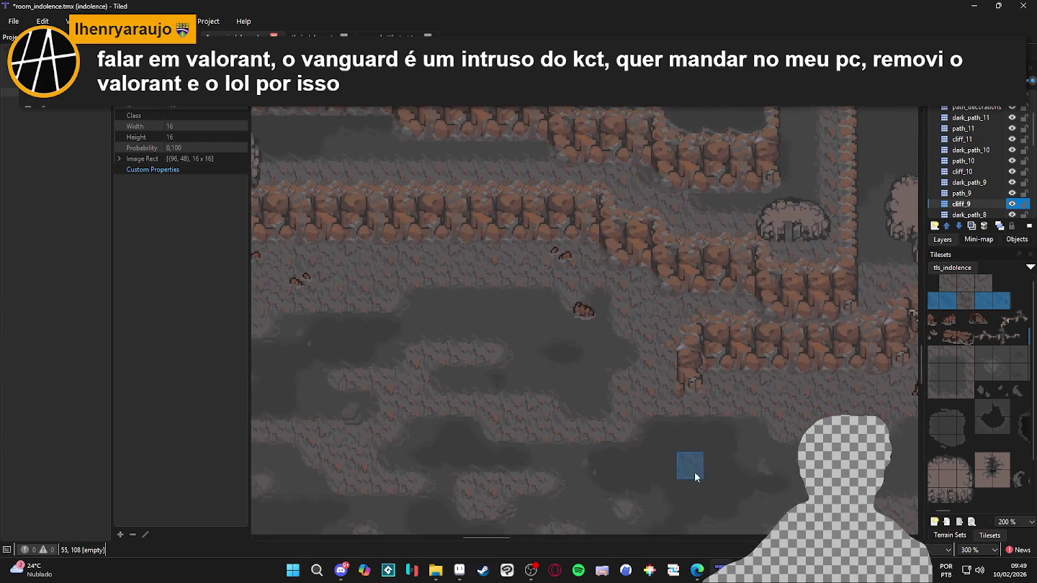
mouse_move(367, 268)
left_mouse_down()
mouse_move(720, 294)
mouse_move(567, 327)
left_mouse_up()
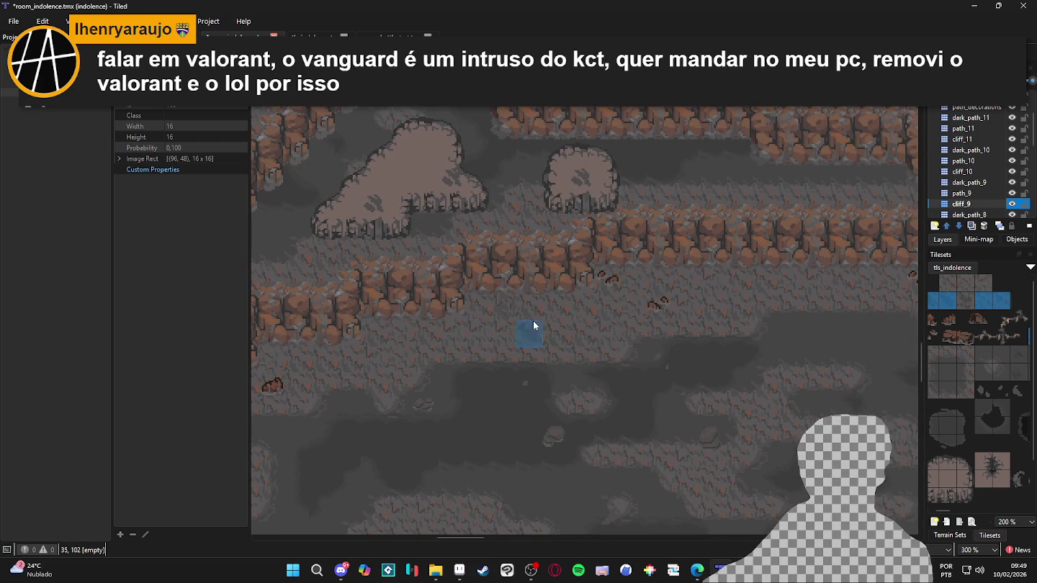
scroll(431, 371, "right", 5)
scroll(432, 371, "up", 2)
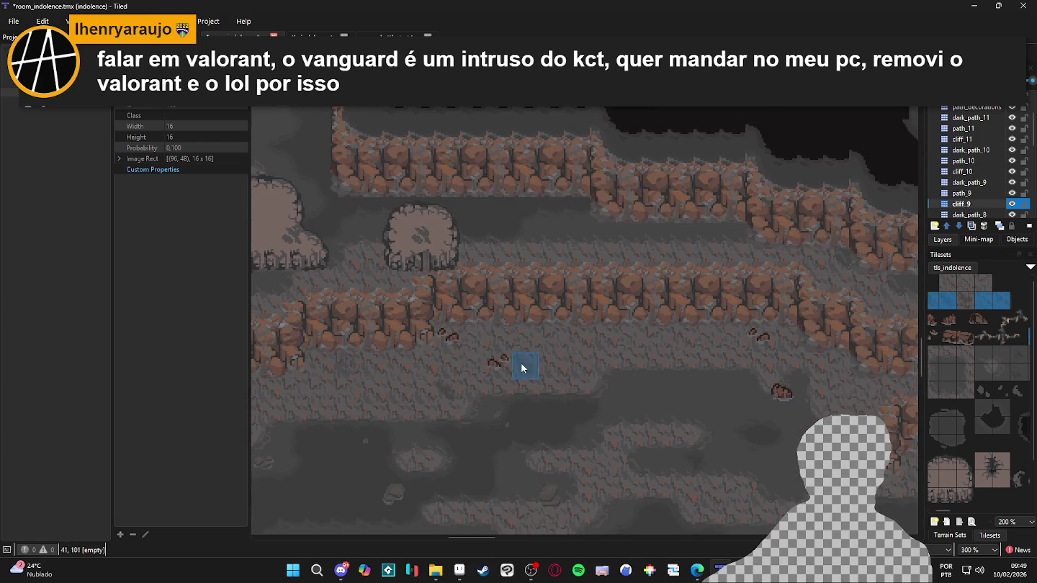
scroll(372, 398, "down", 2)
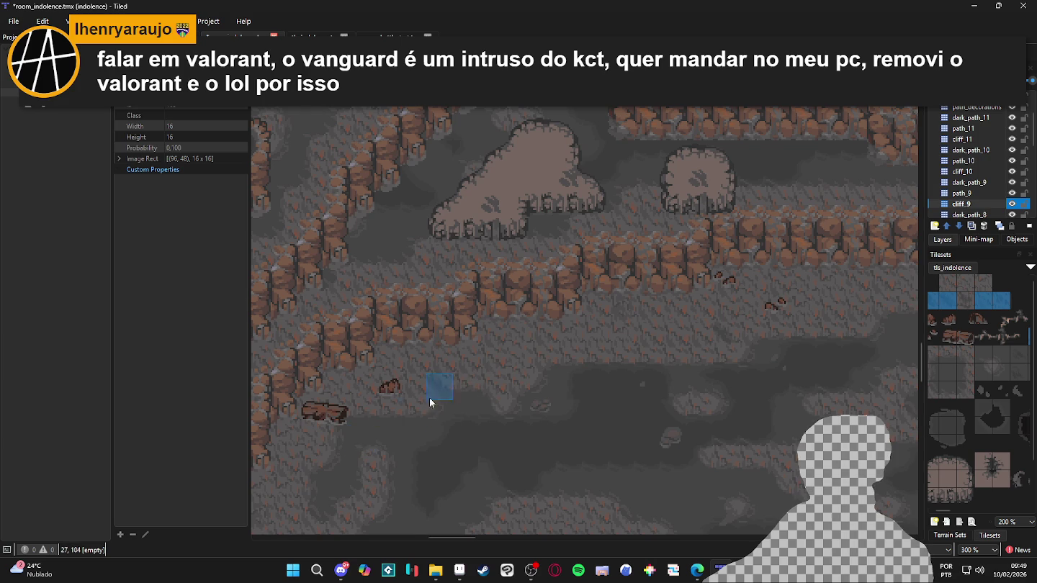
scroll(289, 447, "up", 3)
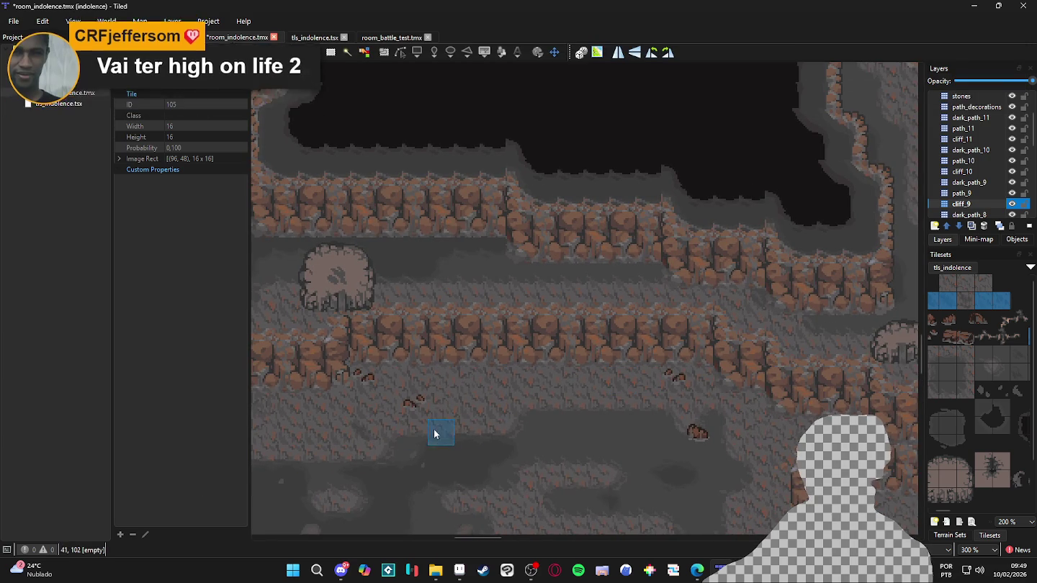
scroll(521, 389, "down", 5)
scroll(430, 352, "right", 10)
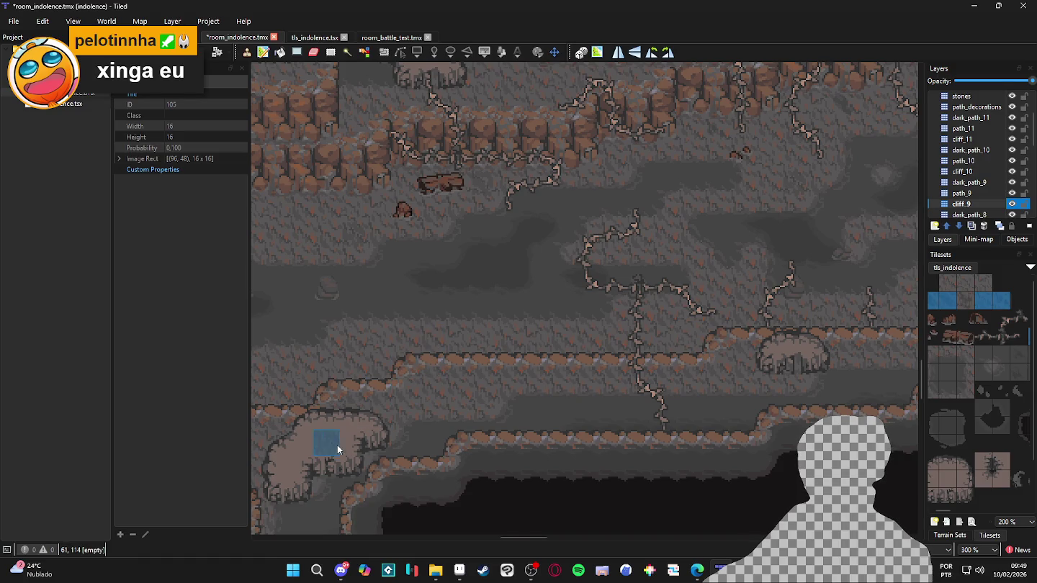
Scroll and zoom around the cave floor to survey spots for variation tiles
scroll(337, 445, "left", 3)
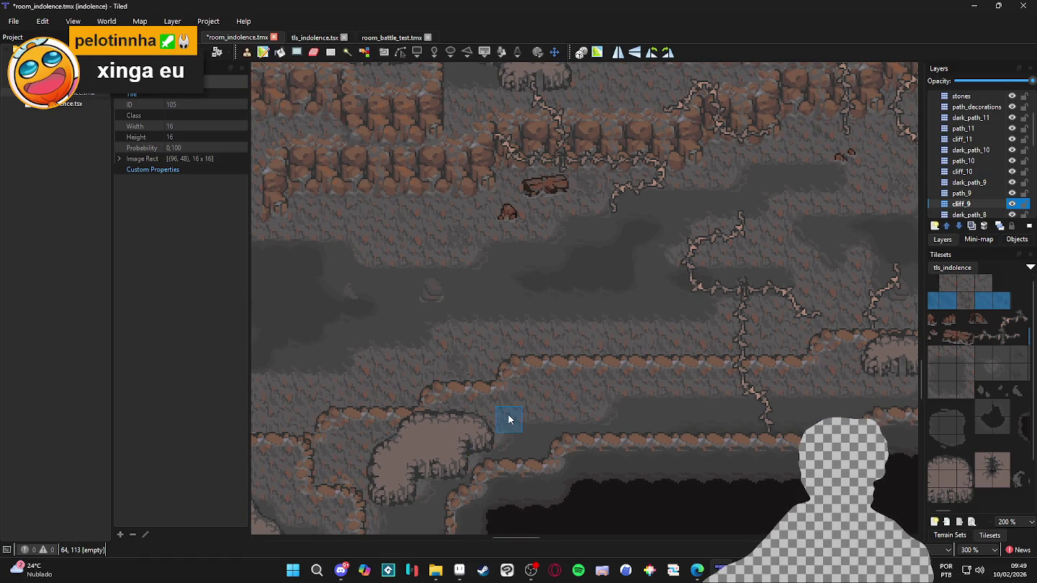
scroll(508, 414, "left", 3)
scroll(528, 424, "down", 1)
scroll(554, 393, "down", 1, "ctrl")
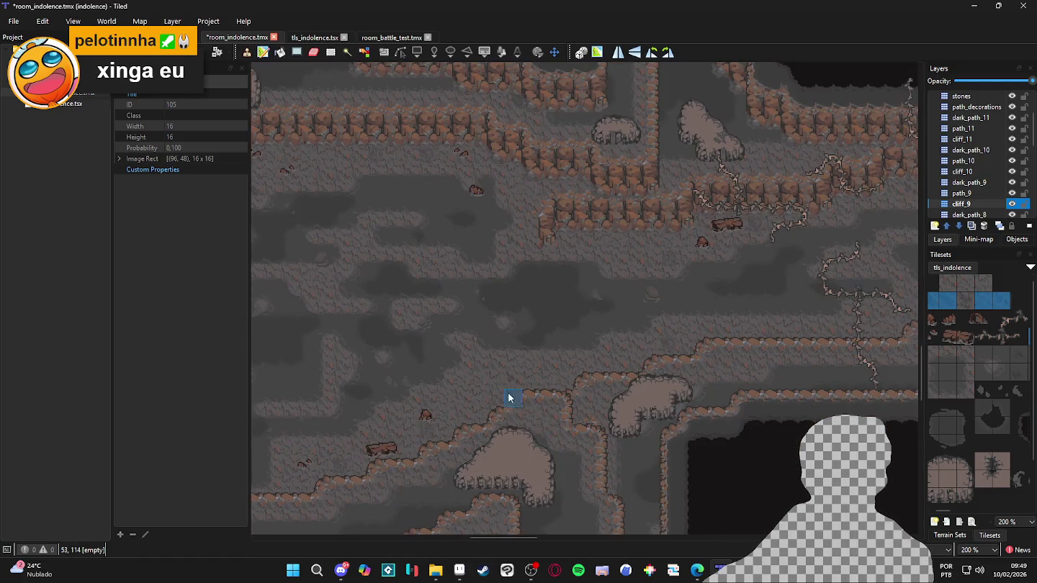
scroll(440, 411, "up", 3)
scroll(507, 392, "right", 5)
scroll(559, 373, "down", 3)
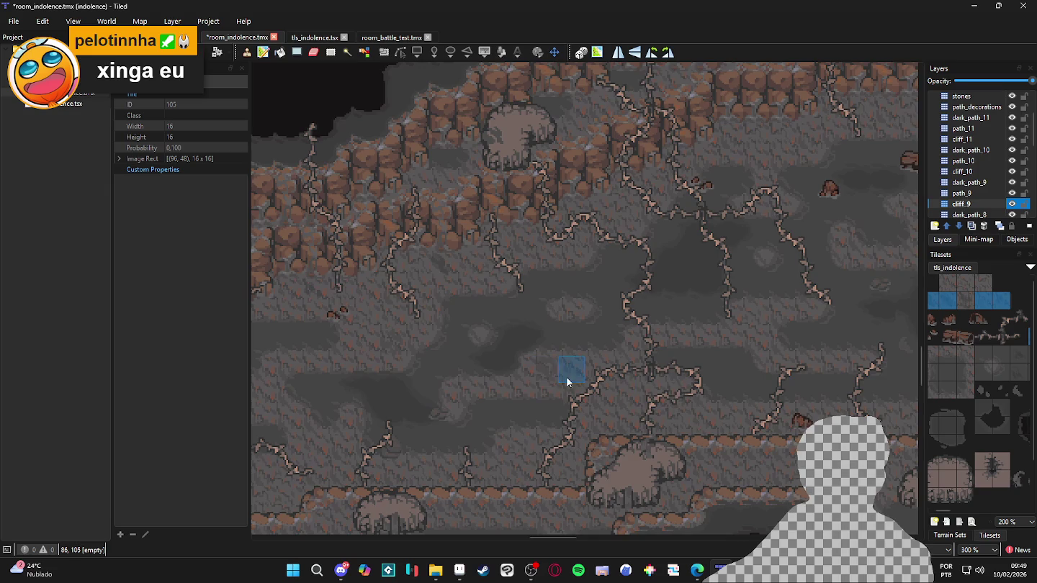
scroll(560, 403, "up", 1, "ctrl")
scroll(540, 374, "up", 3)
scroll(511, 324, "right", 3)
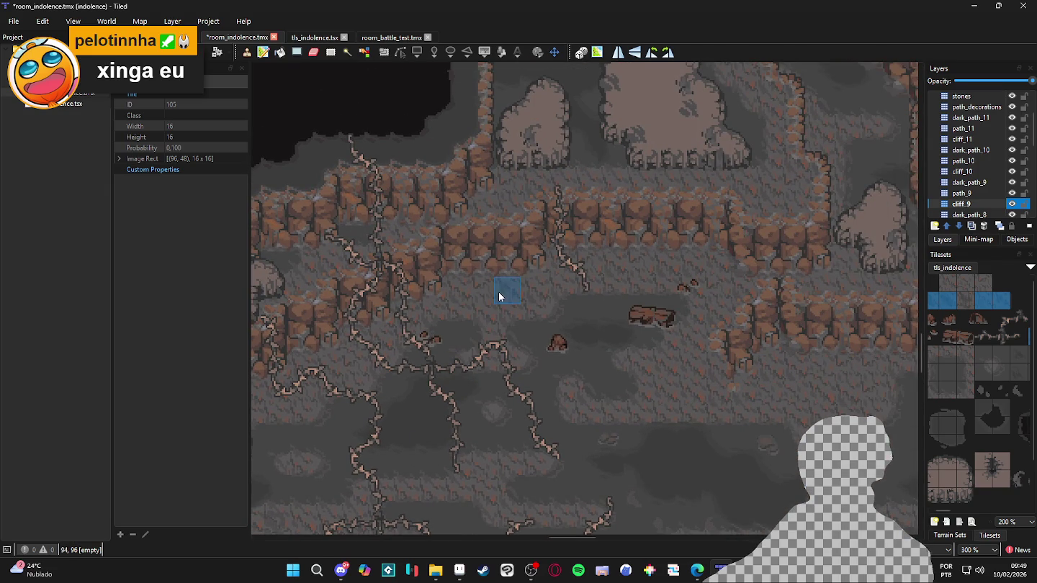
scroll(528, 377, "right", 3)
scroll(503, 381, "right", 3)
scroll(522, 406, "up", 2)
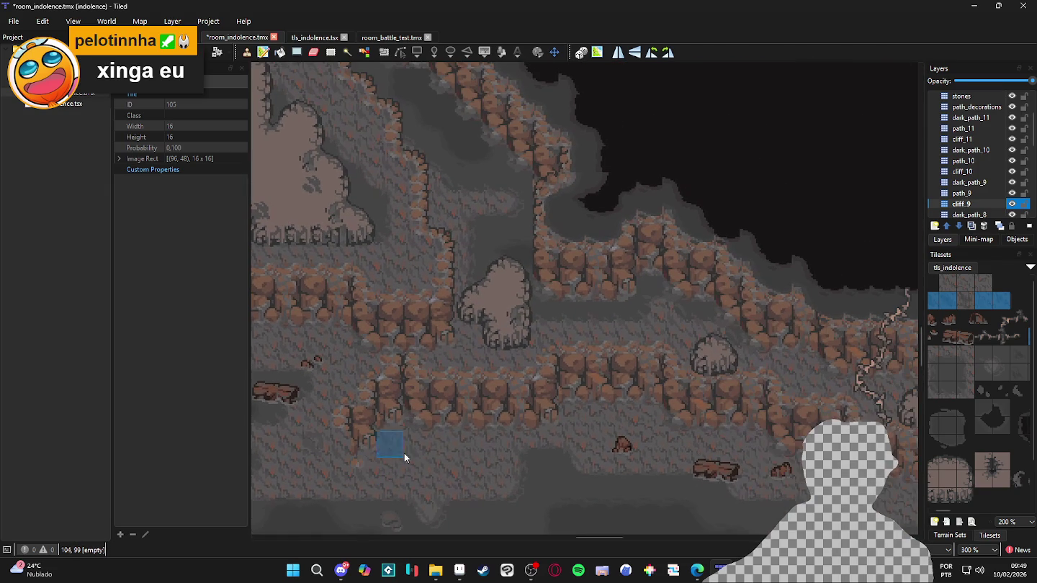
scroll(532, 420, "down", 2)
scroll(503, 388, "left", 2)
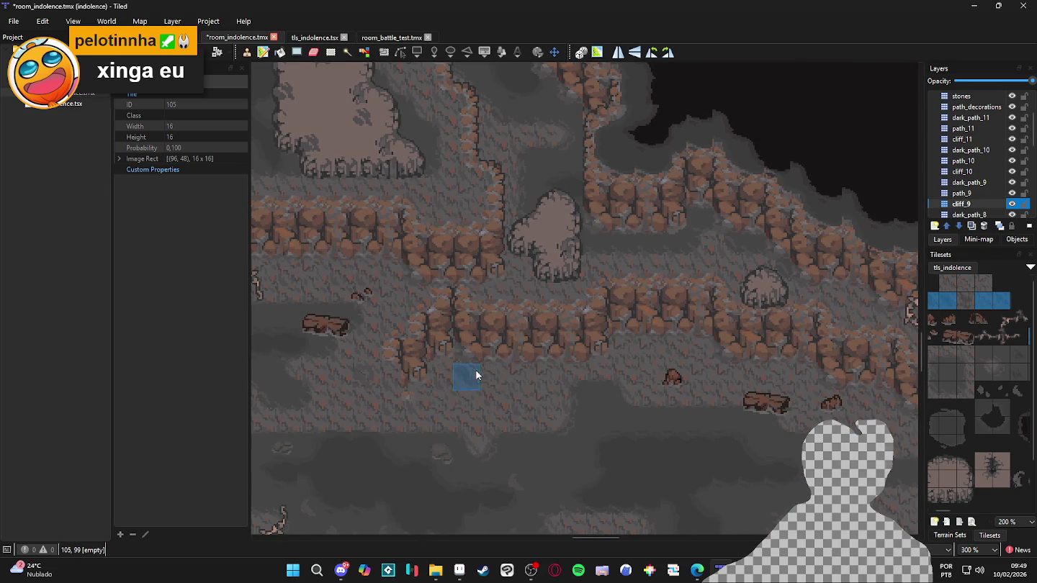
scroll(593, 381, "right", 4)
scroll(513, 418, "up", 1)
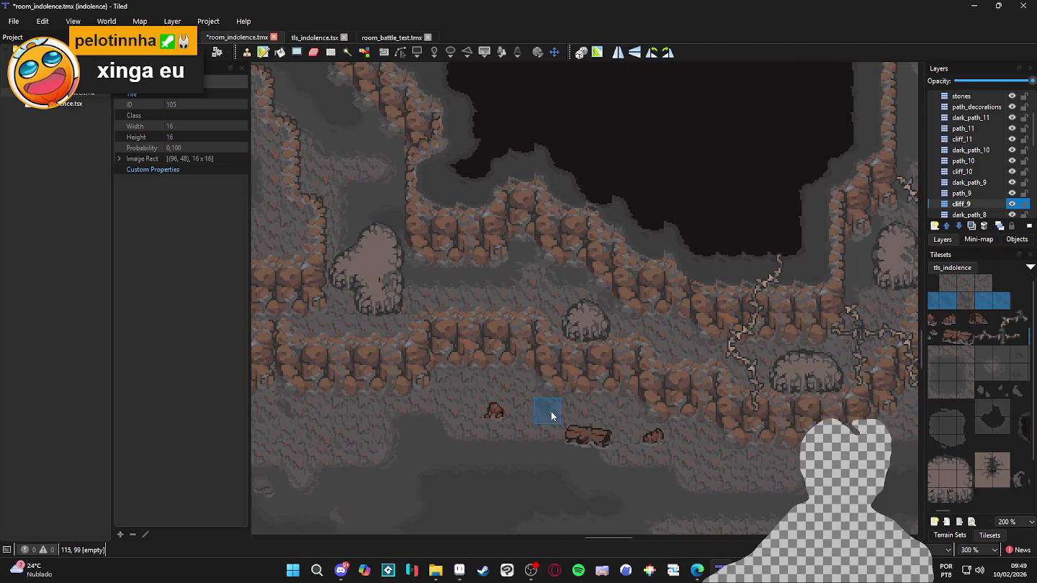
scroll(534, 405, "right", 4)
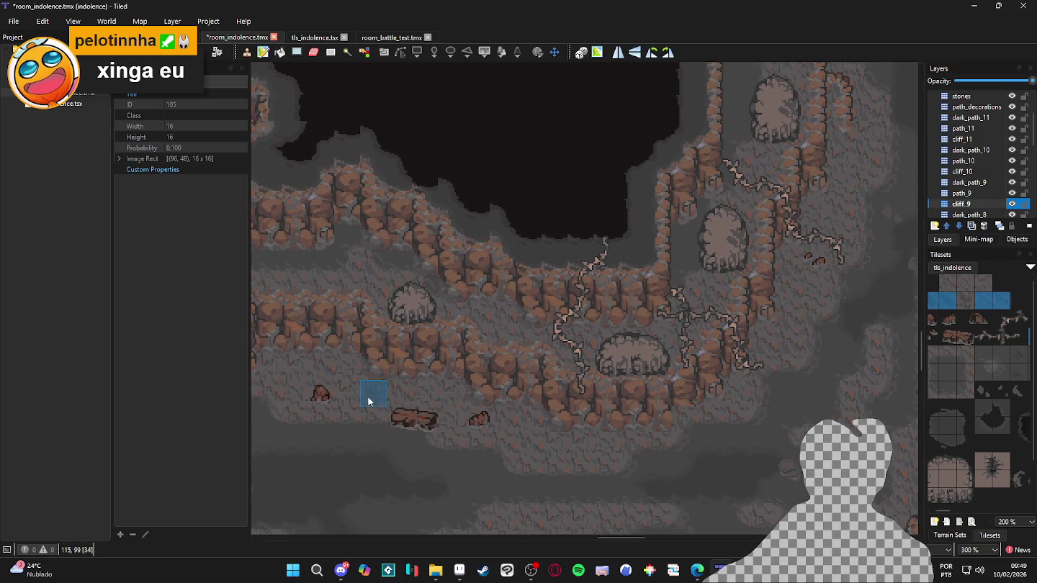
scroll(567, 467, "down", 3)
scroll(561, 373, "right", 1)
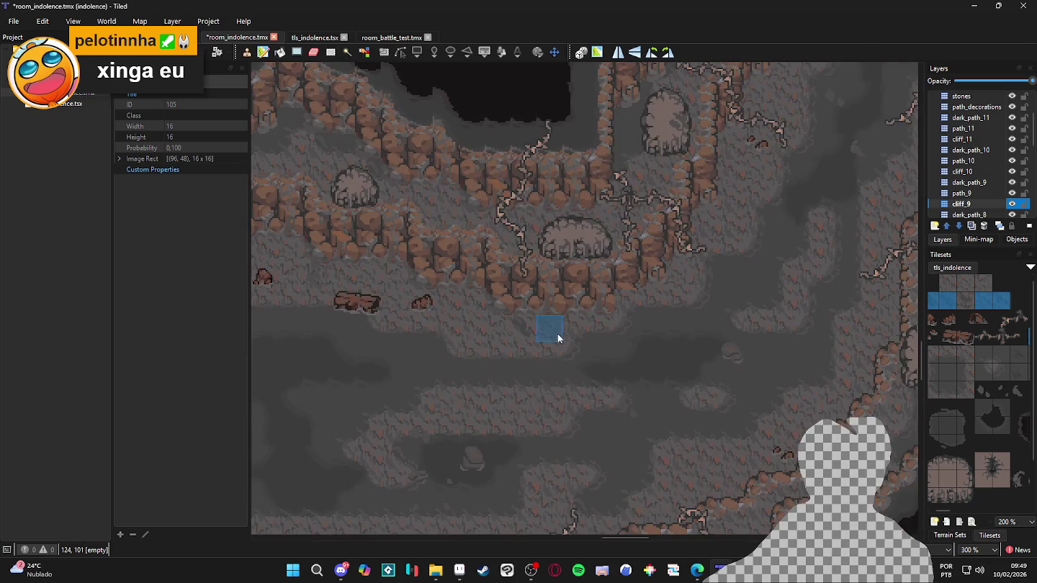
scroll(568, 325, "down", 2)
scroll(590, 321, "left", 3)
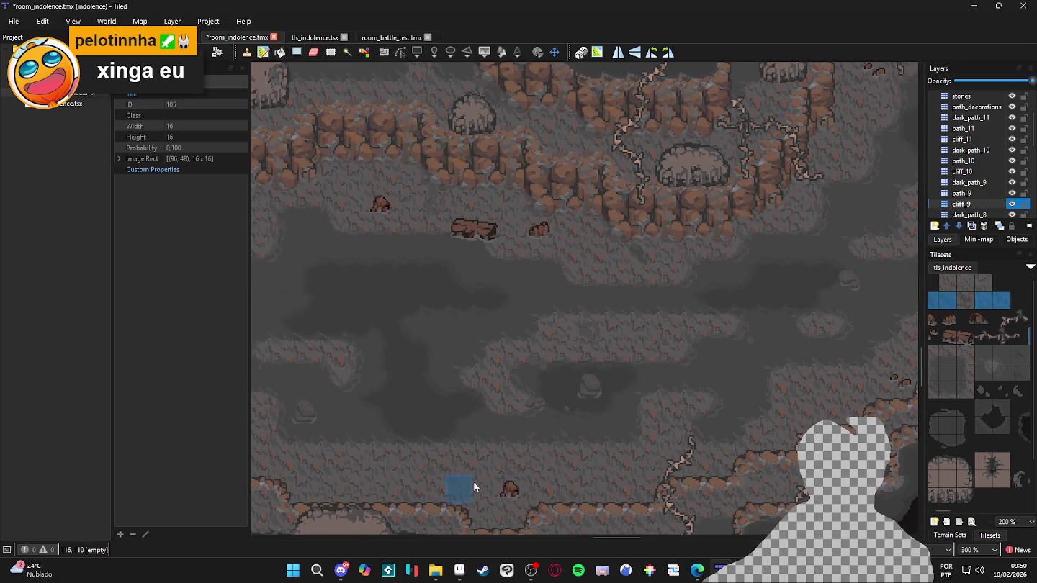
scroll(503, 447, "down", 1)
scroll(504, 446, "right", 3)
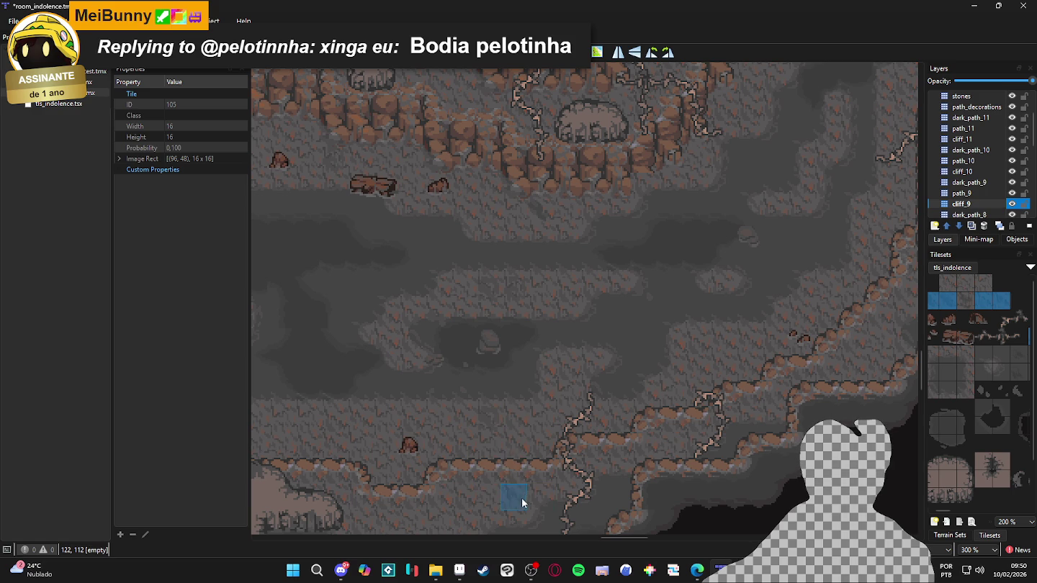
Zoom in on an open floor spot and stamp a floor-variation tile there
scroll(522, 497, "up", 3)
scroll(521, 497, "right", 5)
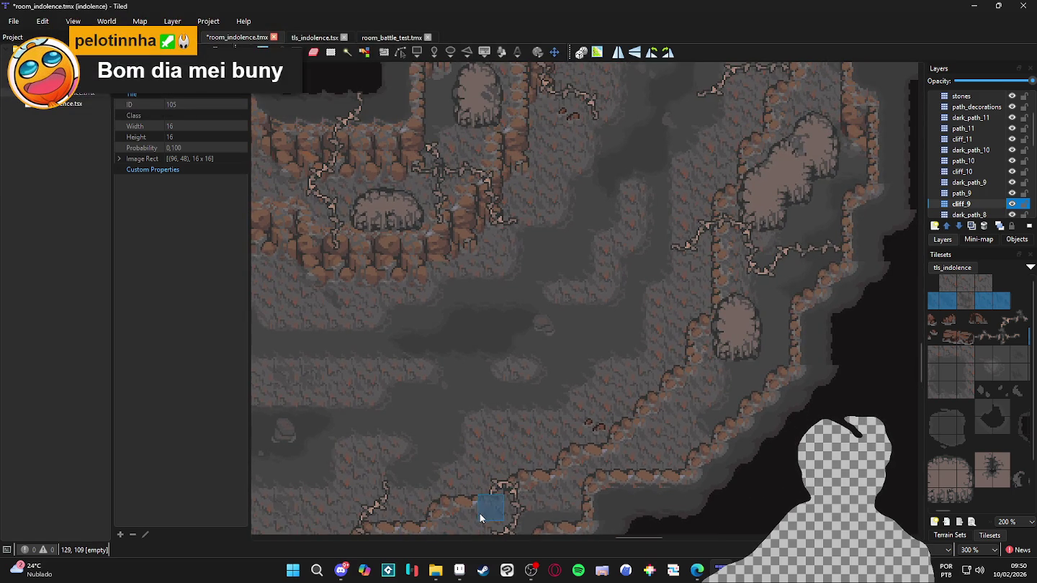
scroll(481, 517, "up", 3)
scroll(481, 516, "right", 3)
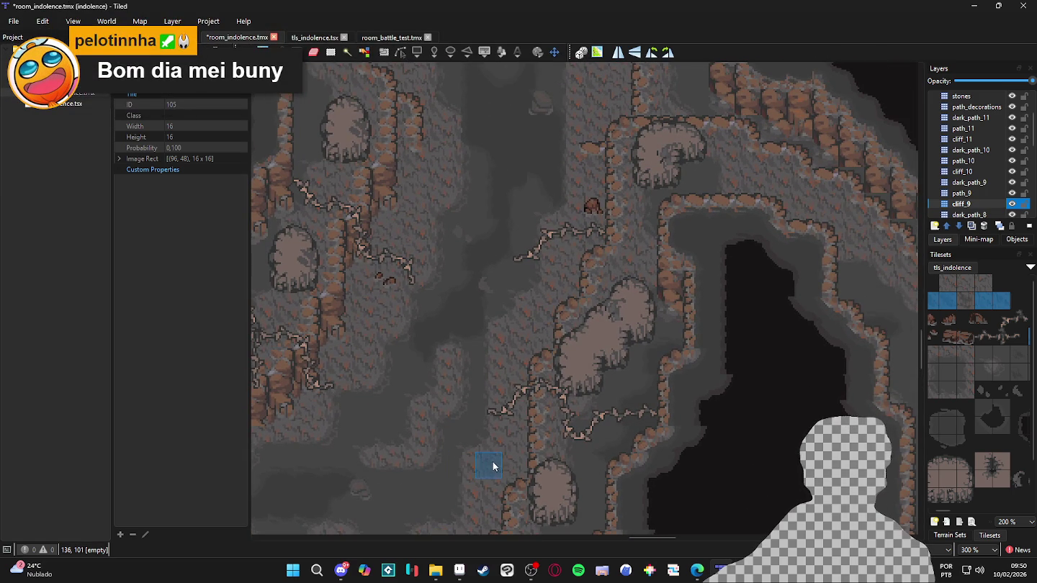
scroll(507, 391, "up", 5)
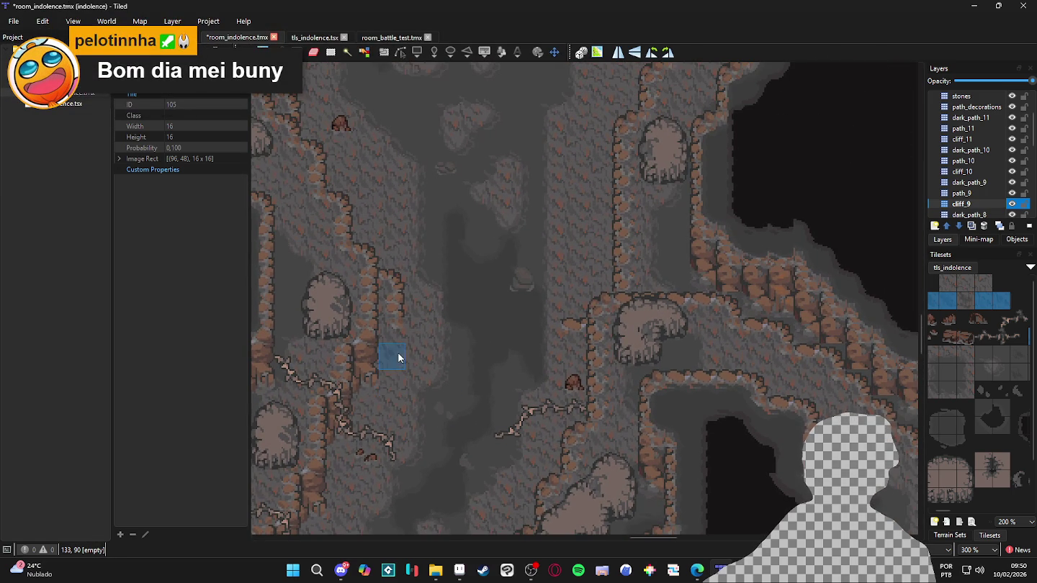
scroll(528, 363, "up", 4)
scroll(528, 362, "right", 1)
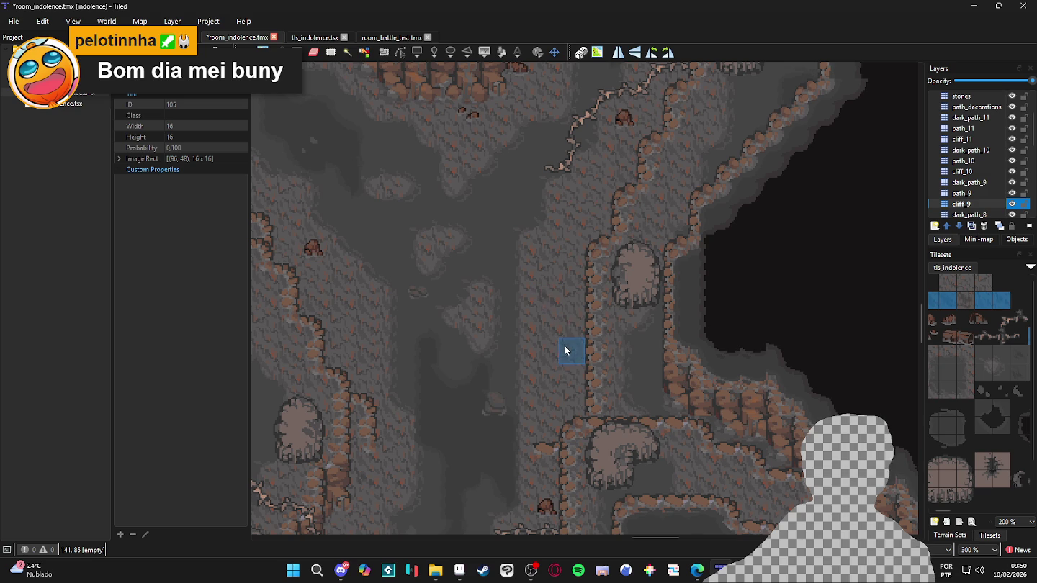
scroll(592, 440, "up", 5)
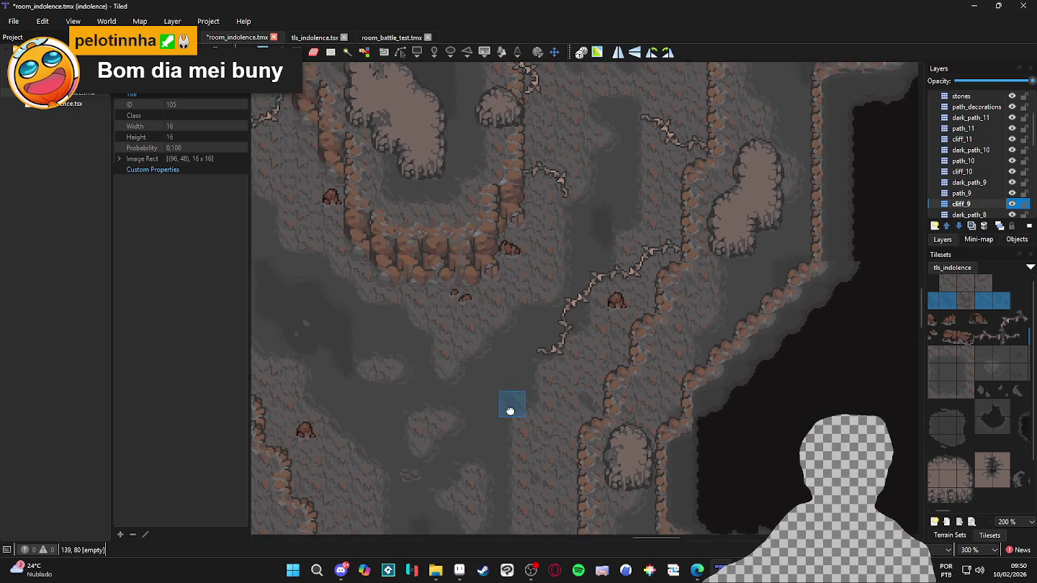
scroll(504, 403, "up", 2)
scroll(504, 404, "left", 2)
scroll(455, 355, "left", 6)
scroll(454, 355, "up", 3)
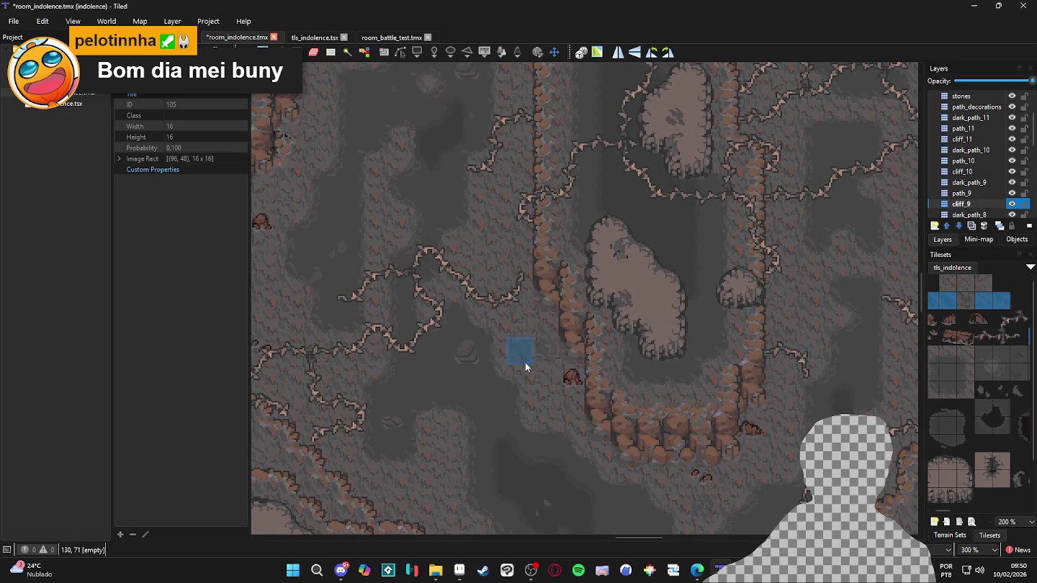
scroll(533, 357, "left", 6)
scroll(533, 356, "up", 3)
scroll(431, 371, "up", 6)
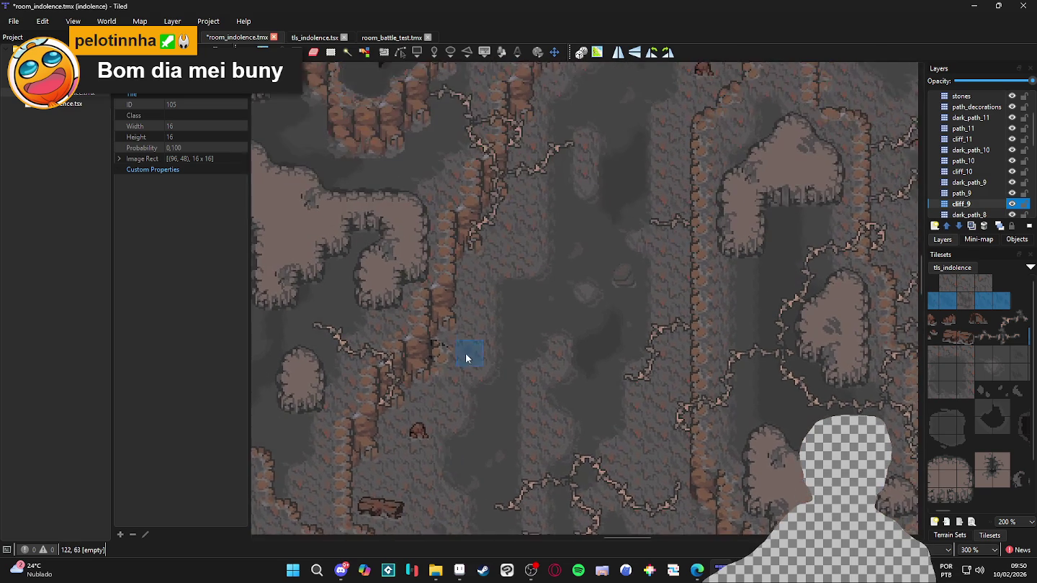
scroll(541, 363, "up", 2)
scroll(554, 381, "right", 2)
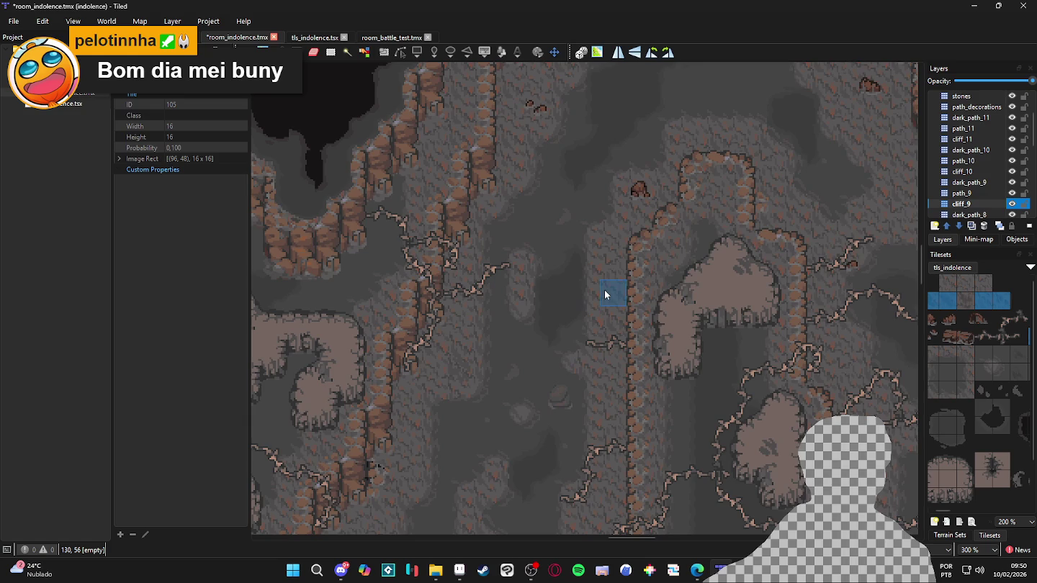
scroll(630, 331, "up", 4)
scroll(569, 360, "right", 4)
scroll(540, 346, "right", 3)
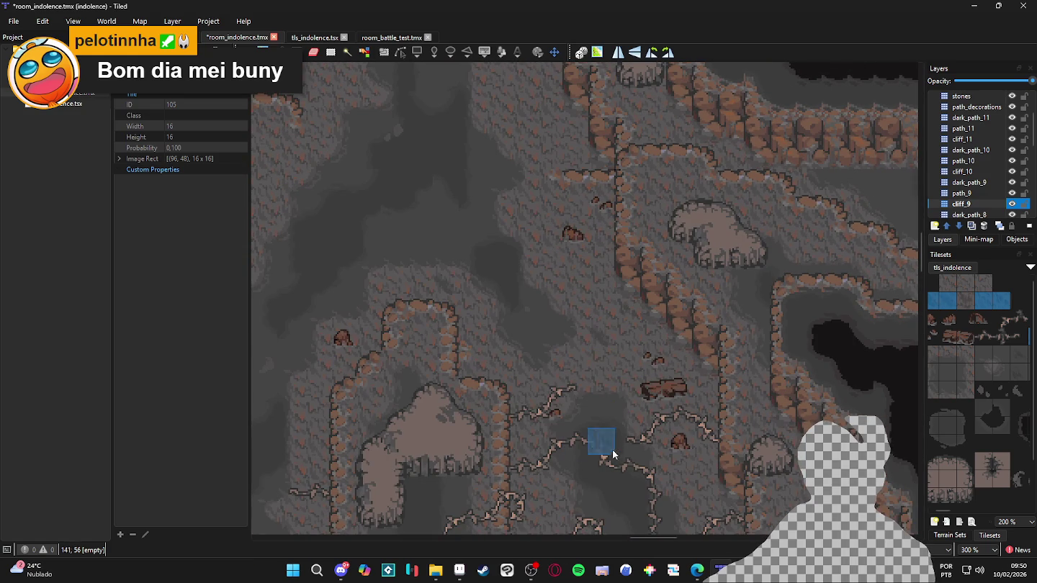
scroll(573, 324, "up", 5)
scroll(577, 418, "left", 1)
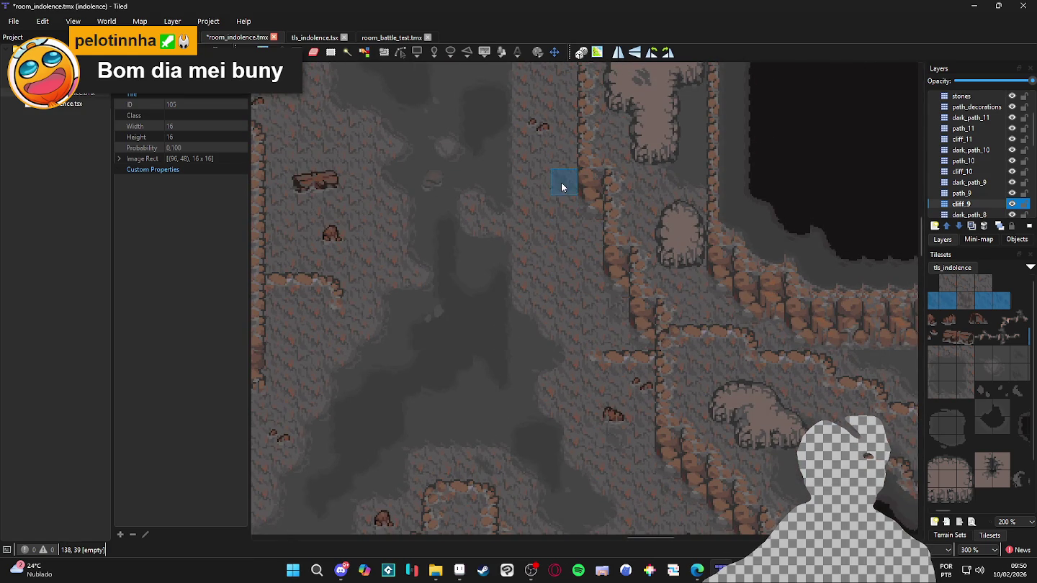
scroll(560, 182, "up", 6)
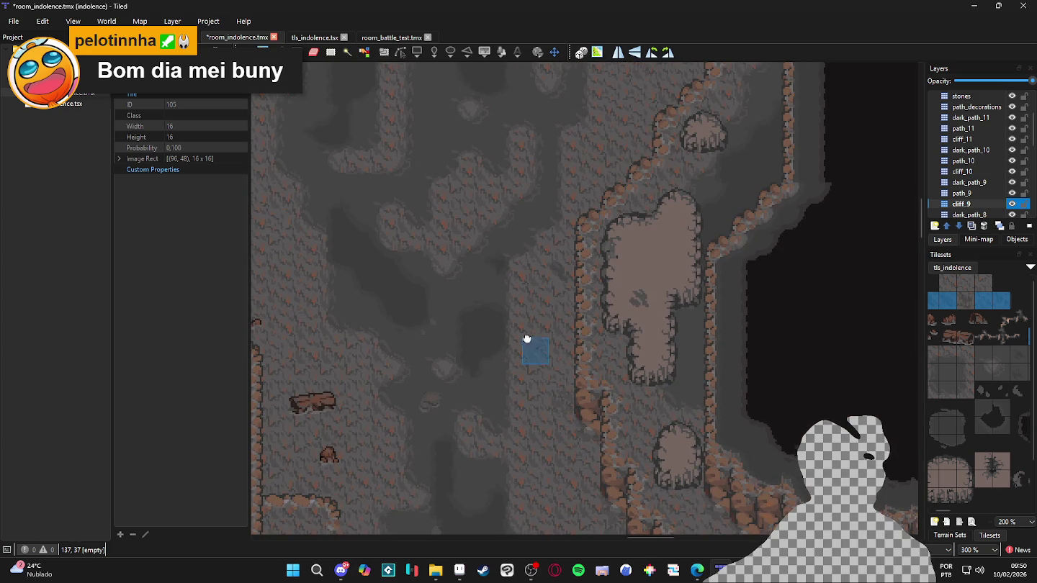
scroll(527, 342, "left", 3)
scroll(620, 307, "left", 2)
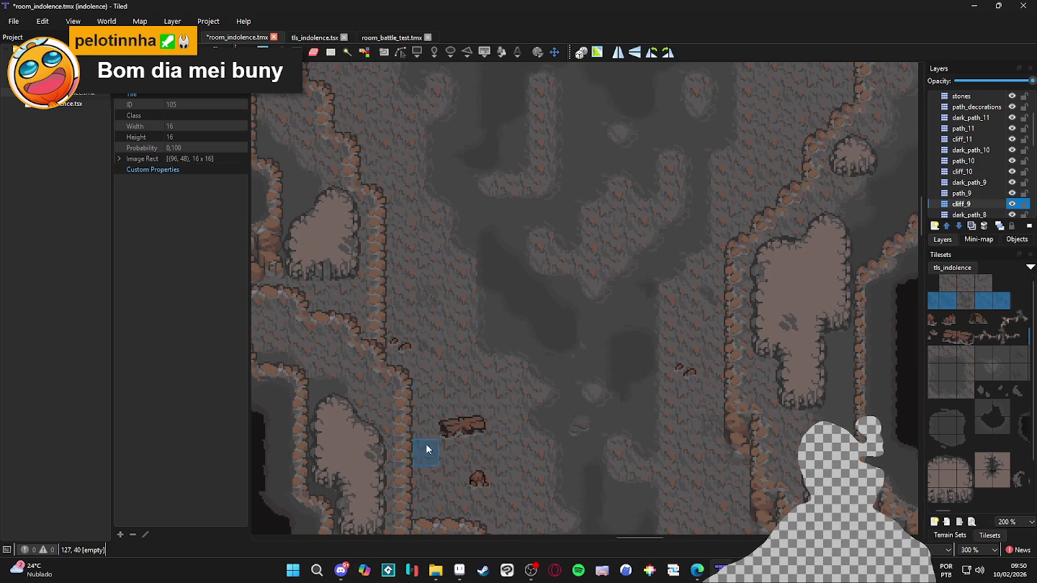
scroll(432, 411, "down", 6)
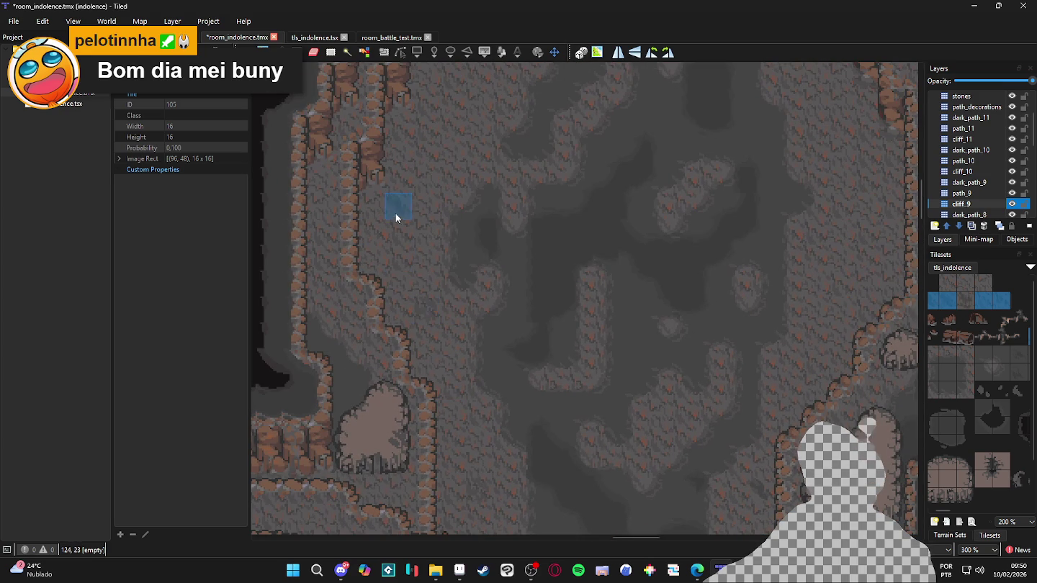
scroll(424, 238, "up", 3)
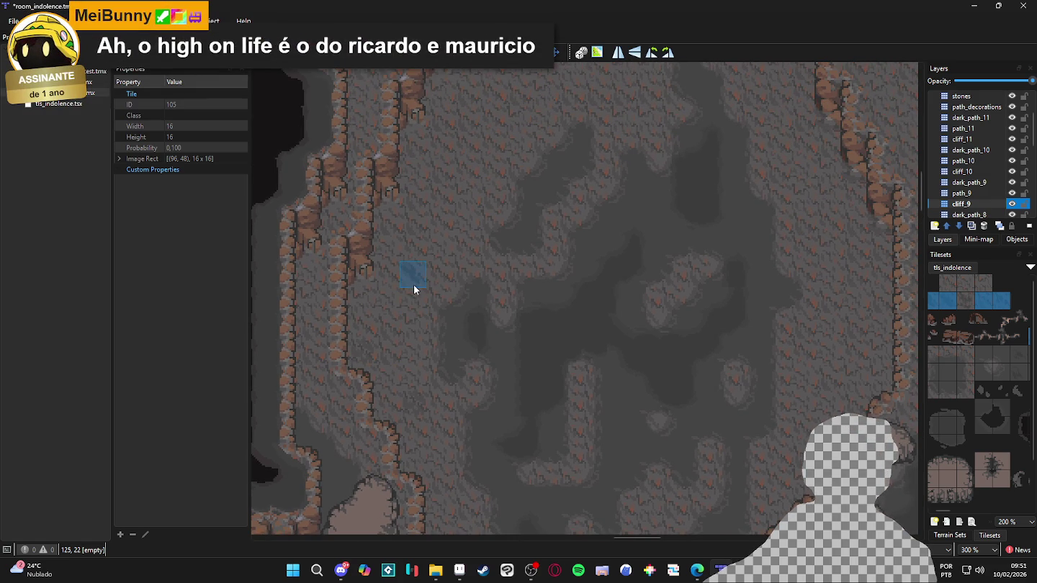
scroll(431, 317, "right", 10)
scroll(456, 339, "up", 2)
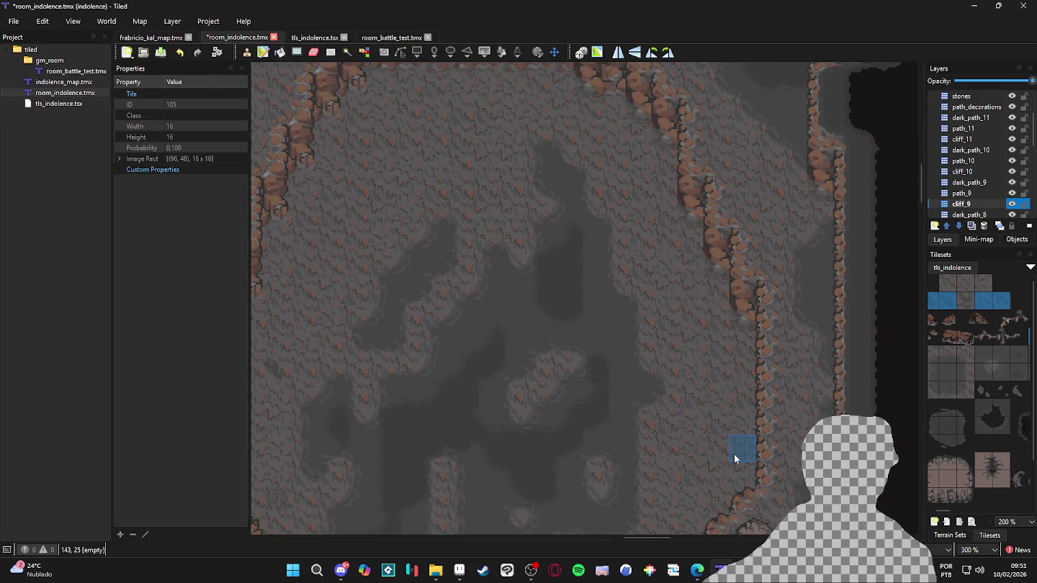
scroll(694, 383, "up", 3)
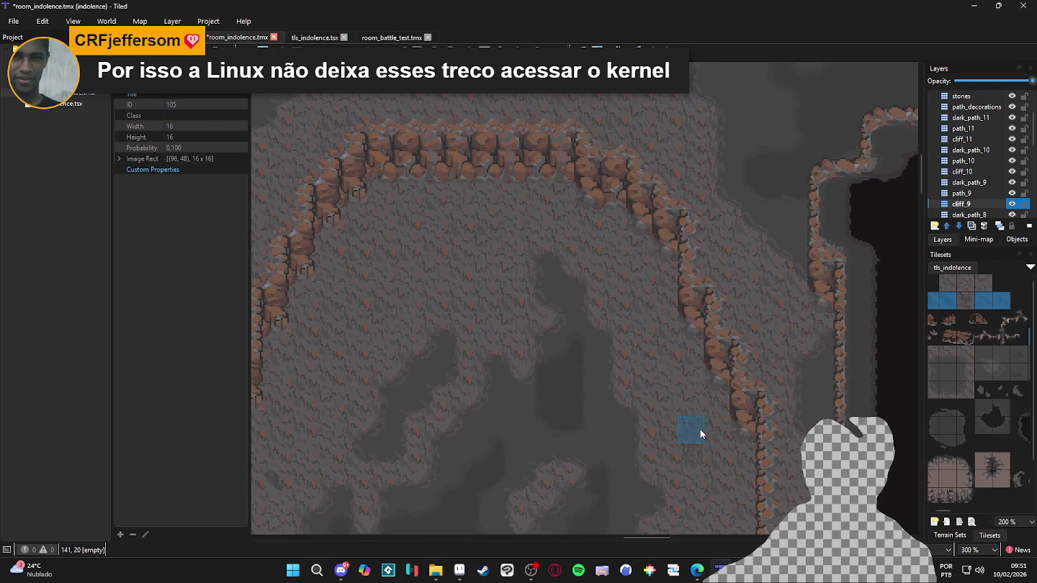
scroll(691, 404, "down", 4)
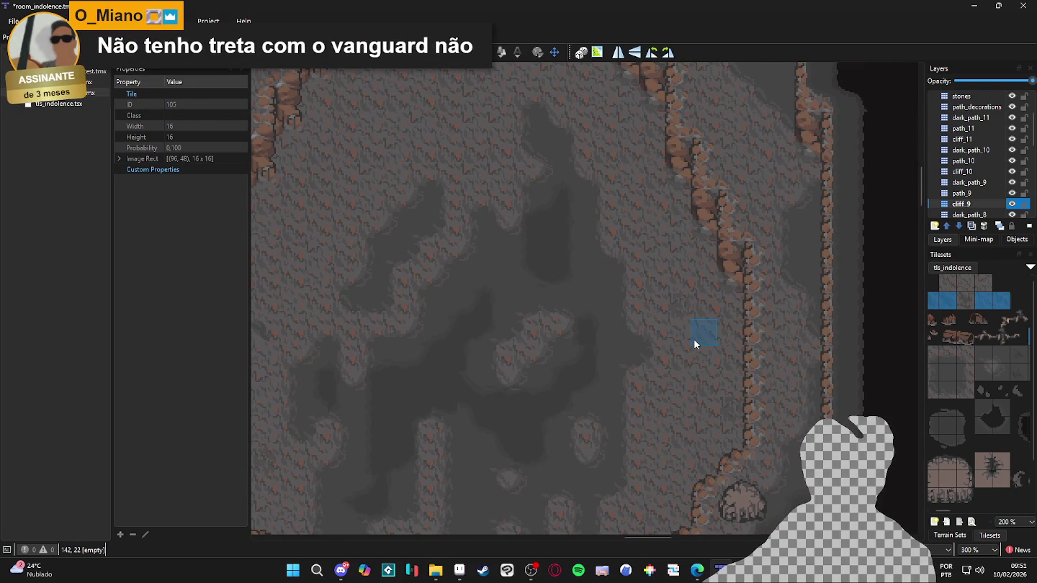
scroll(670, 328, "down", 2)
scroll(670, 327, "left", 1)
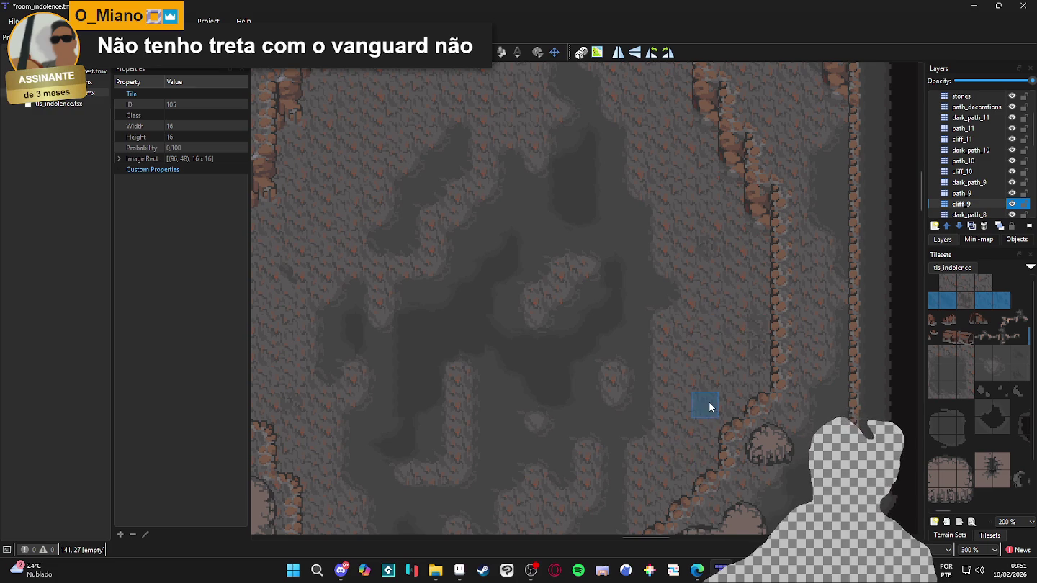
scroll(688, 414, "down", 1, "ctrl")
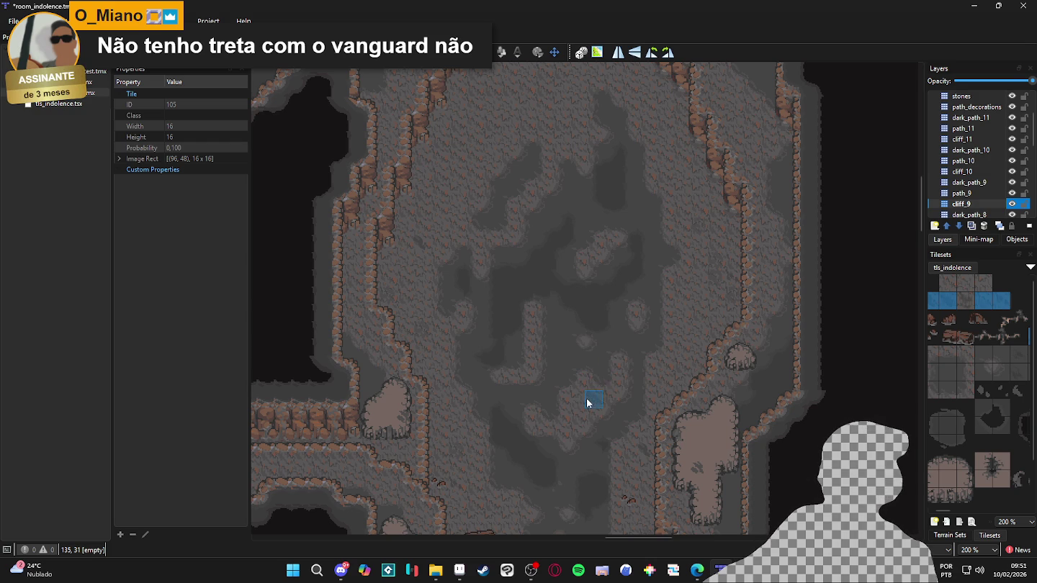
scroll(460, 425, "down", 1)
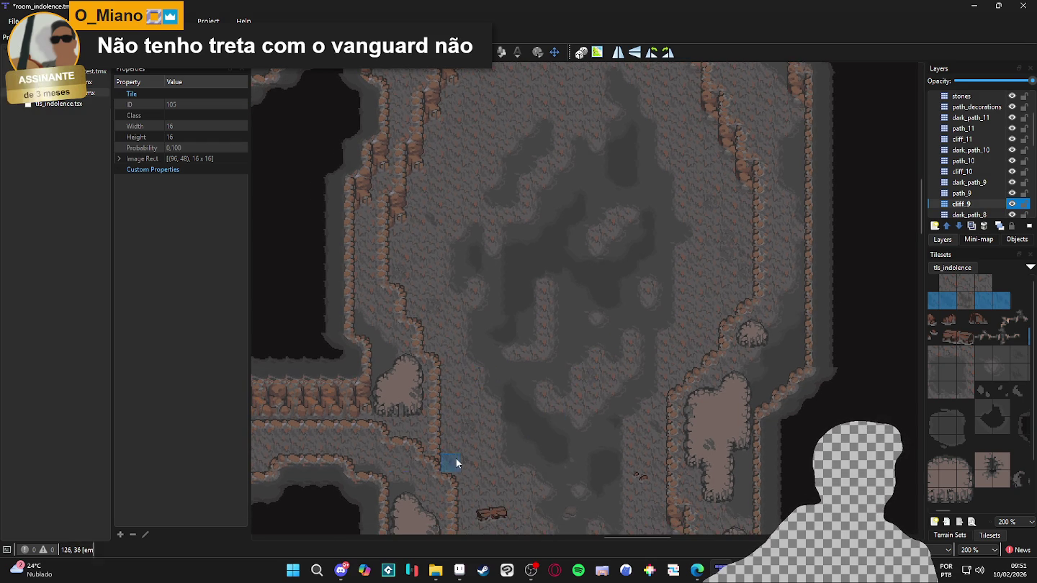
scroll(501, 396, "down", 2)
scroll(489, 366, "down", 3)
scroll(521, 322, "down", 1, "ctrl")
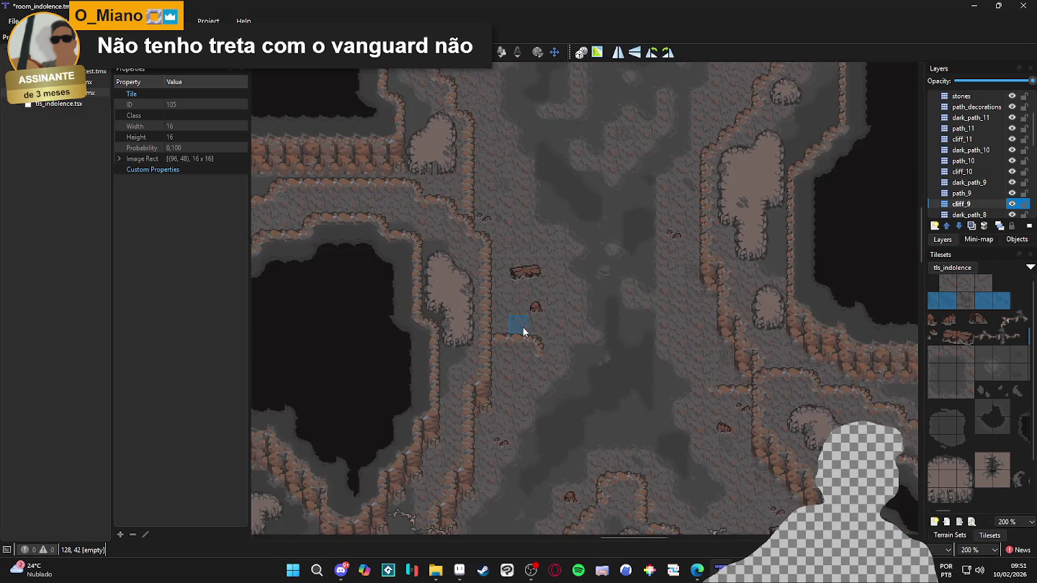
scroll(522, 285, "up", 2, "ctrl")
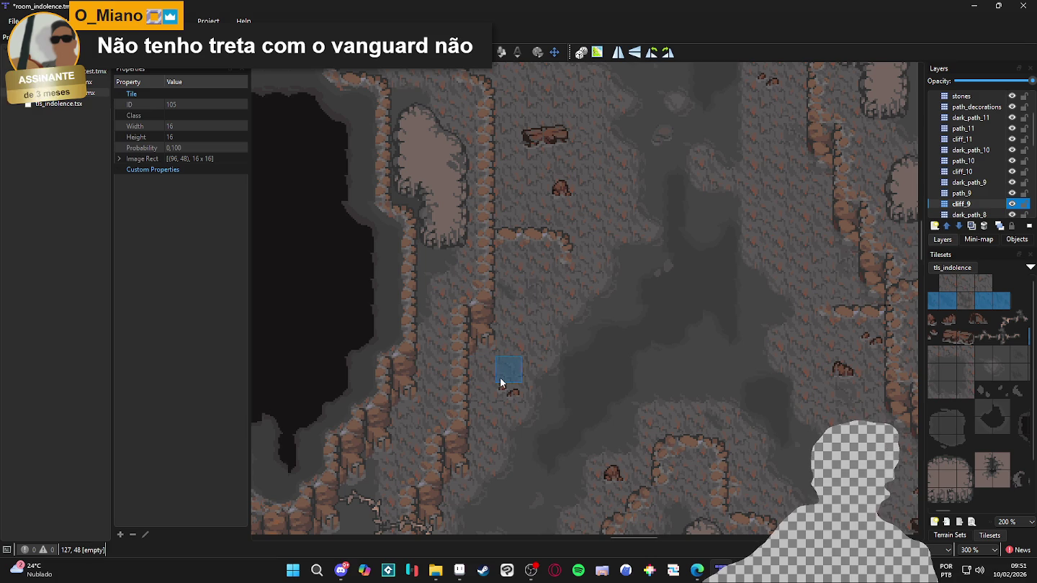
scroll(503, 382, "down", 1, "ctrl")
scroll(489, 254, "down", 2)
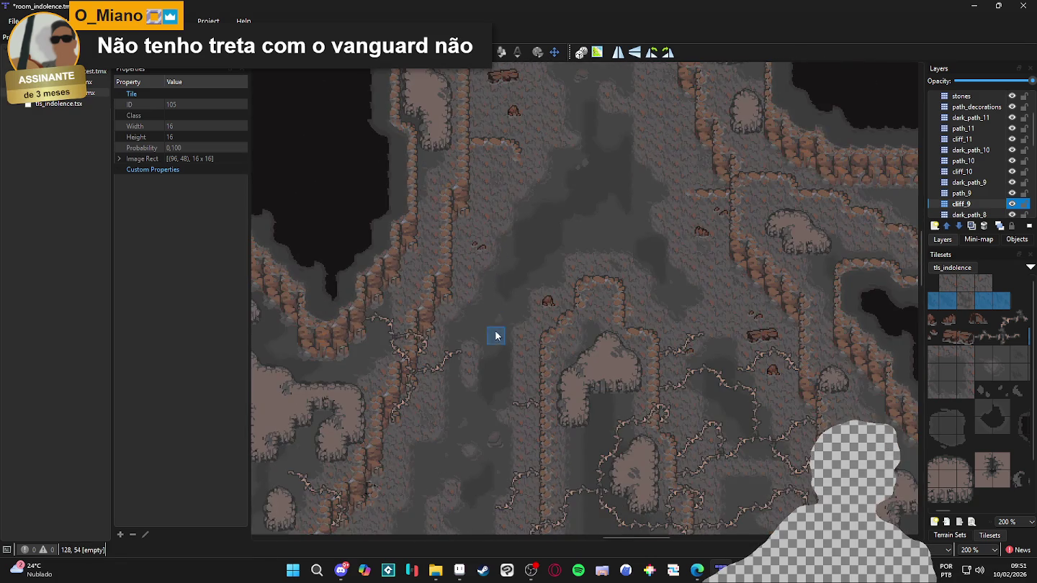
scroll(493, 335, "down", 2)
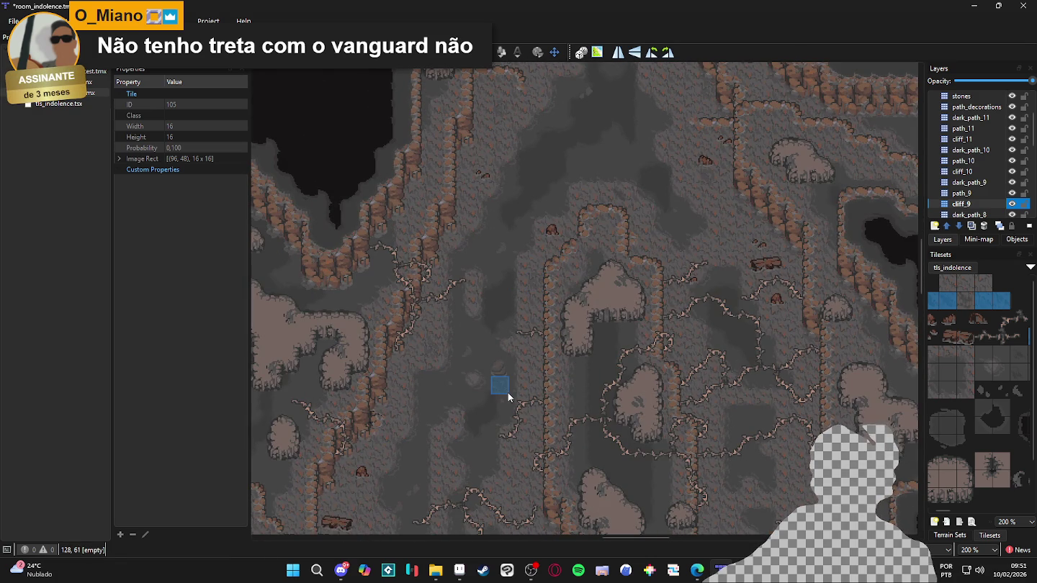
scroll(539, 253, "up", 2, "ctrl")
scroll(497, 360, "down", 2, "ctrl")
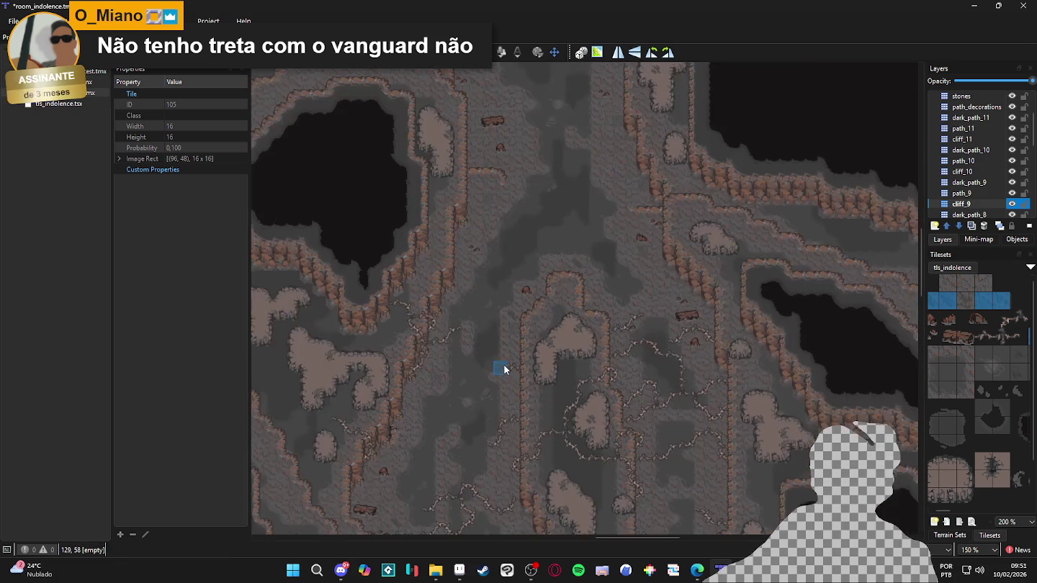
scroll(500, 338, "down", 5)
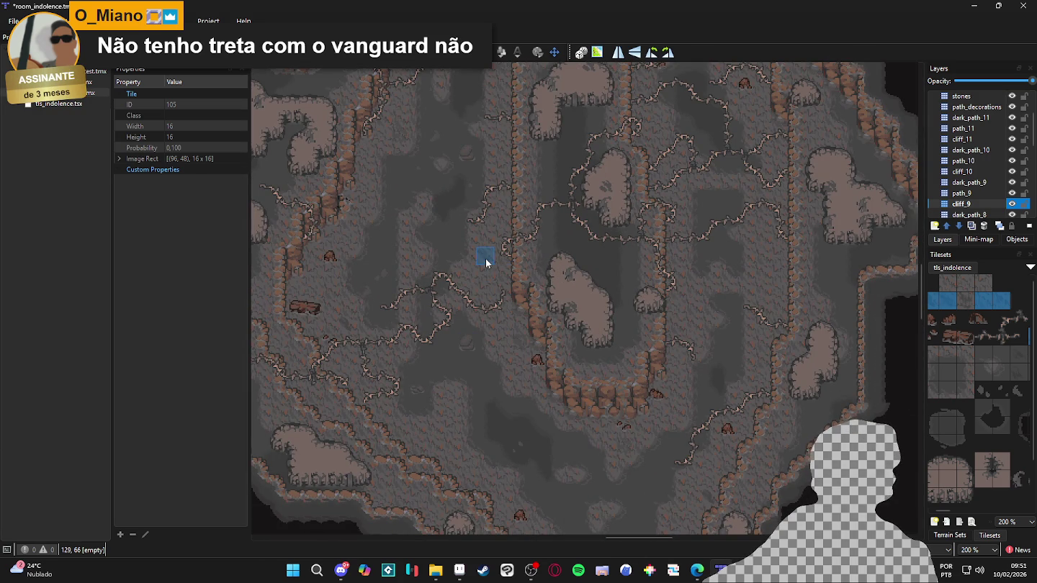
left_click(485, 263)
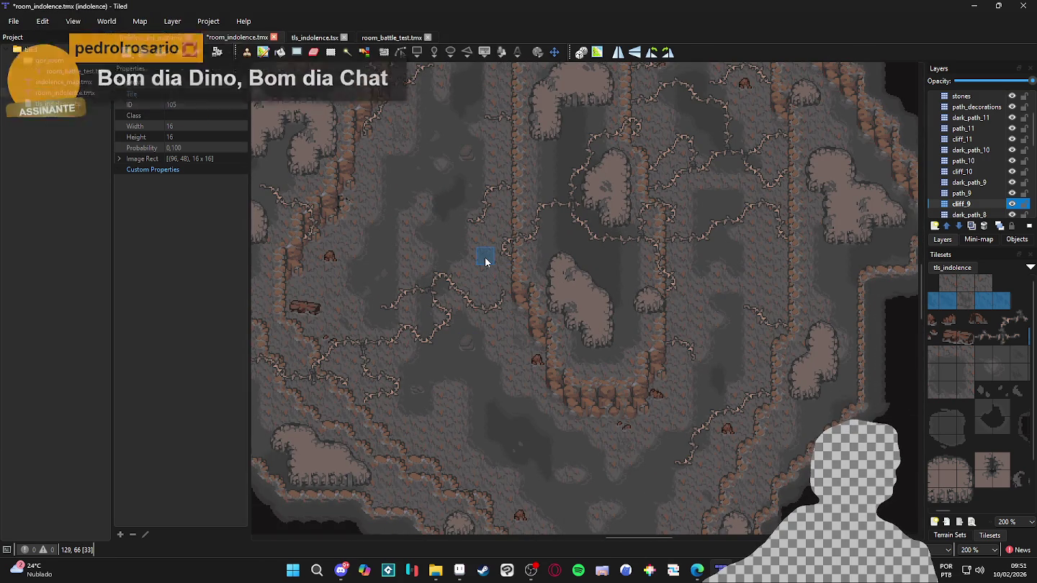
Save the room_indolence.tmx cave map
scroll(484, 262, "up", 2, "ctrl")
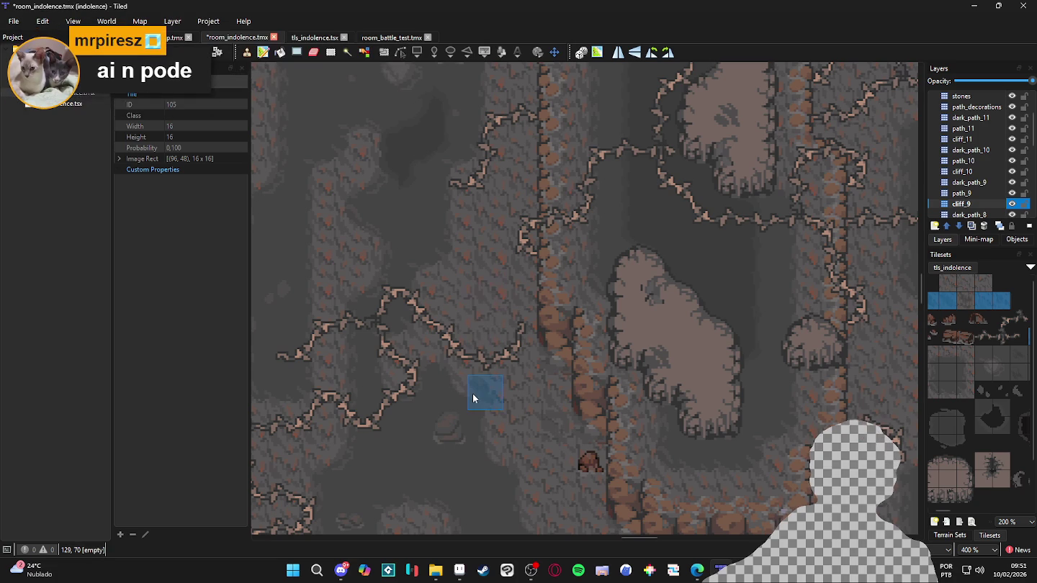
scroll(473, 398, "down", 3, "ctrl")
key("ctrl+s")
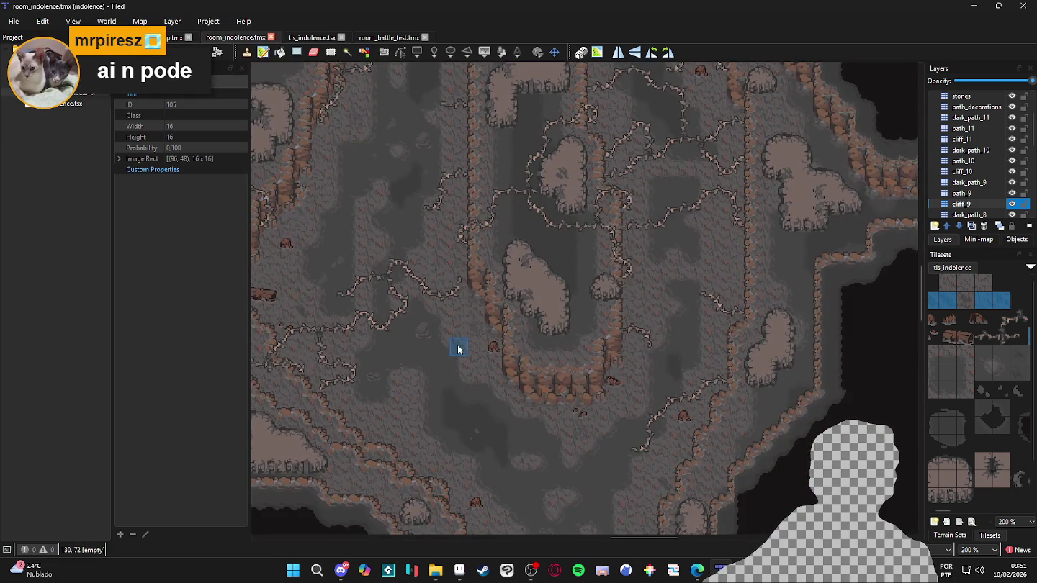
Paint two gray floor-variation tiles onto the central cave floor
scroll(473, 343, "up", 3, "ctrl")
left_click(379, 395)
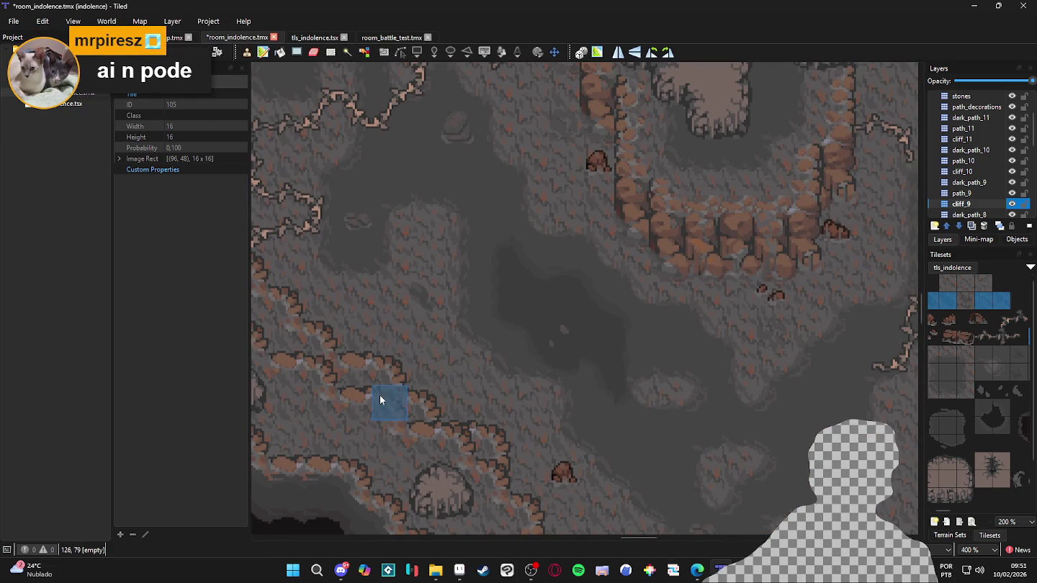
left_click(419, 345)
Move to another stretch of cave floor and save the room map again
scroll(409, 429, "down", 3)
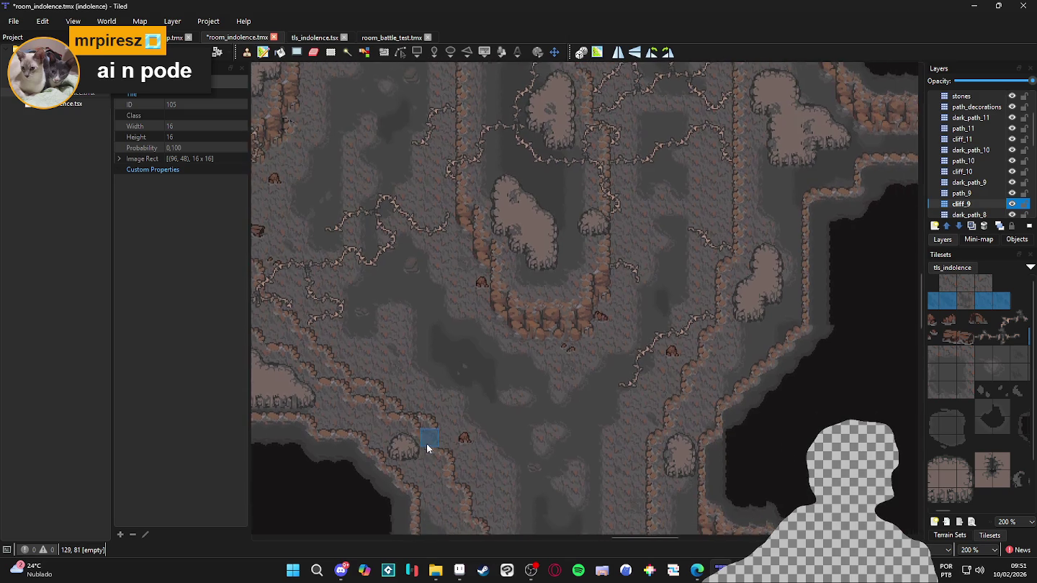
scroll(375, 351, "up", 3)
scroll(385, 429, "down", 3)
mouse_move(490, 447)
left_mouse_down()
mouse_move(463, 341)
mouse_move(475, 323)
left_mouse_up()
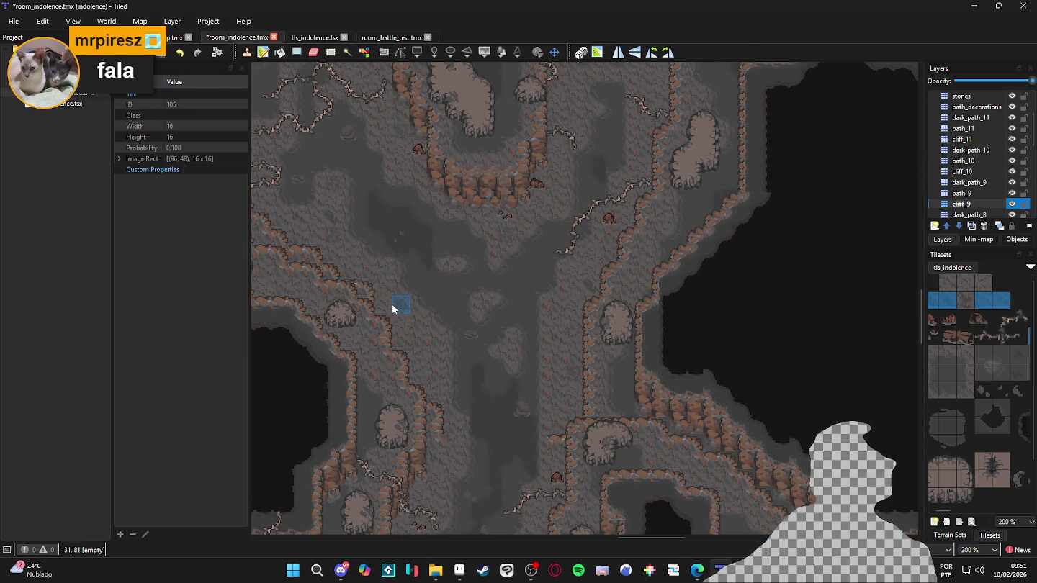
scroll(398, 292, "down", 1)
key("ctrl+s")
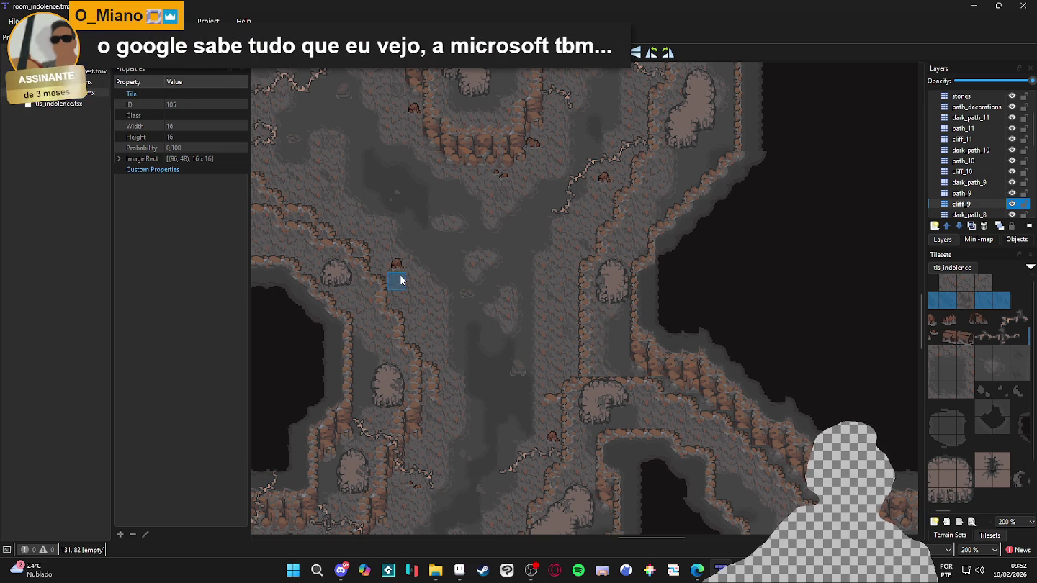
Paint a floor-variation tile beside the cliff path
left_click(402, 329)
scroll(419, 408, "down", 1)
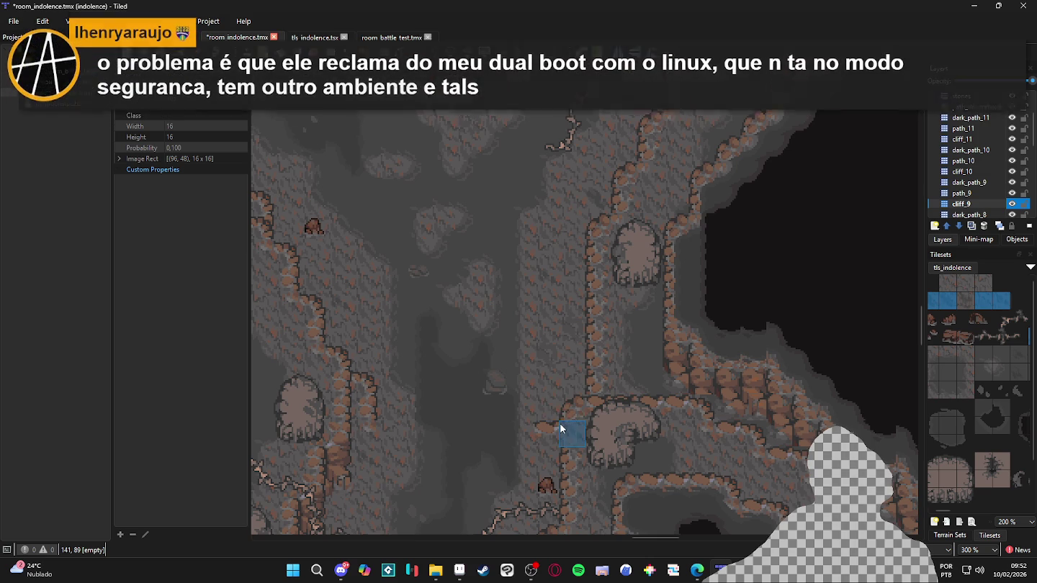
scroll(532, 367, "down", 1)
Scroll around the map to inspect the floor variations along the corridors
scroll(533, 367, "right", 1)
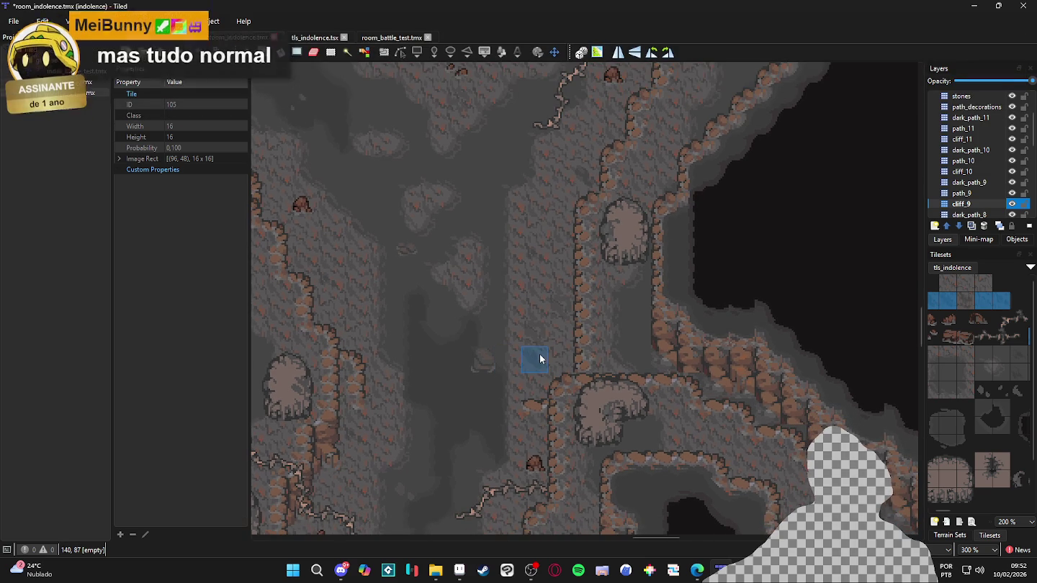
scroll(537, 358, "down", 1)
scroll(548, 302, "down", 4)
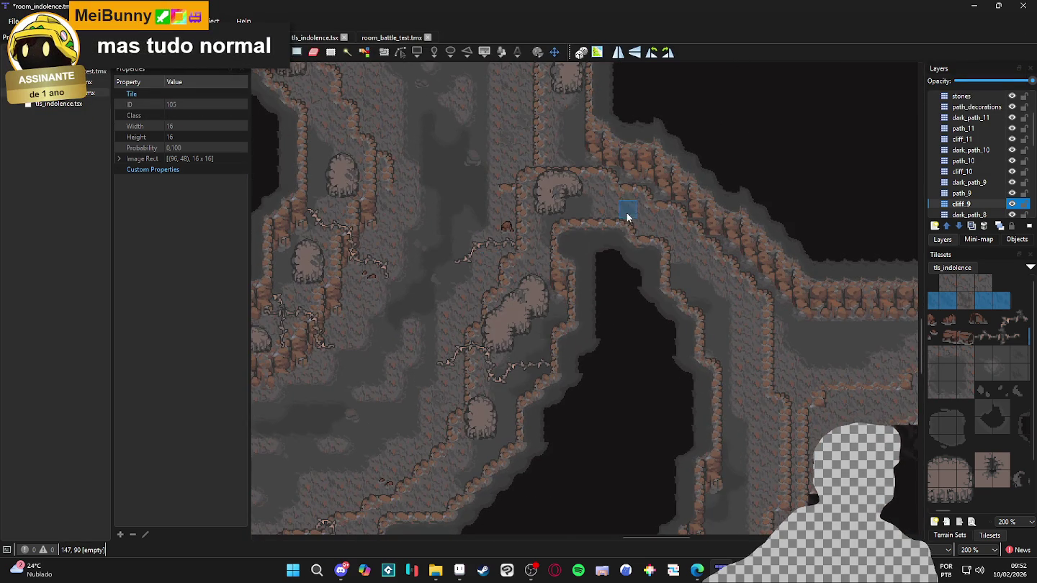
scroll(518, 230, "down", 5)
scroll(447, 252, "left", 3)
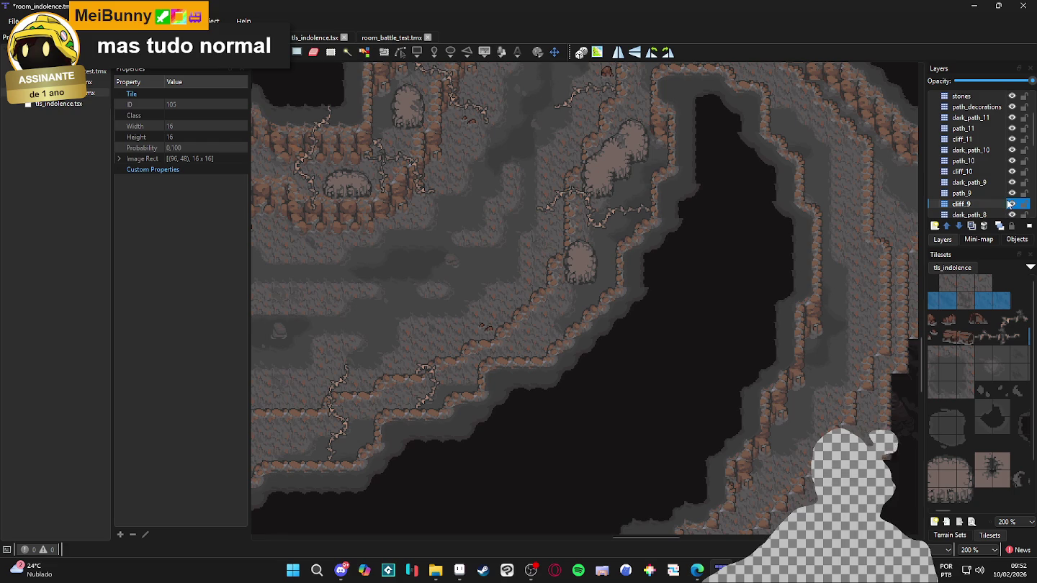
scroll(489, 299, "down", 1)
scroll(489, 298, "up", 2)
scroll(489, 299, "left", 2)
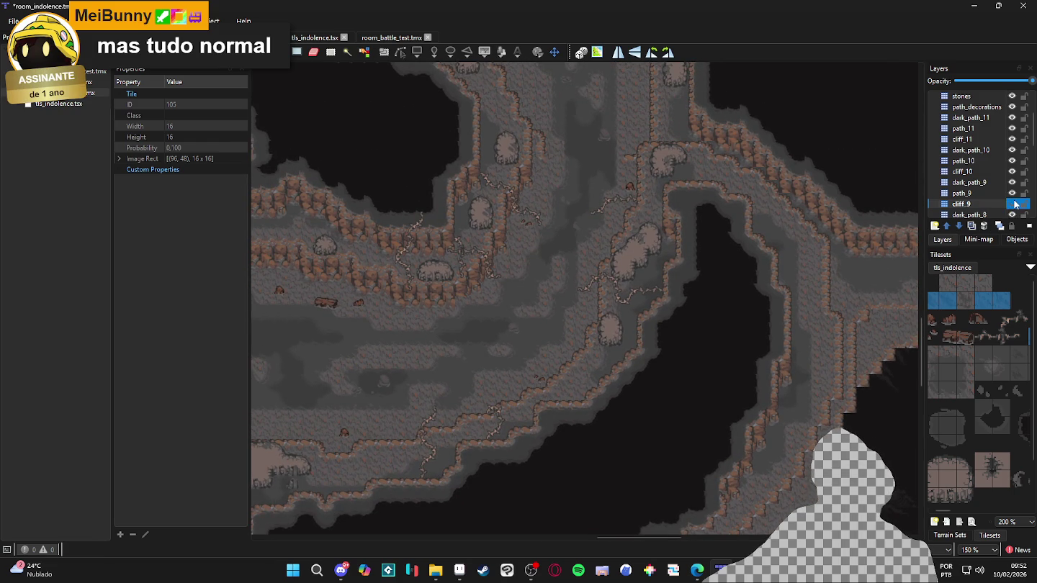
scroll(507, 370, "down", 1)
scroll(506, 370, "up", 1)
scroll(519, 294, "left", 1)
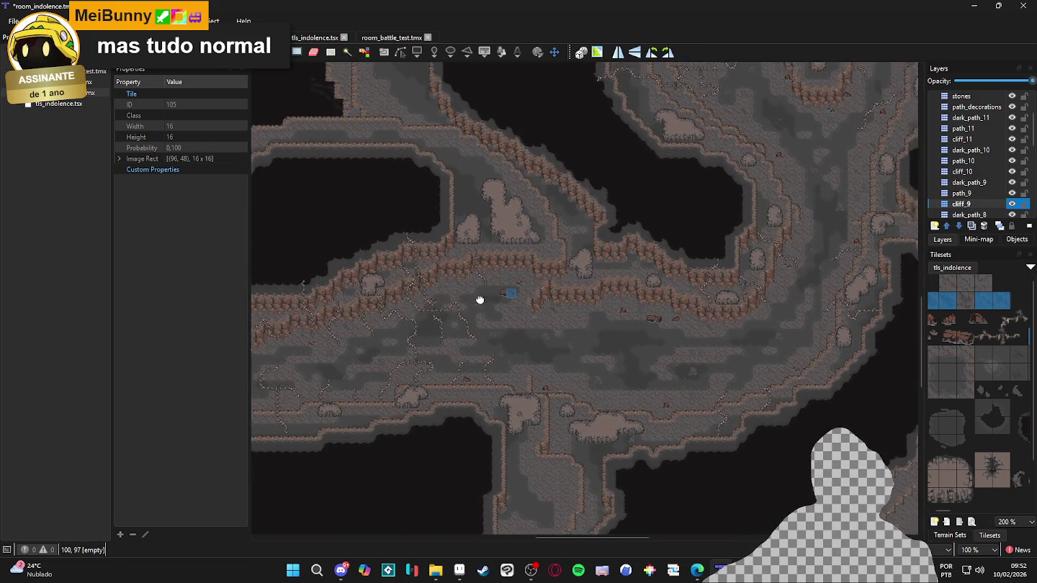
scroll(519, 293, "down", 1)
scroll(568, 339, "up", 2)
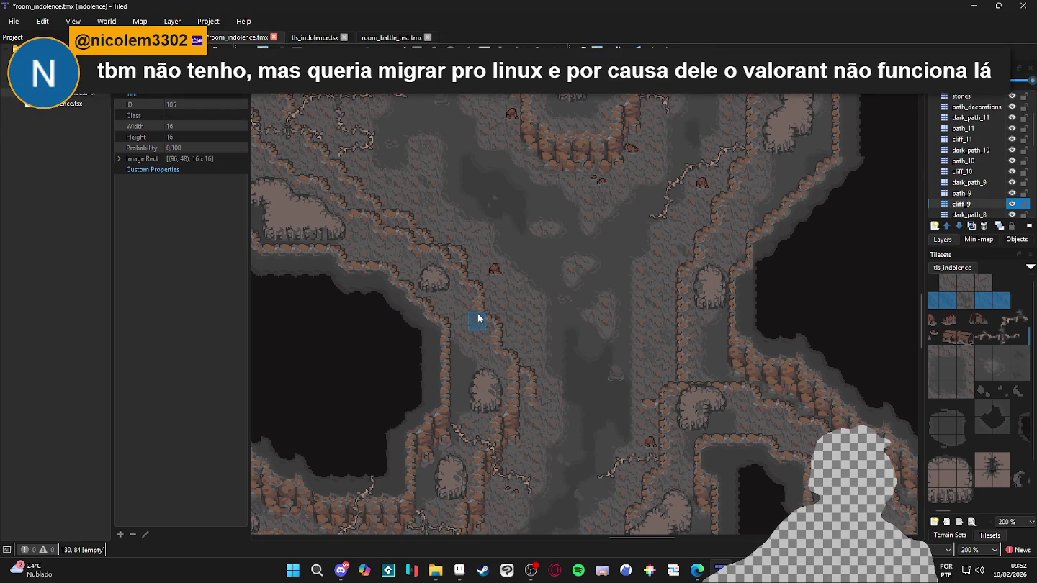
scroll(497, 314, "left", 4)
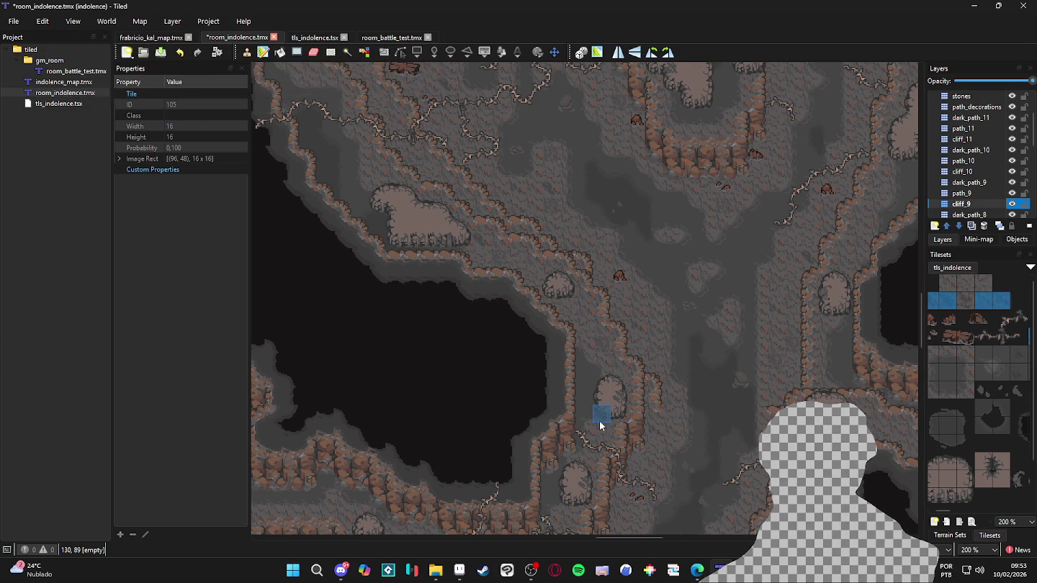
scroll(597, 424, "down", 3)
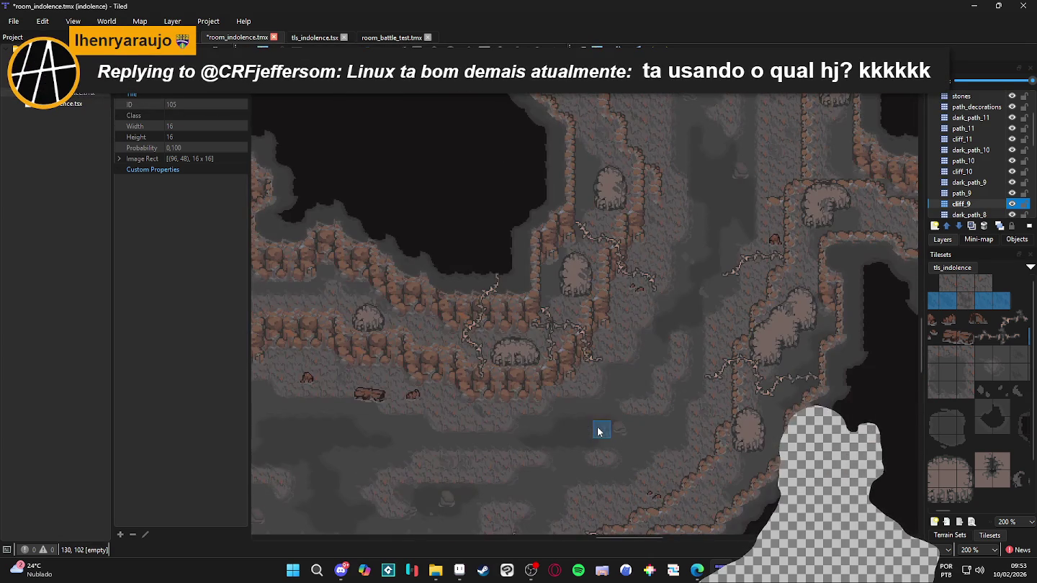
scroll(595, 416, "down", 2)
mouse_move(599, 450)
left_mouse_down()
mouse_move(657, 401)
mouse_move(694, 390)
left_mouse_up()
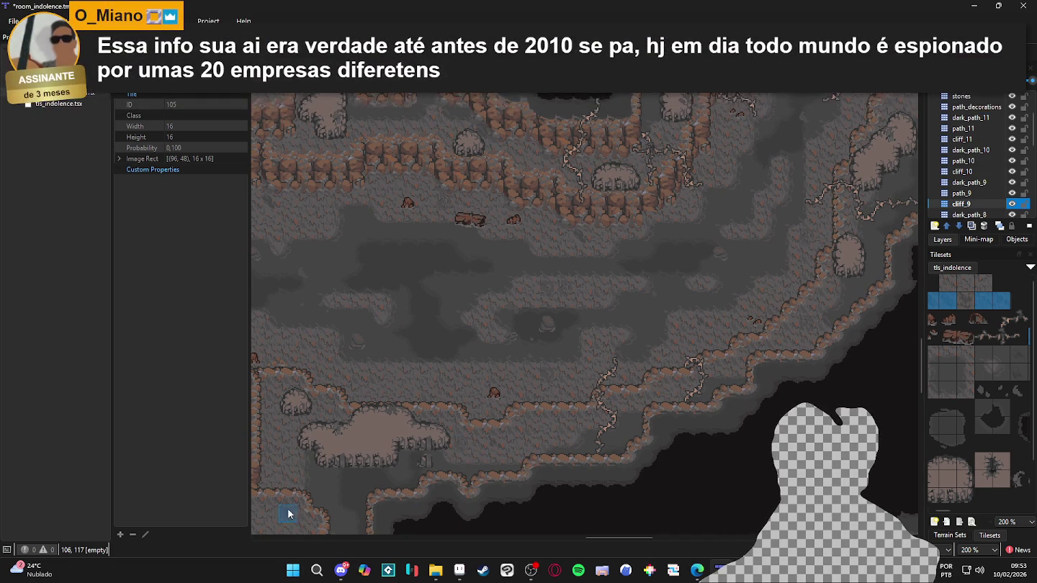
left_click_drag(282, 527, 625, 478)
scroll(509, 441, "down", 2)
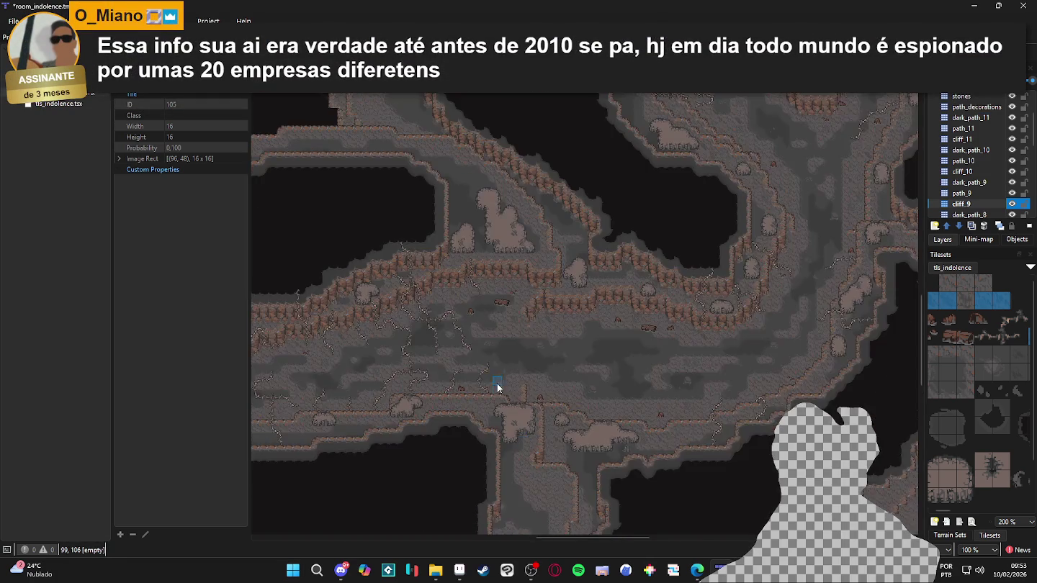
mouse_move(456, 414)
left_mouse_down()
mouse_move(664, 411)
mouse_move(684, 287)
mouse_move(613, 366)
mouse_move(521, 394)
mouse_move(451, 358)
mouse_move(656, 406)
mouse_move(504, 338)
mouse_move(403, 349)
left_mouse_up()
scroll(403, 350, "down", 1)
mouse_move(650, 201)
left_mouse_down()
mouse_move(572, 294)
mouse_move(508, 343)
mouse_move(700, 251)
mouse_move(652, 262)
mouse_move(419, 395)
mouse_move(591, 190)
mouse_move(574, 266)
left_mouse_up()
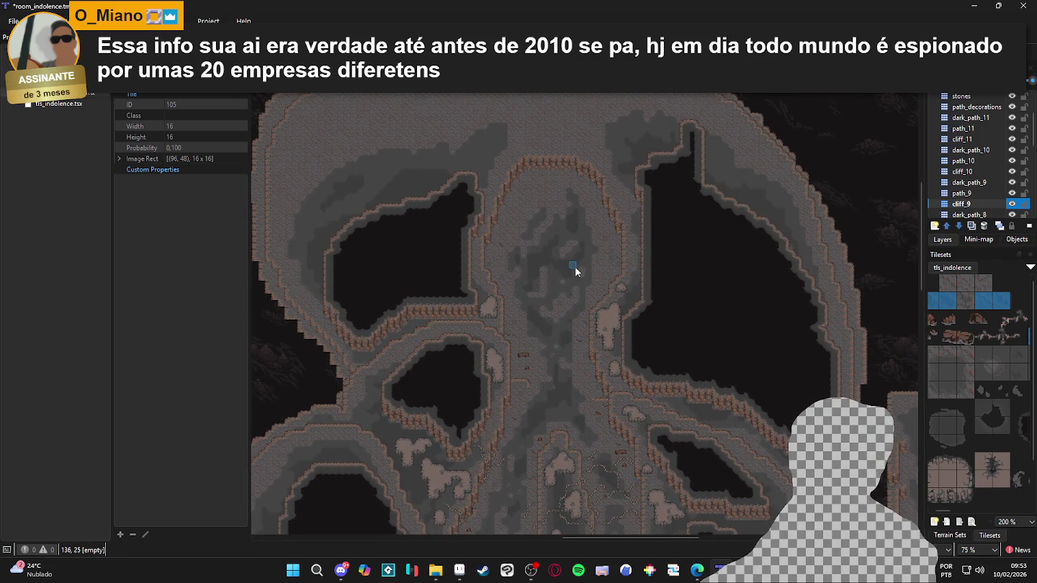
mouse_move(513, 280)
left_mouse_down()
mouse_move(647, 300)
mouse_move(621, 292)
left_mouse_up()
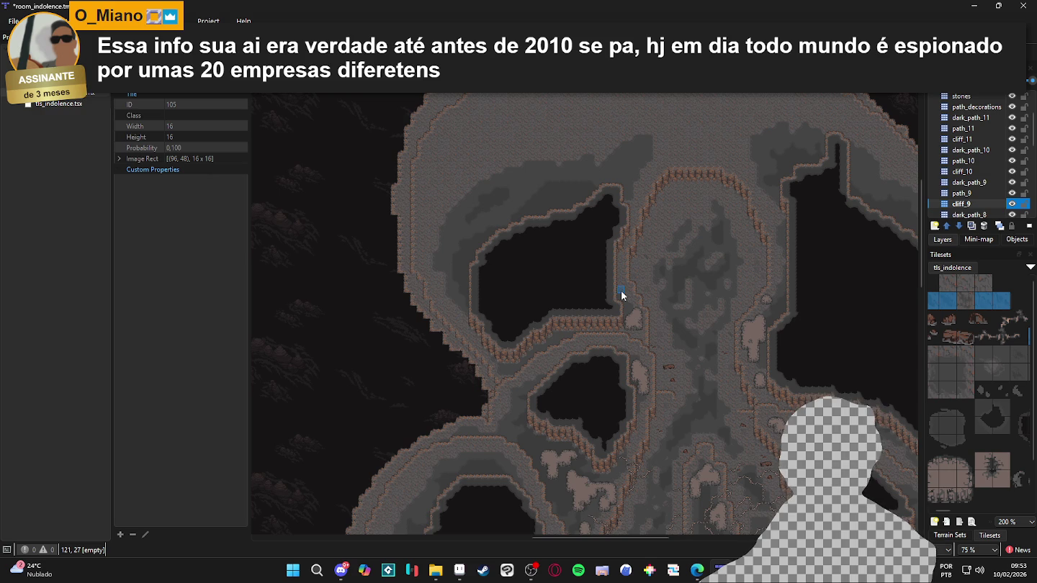
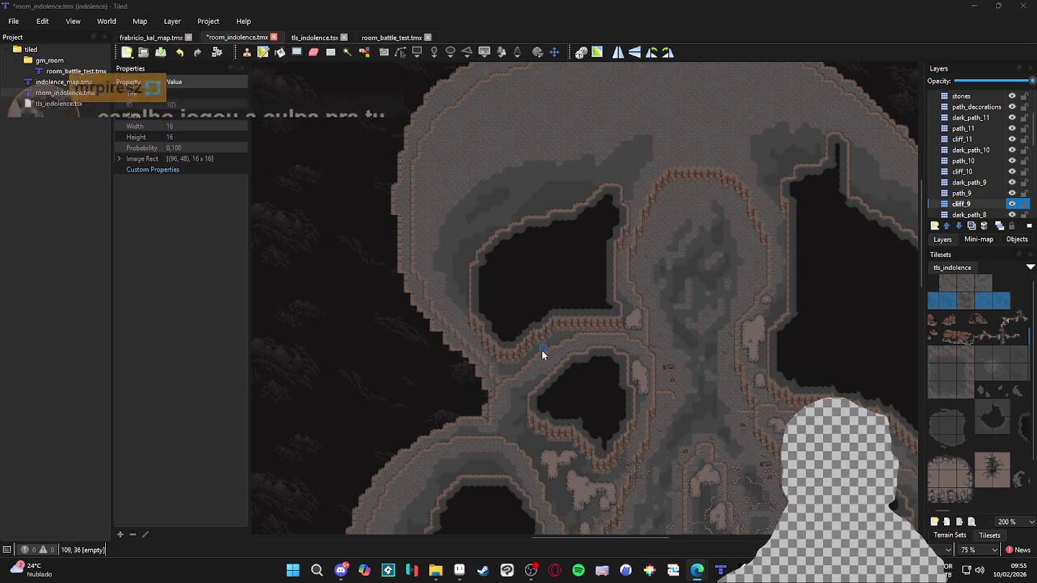
Zoom around the cave map and save room_indolence.tmx
scroll(604, 269, "down", 3)
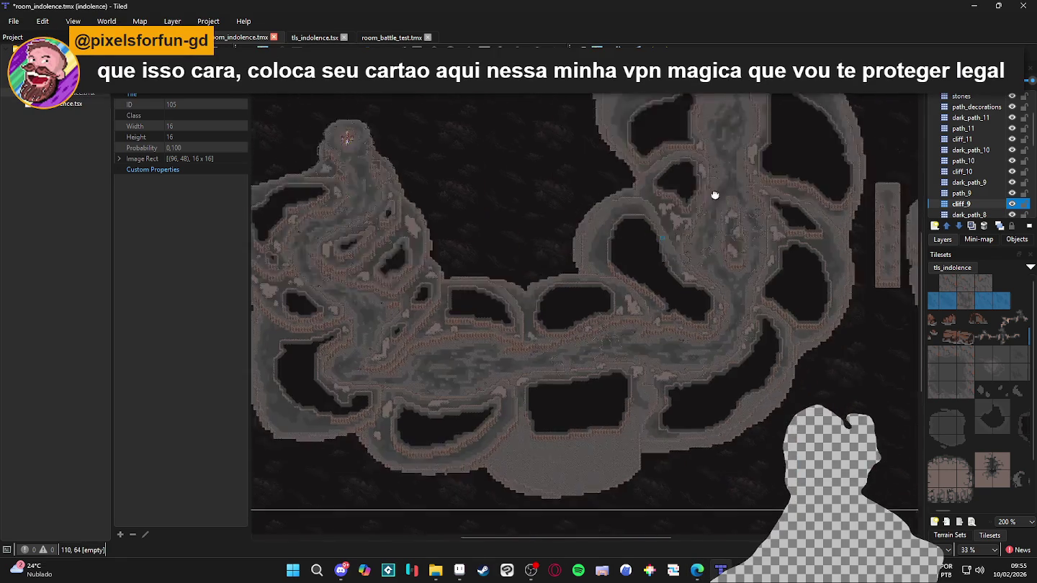
scroll(515, 273, "up", 3)
scroll(514, 155, "up", 3)
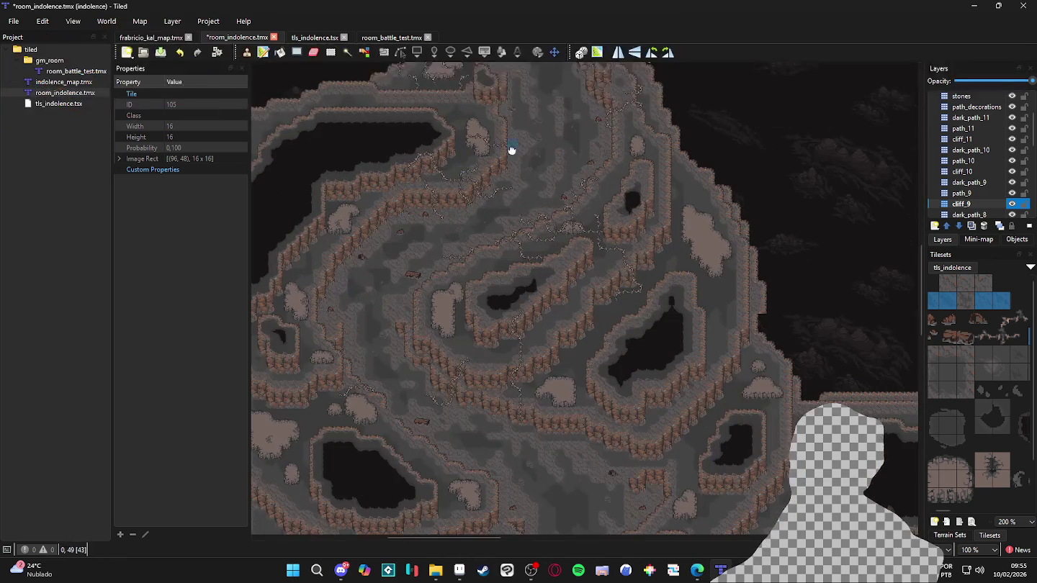
key("ctrl+s")
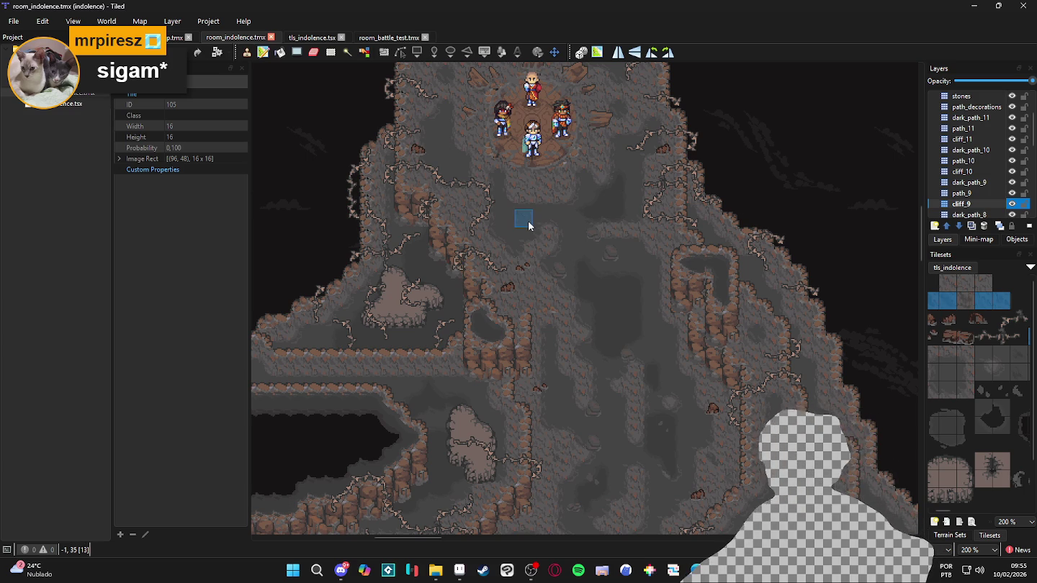
Zoom back over the stacked cliff and path layers of the saved cave map
scroll(502, 191, "down", 1, "ctrl")
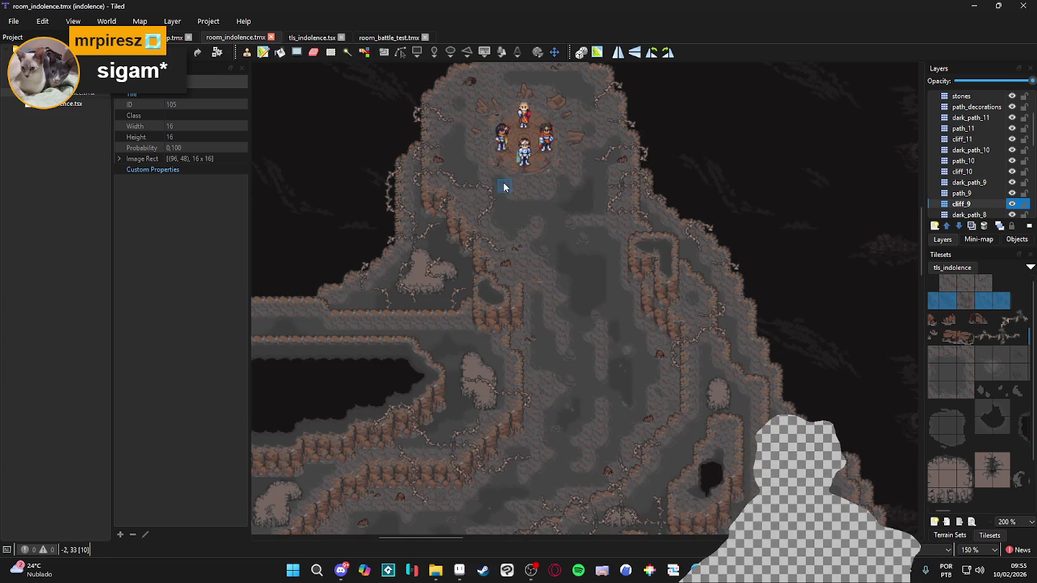
scroll(522, 109, "down", 2)
scroll(540, 241, "down", 1, "ctrl")
scroll(590, 252, "up", 1, "ctrl")
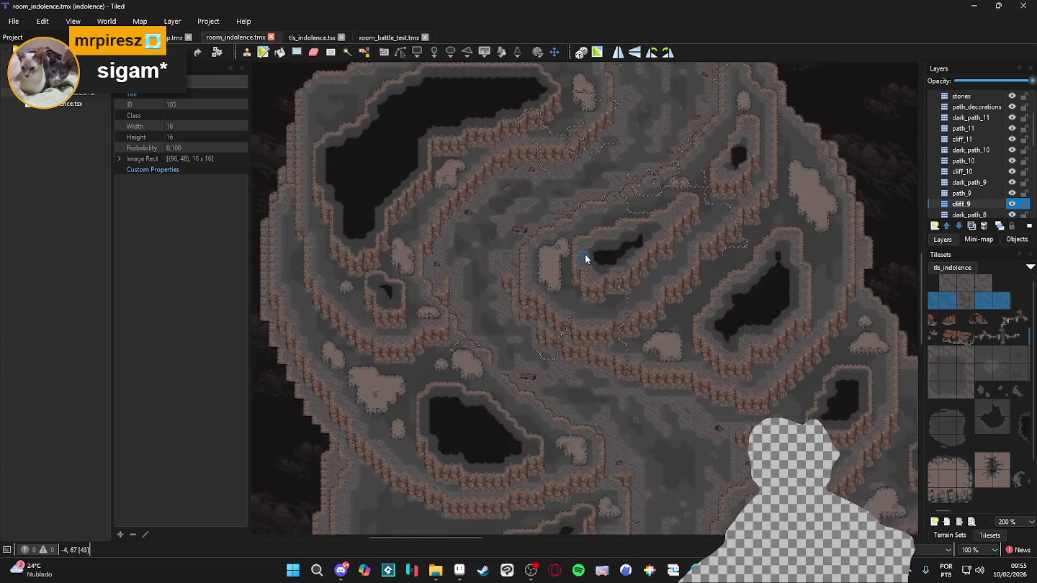
scroll(529, 178, "down", 3)
scroll(598, 207, "down", 2)
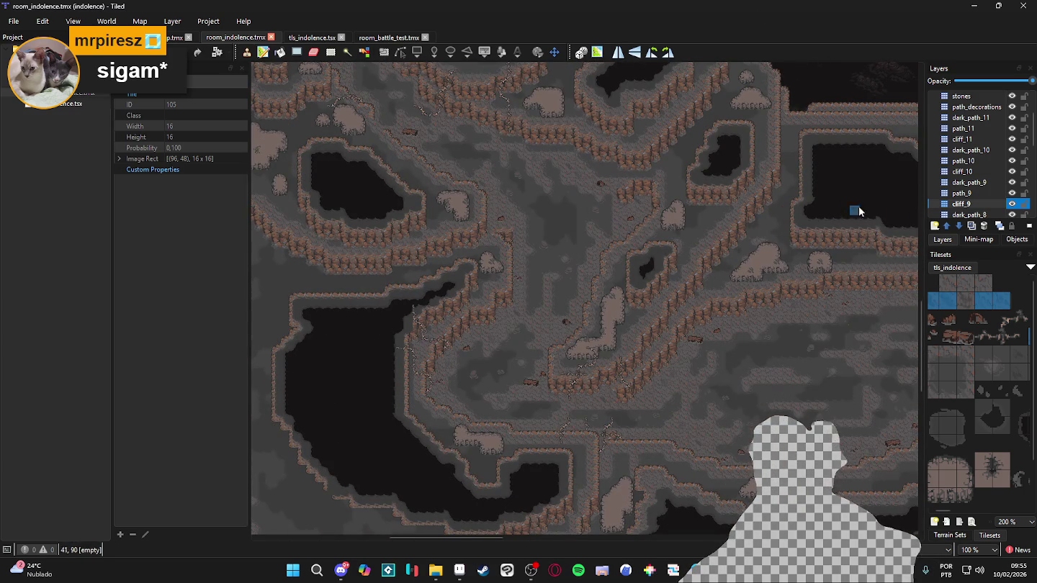
Try out single tiles and rows of tiles in the tls_indolence tileset
left_click(966, 301)
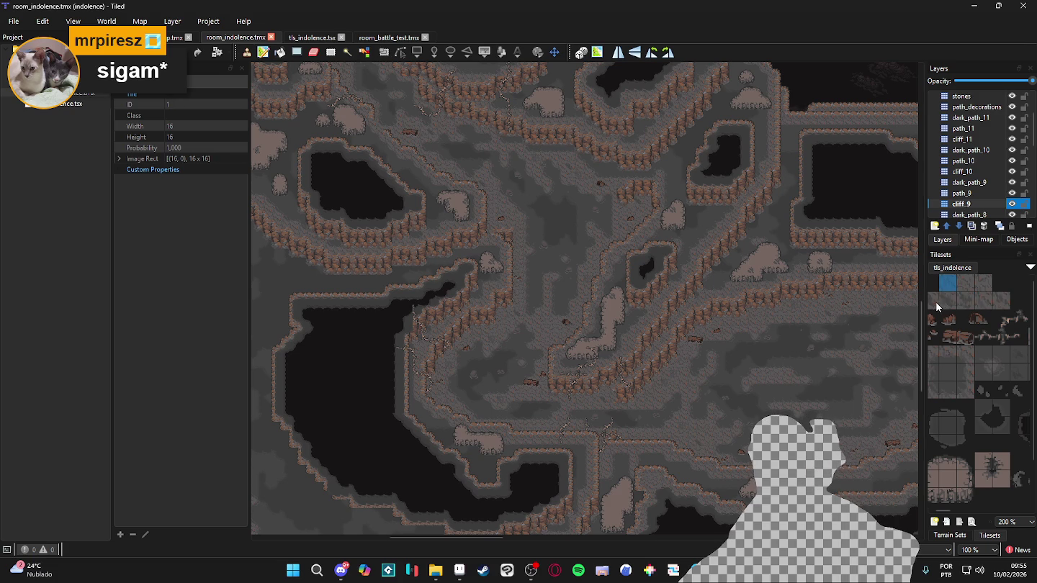
scroll(939, 307, "left", 1)
left_click_drag(1006, 303, 937, 303)
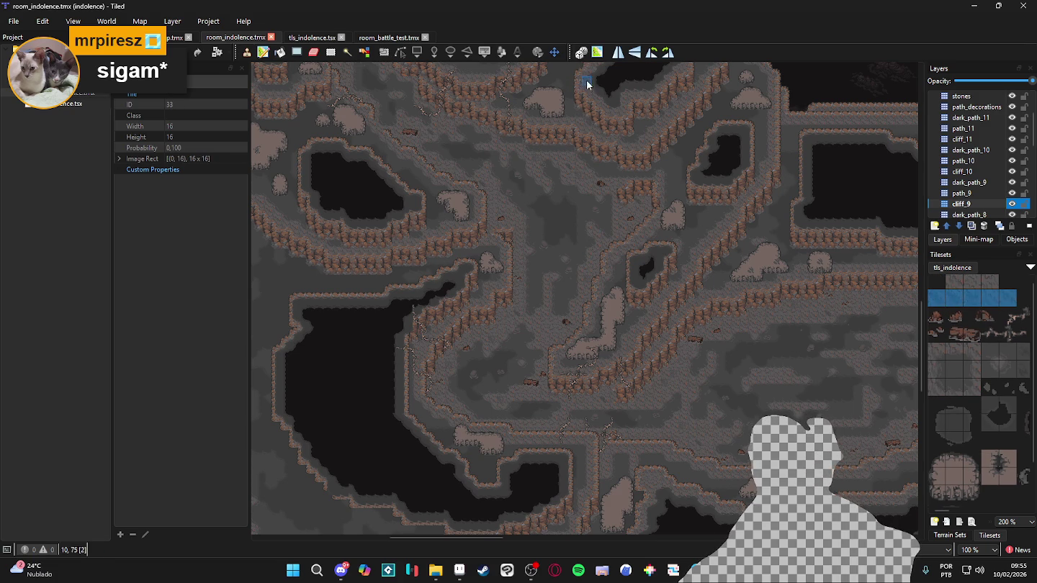
left_click(937, 283)
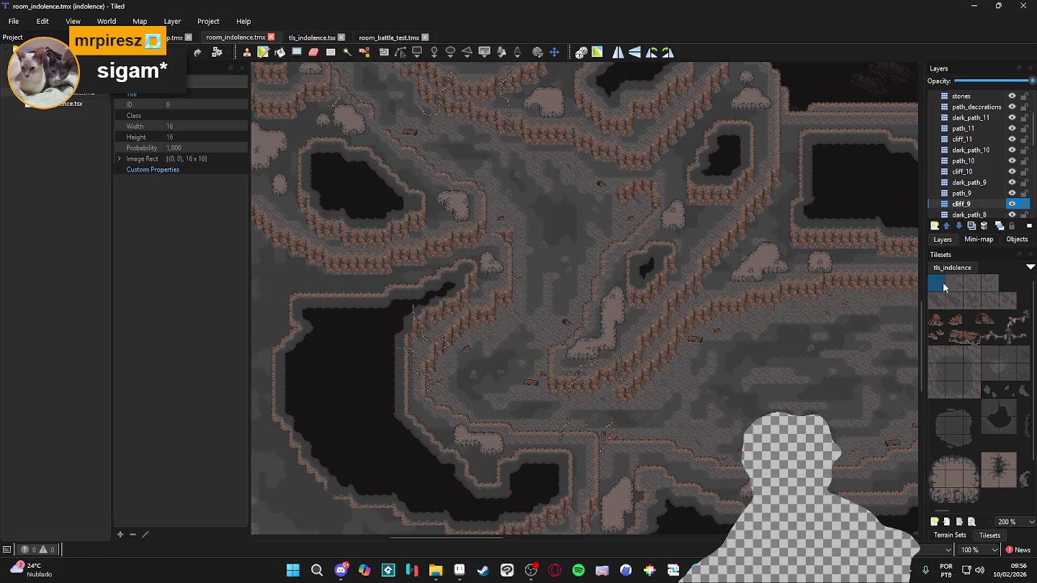
scroll(606, 331, "up", 2)
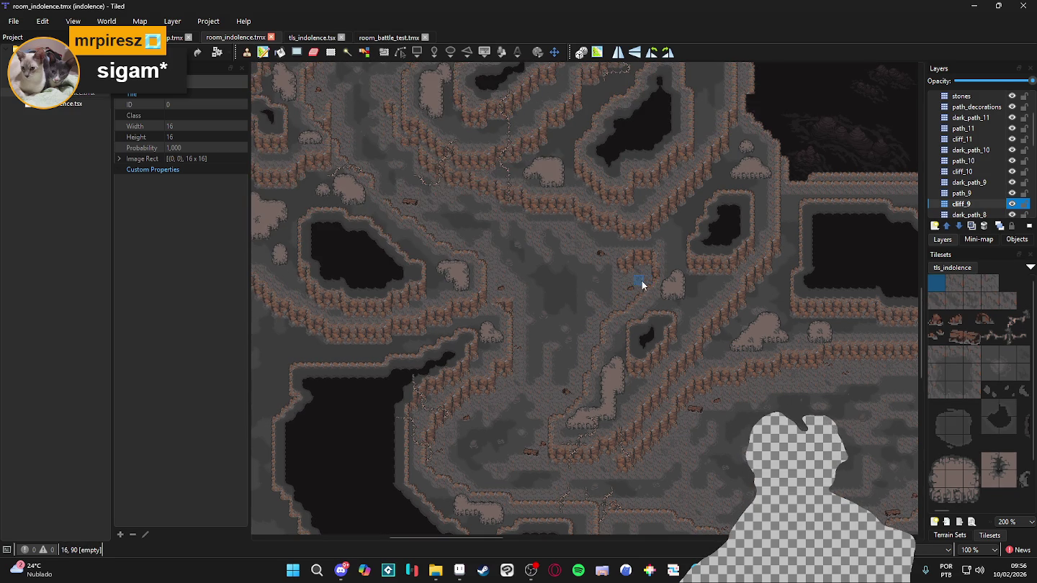
mouse_move(940, 362)
left_mouse_down()
mouse_move(968, 395)
mouse_move(964, 369)
mouse_move(941, 361)
mouse_move(970, 362)
mouse_move(972, 392)
mouse_move(931, 358)
mouse_move(967, 402)
mouse_move(937, 344)
mouse_move(961, 395)
mouse_move(973, 394)
left_mouse_up()
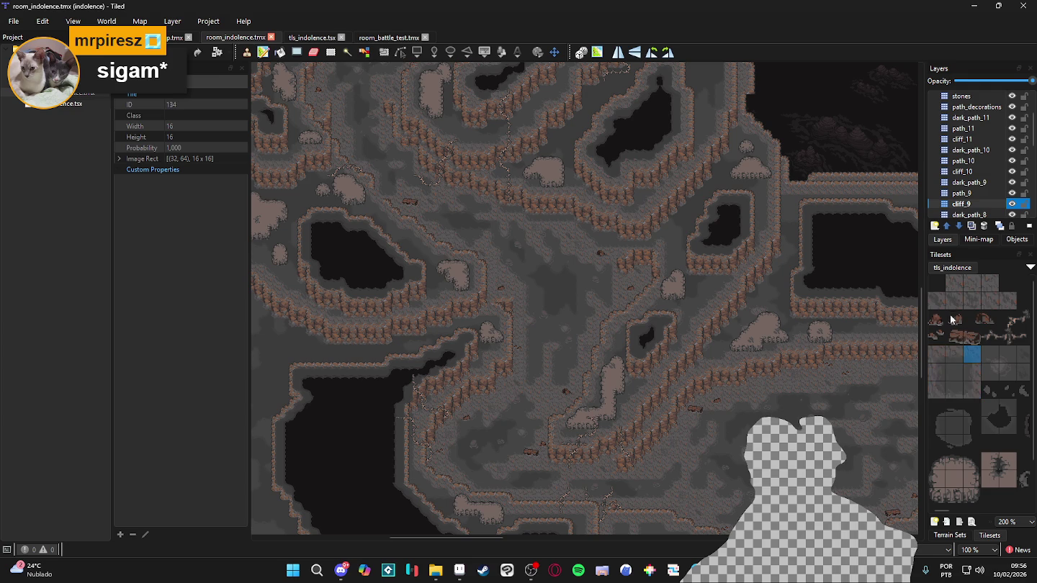
After trying top-row and second-row tiles, settle on the top-left tile (ID 0)
left_click(942, 282)
left_click_drag(953, 282, 999, 288)
left_click(943, 308)
left_click(1007, 301)
left_click(944, 285)
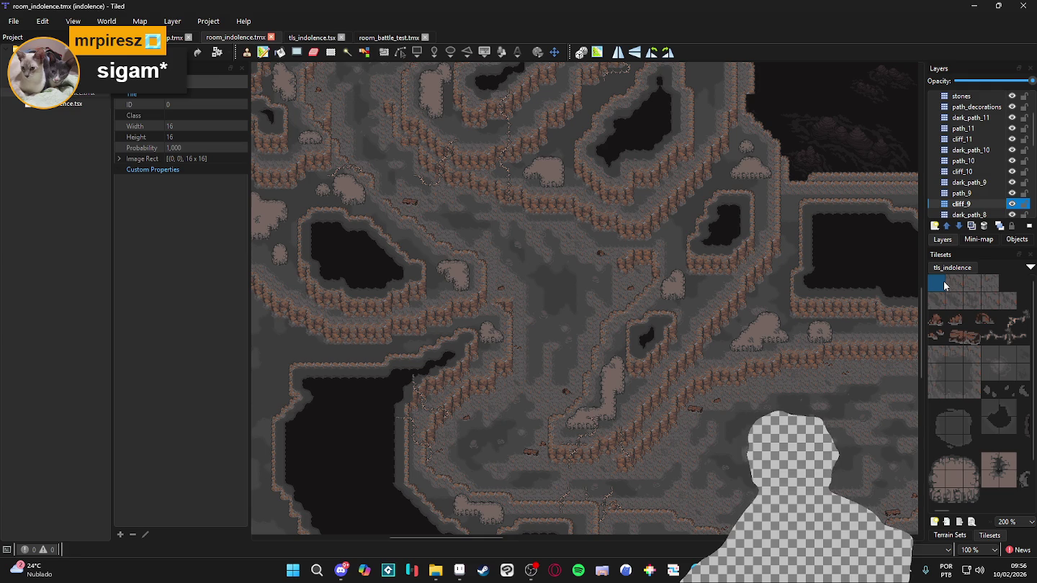
scroll(638, 262, "down", 1)
scroll(637, 262, "left", 1)
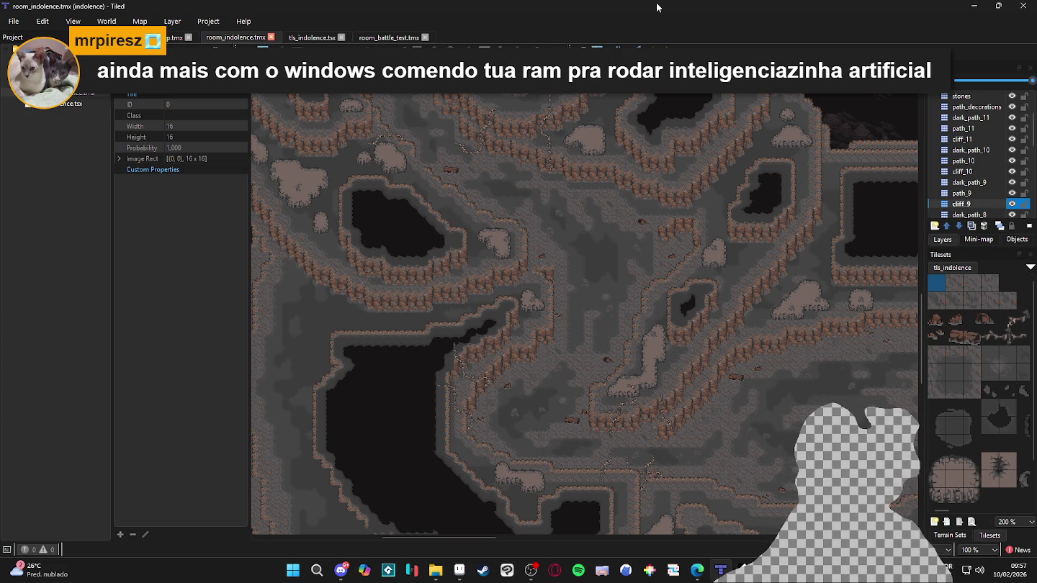
Toggle cliff_9, cliff_11 and neighbouring cliff layers off and on to see their coverage
left_click(1013, 205)
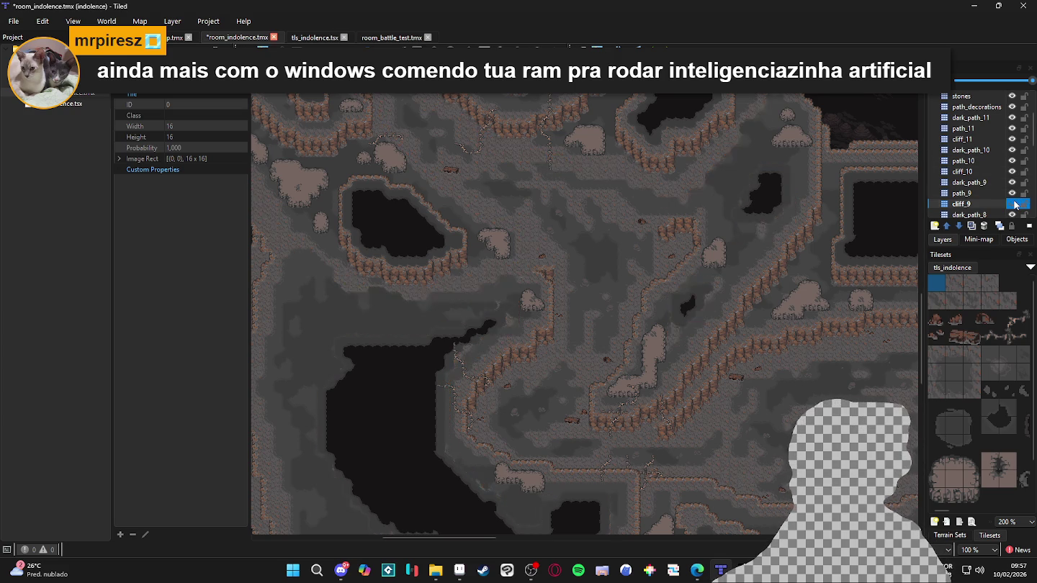
left_click(1013, 204)
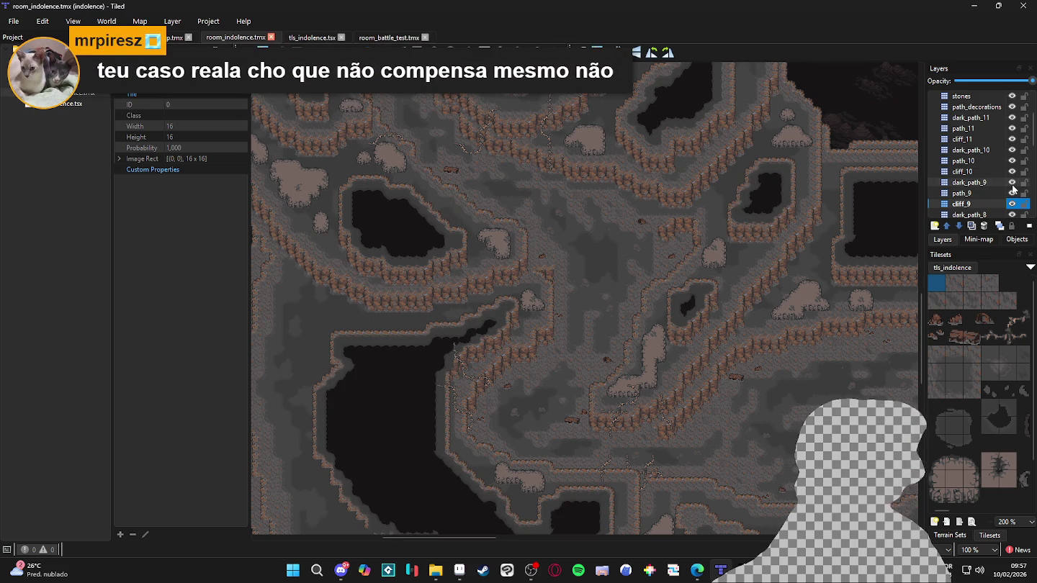
left_click(1012, 180)
left_click(1012, 179)
left_click(1011, 152)
left_click(1011, 151)
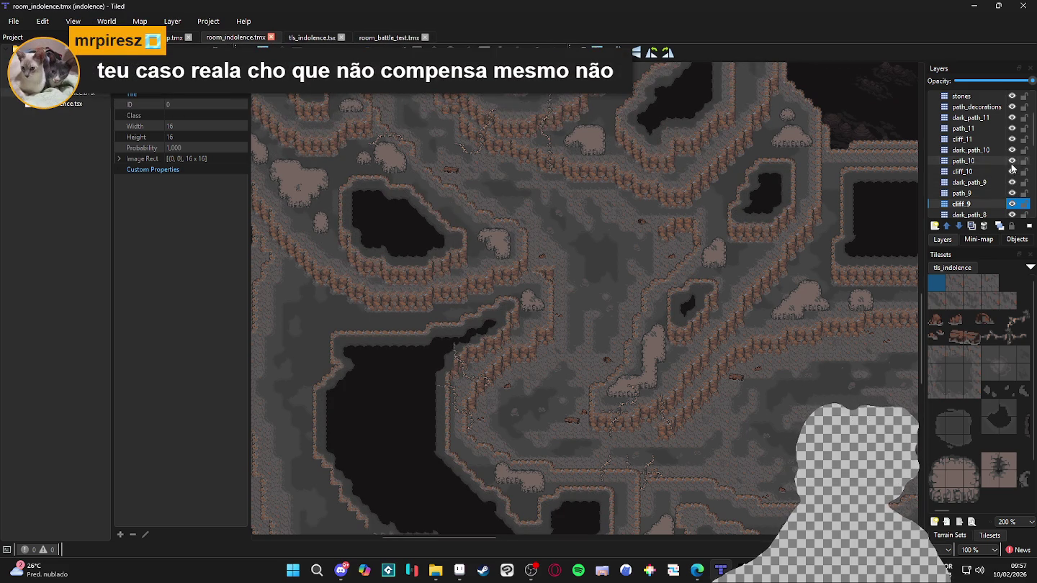
left_click(1012, 139)
left_click(1012, 139)
left_click(1012, 140)
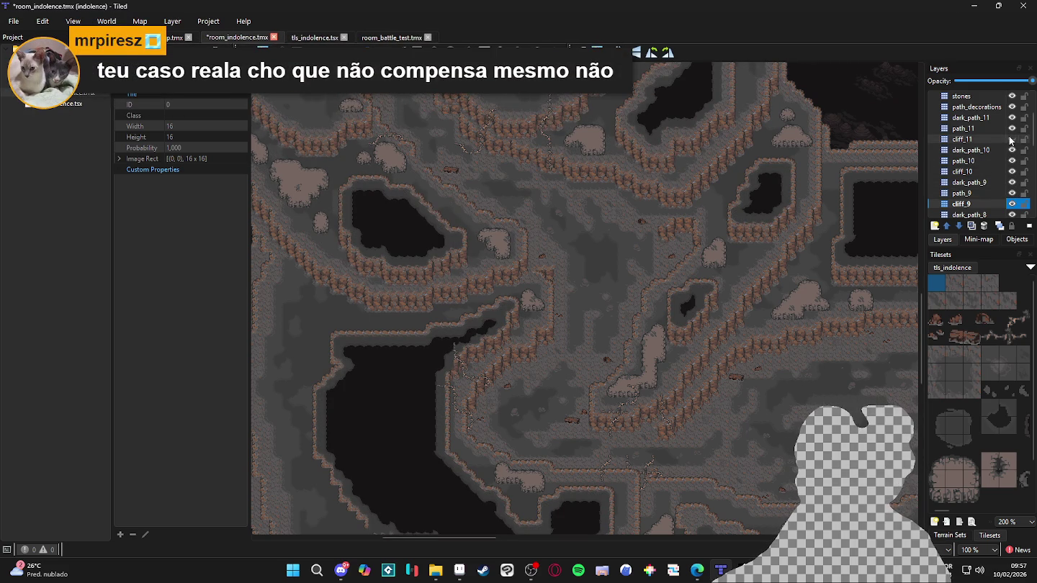
left_click(1011, 140)
left_click(1012, 205)
left_click(1012, 203)
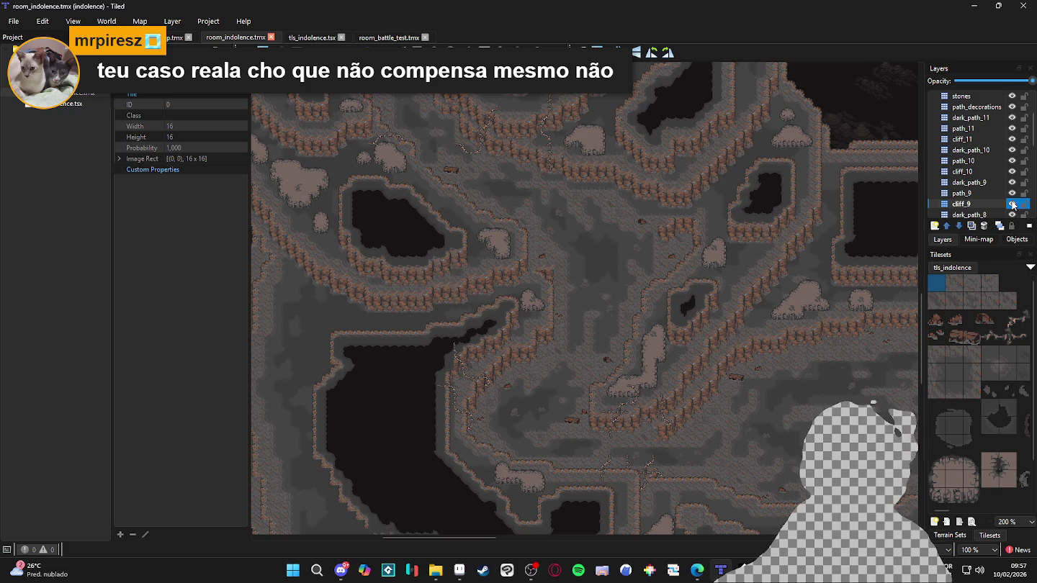
On cliff_8, mark a small block with rectangle fill and capture one map tile to paint with
key("ctrl+Page_Down")
key("ctrl+Page_Down")
key("ctrl+Page_Down")
left_click(1012, 204)
left_click(1011, 204)
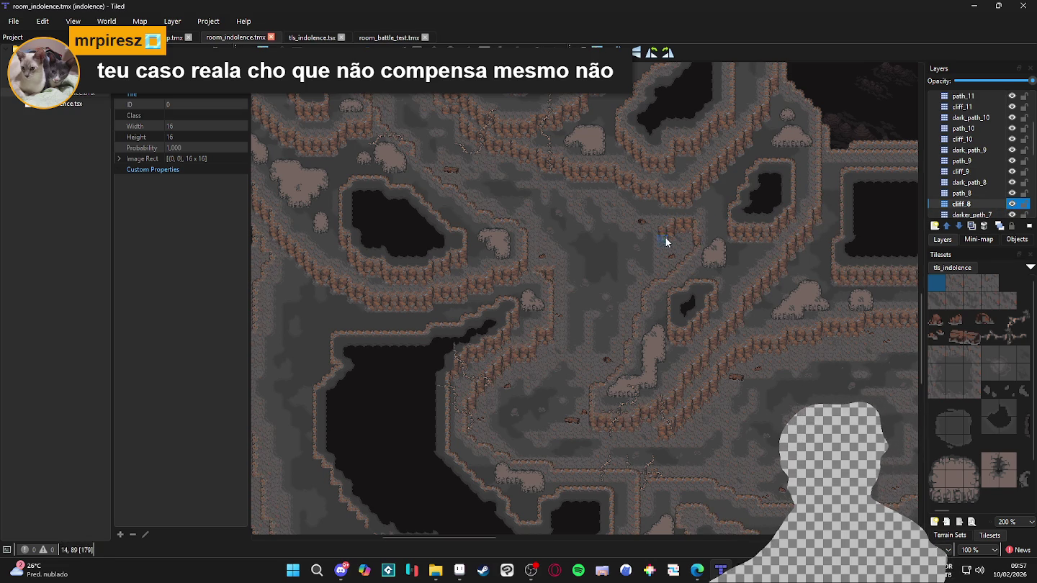
scroll(662, 237, "up", 2)
key("f")
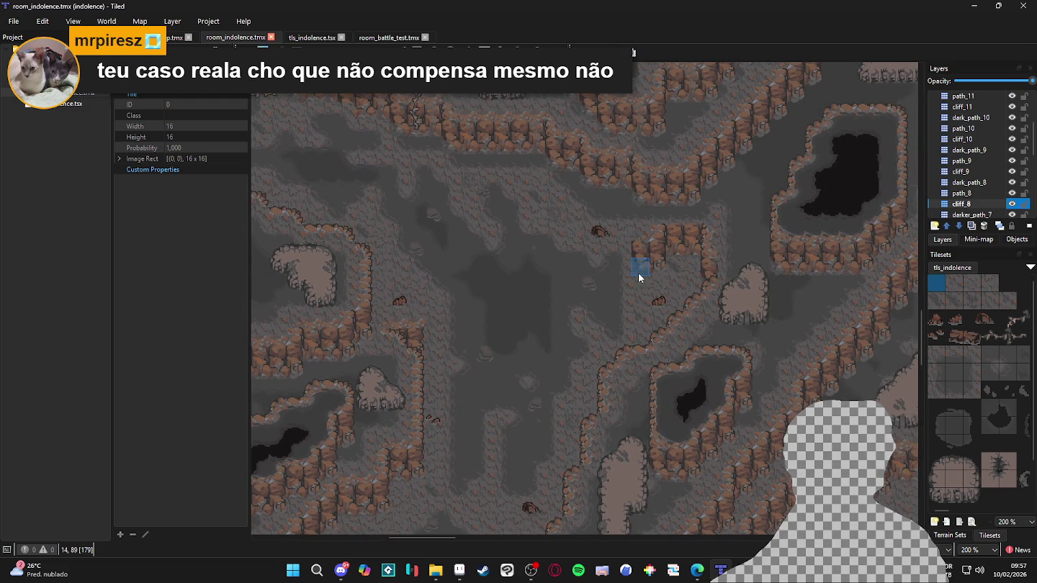
left_click(330, 48)
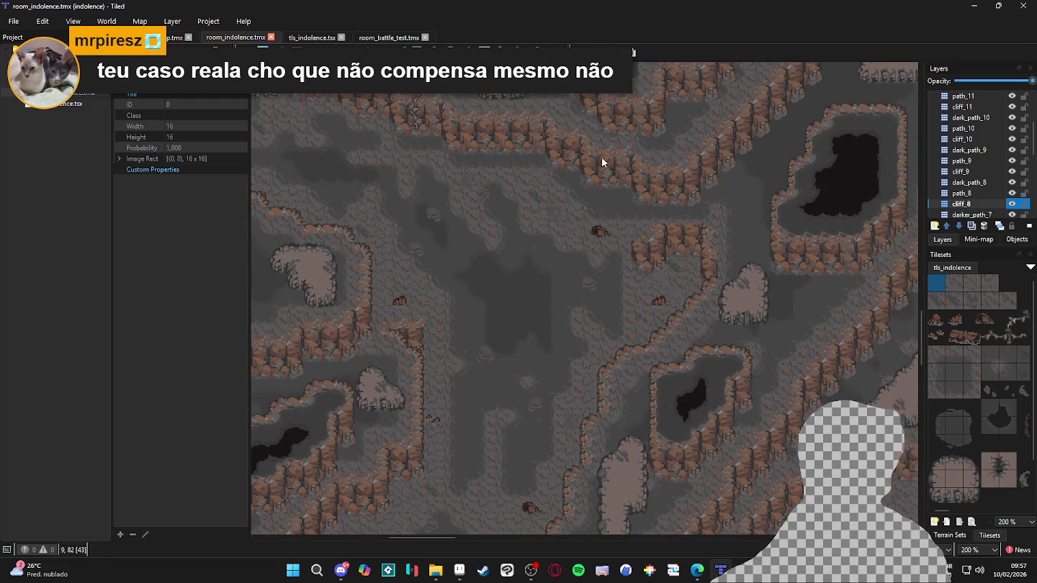
mouse_move(646, 276)
left_mouse_down()
mouse_move(654, 245)
mouse_move(691, 216)
left_mouse_up()
right_click(688, 220)
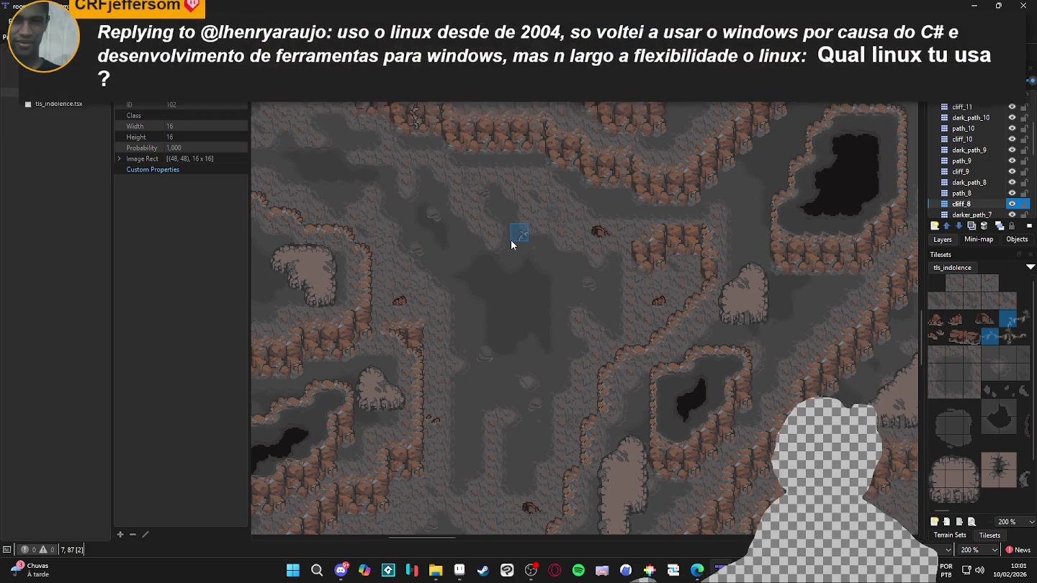
Scroll over the painted cliffs, brown path ledges and dark pits of the cave level
scroll(509, 240, "down", 3)
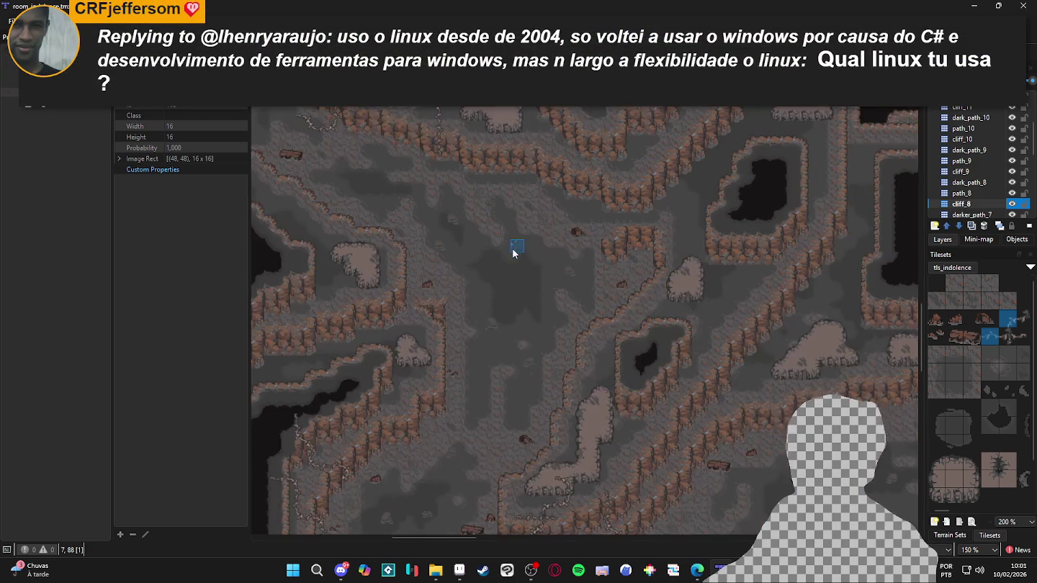
Zoom the map to 200% and pan to another part of the cave
scroll(519, 281, "up", 2)
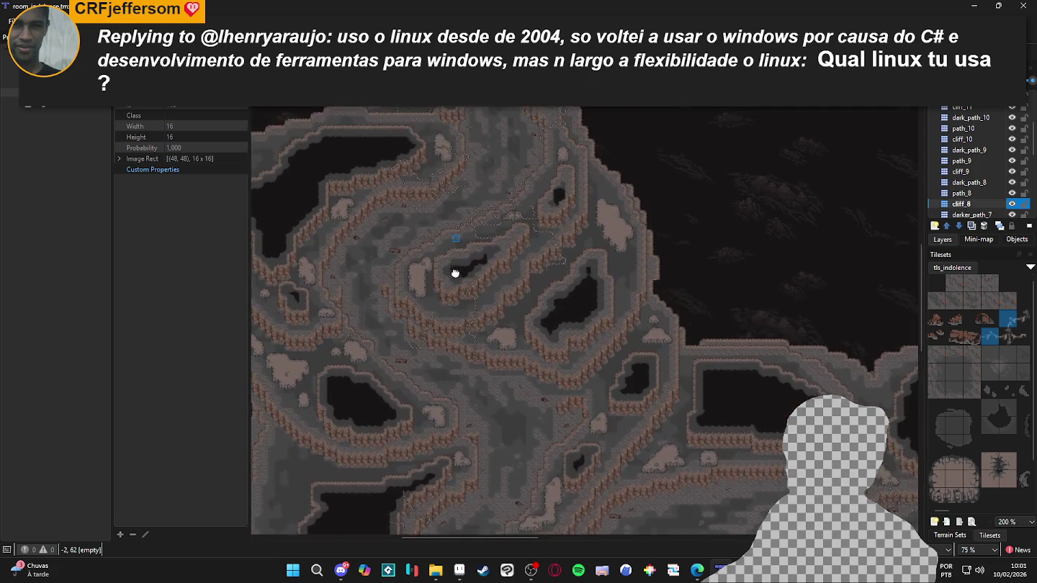
scroll(489, 301, "down", 2)
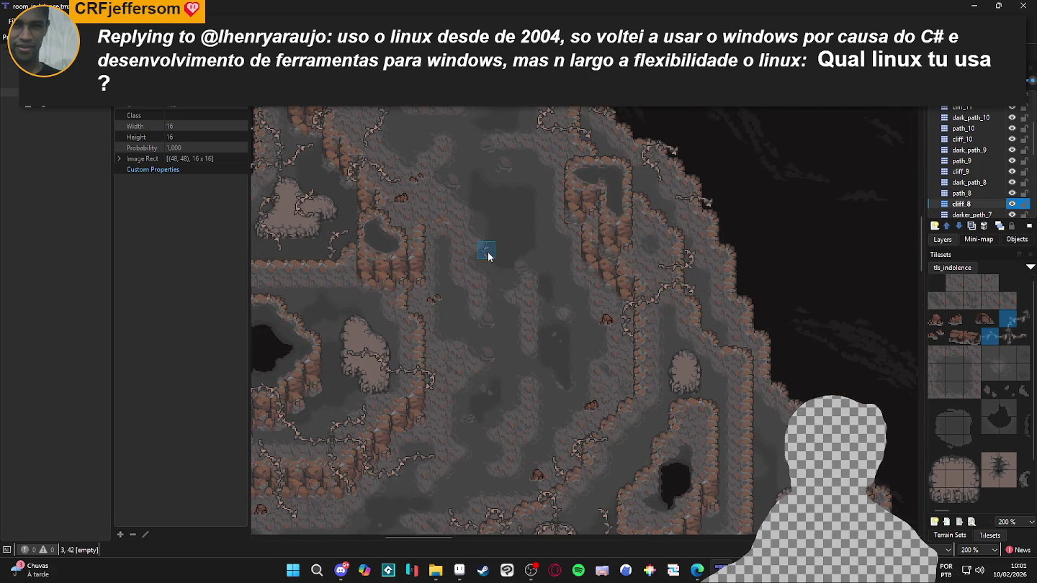
scroll(488, 250, "up", 2)
scroll(505, 303, "down", 1)
scroll(518, 287, "up", 1)
scroll(380, 365, "up", 1)
scroll(432, 346, "up", 1)
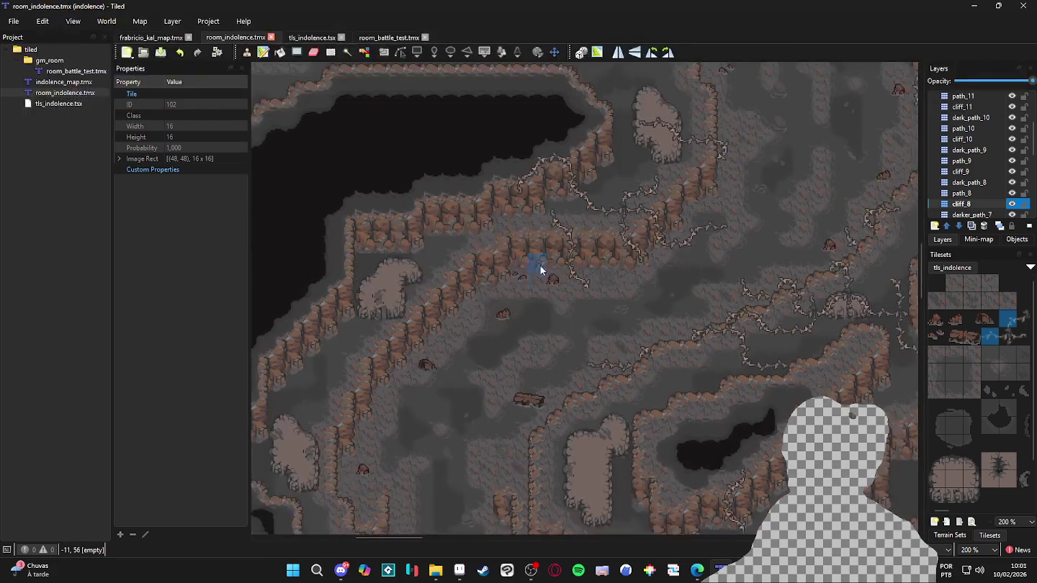
scroll(544, 278, "down", 1)
mouse_move(580, 300)
left_mouse_down()
mouse_move(486, 241)
mouse_move(481, 194)
mouse_move(483, 223)
mouse_move(465, 205)
left_mouse_up()
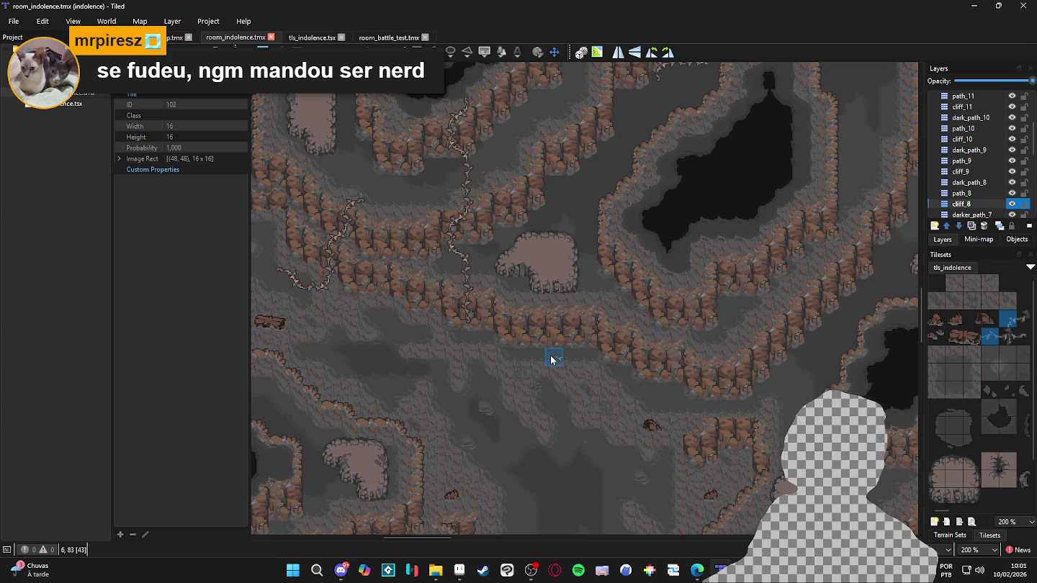
Zoom and pan across the level toward the arched cave area
scroll(551, 357, "down", 2)
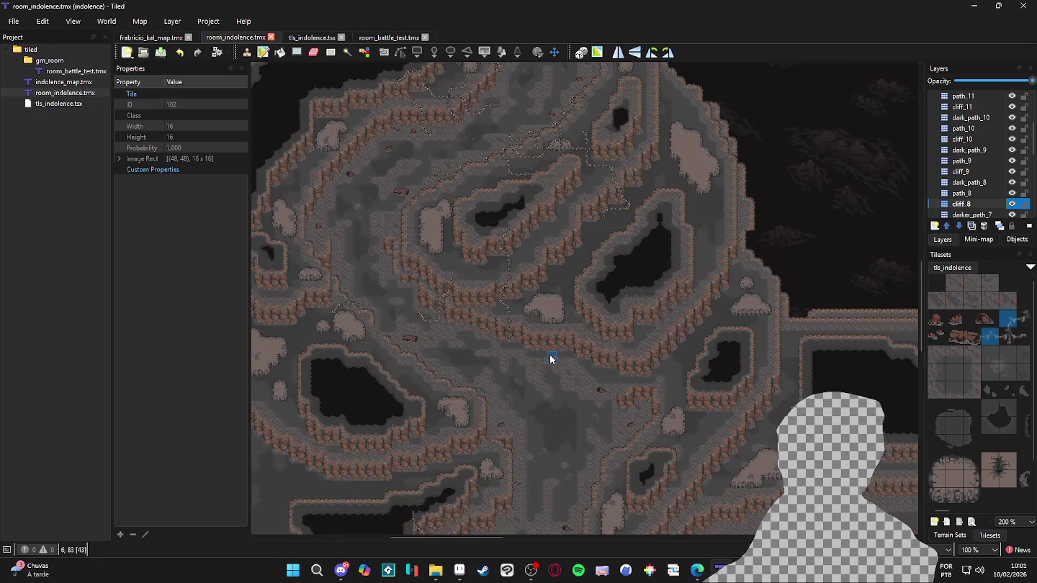
scroll(490, 349, "up", 1)
scroll(489, 349, "left", 2)
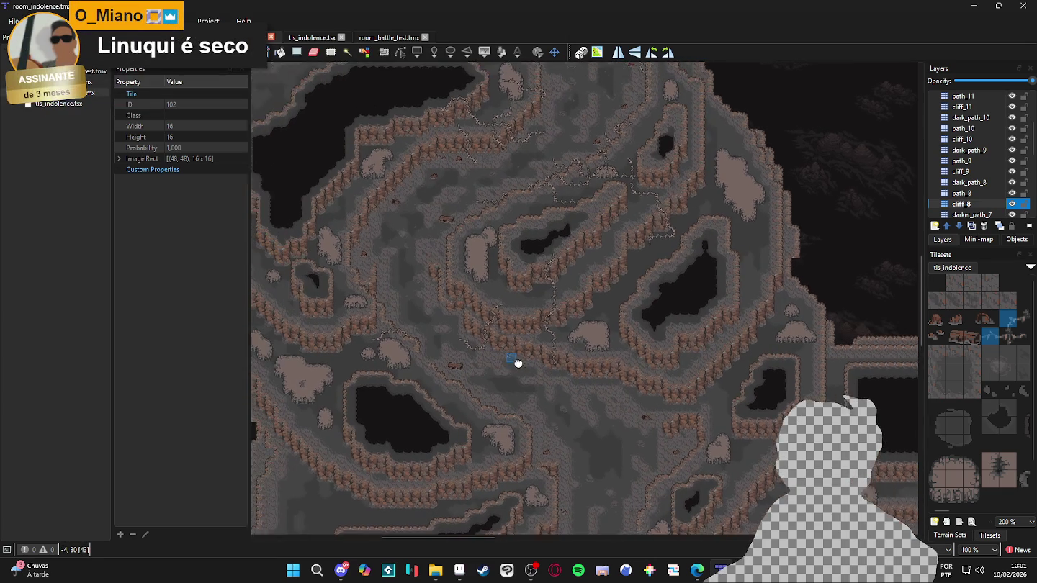
scroll(515, 331, "down", 1)
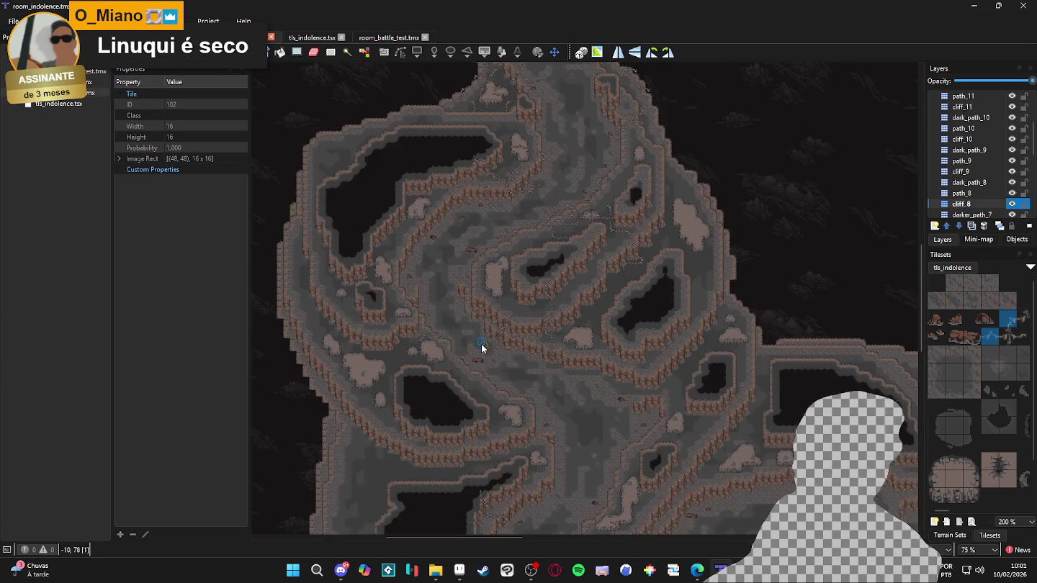
scroll(493, 359, "up", 1)
scroll(585, 303, "up", 1)
scroll(587, 307, "down", 1)
scroll(586, 289, "up", 3)
scroll(677, 426, "down", 1)
mouse_move(679, 426)
left_mouse_down()
mouse_move(442, 159)
mouse_move(540, 306)
mouse_move(360, 382)
mouse_move(453, 264)
mouse_move(474, 416)
left_mouse_up()
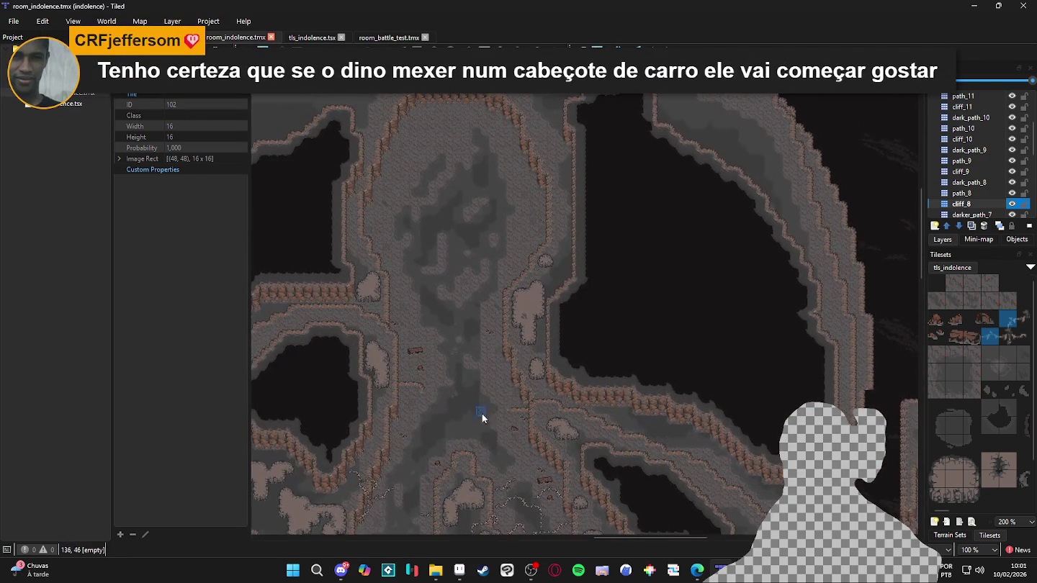
Frame the arch, snip it with Win+Shift+S, and launch Clip Studio Paint
scroll(522, 308, "up", 1)
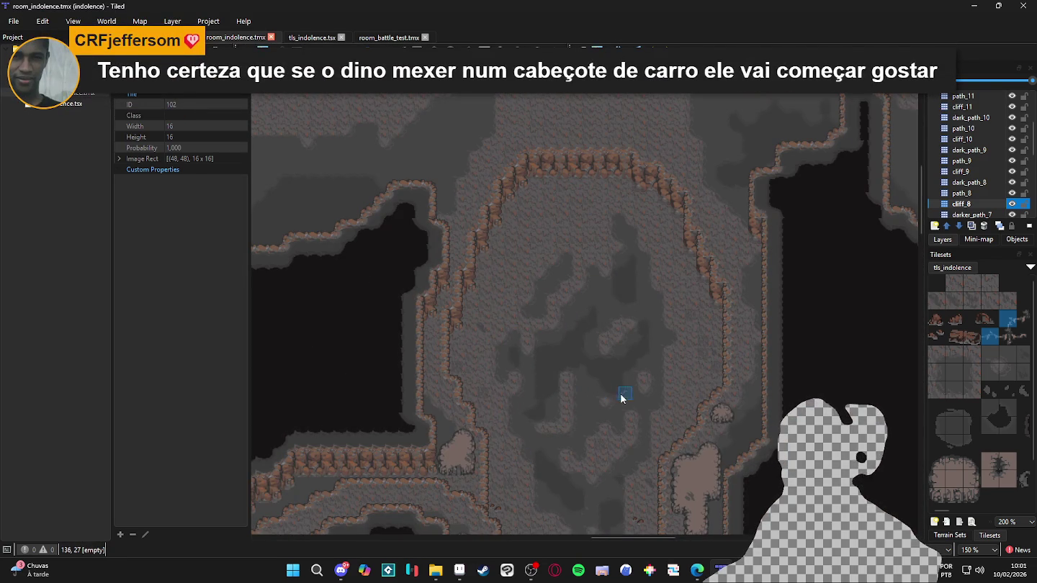
scroll(702, 393, "up", 1)
left_click_drag(702, 392, 698, 398)
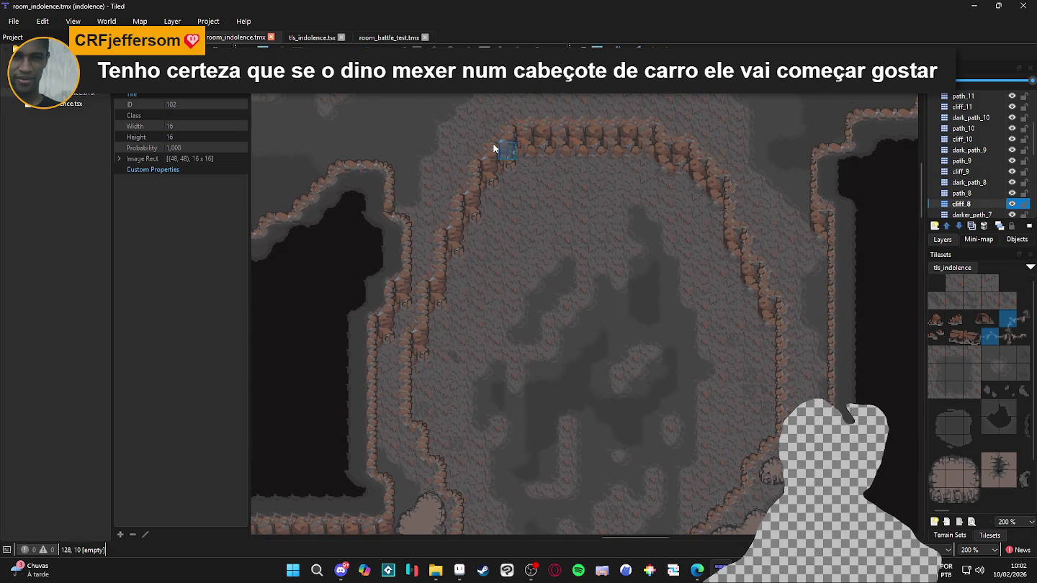
key("super+shift+s")
left_click_drag(315, 137, 898, 528)
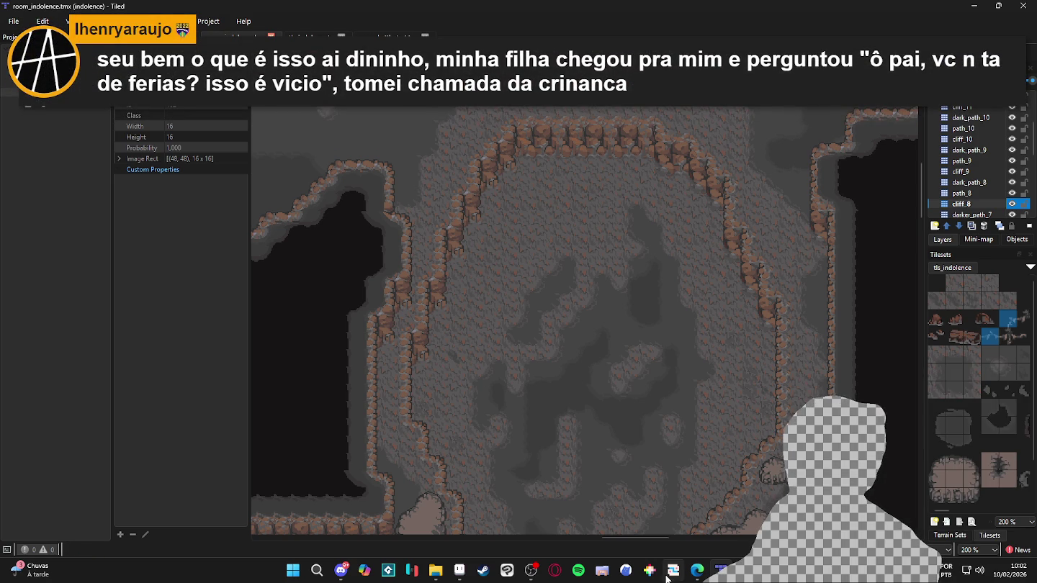
left_click(507, 569)
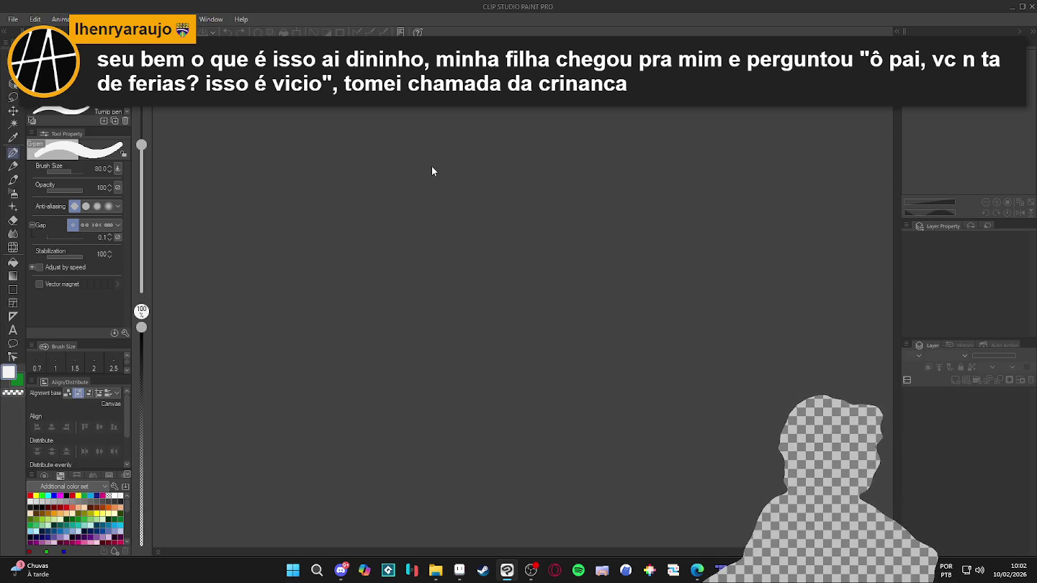
Create a canvas from the clipboard snip and scale it to 50%, 587×431 px
left_click(15, 19)
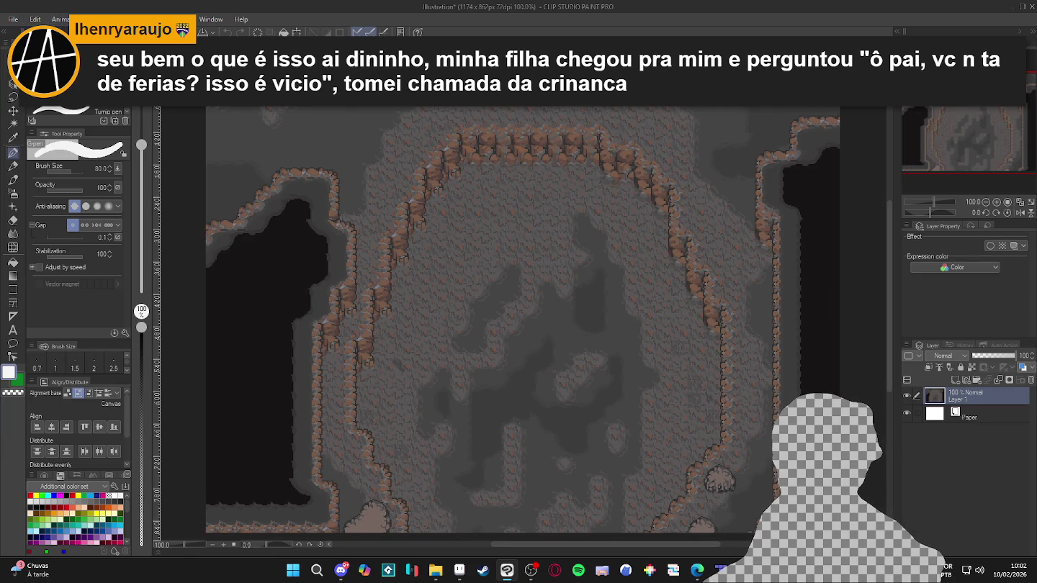
left_click(35, 21)
left_click(111, 321)
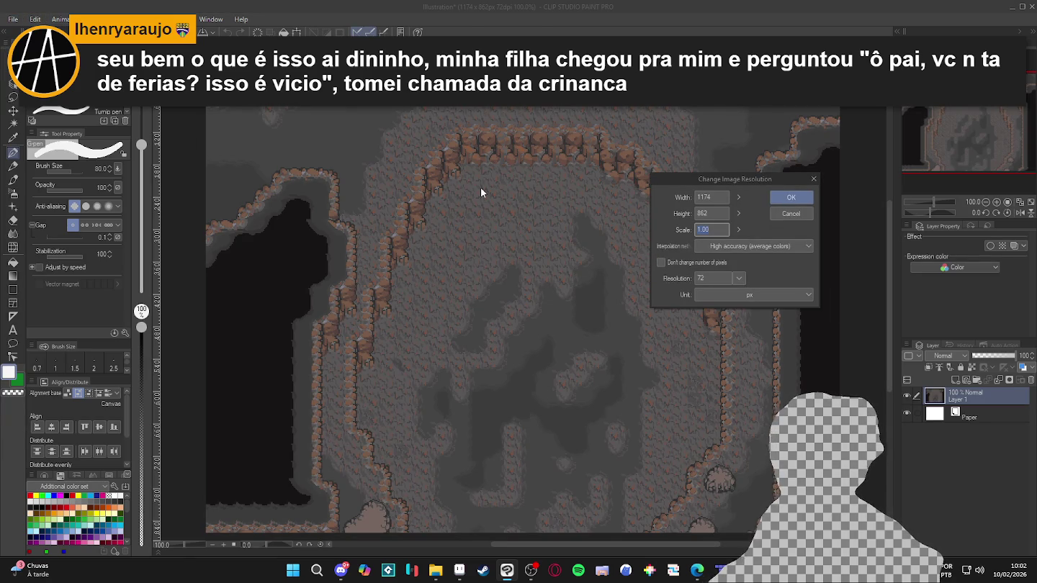
type("050")
key("Return")
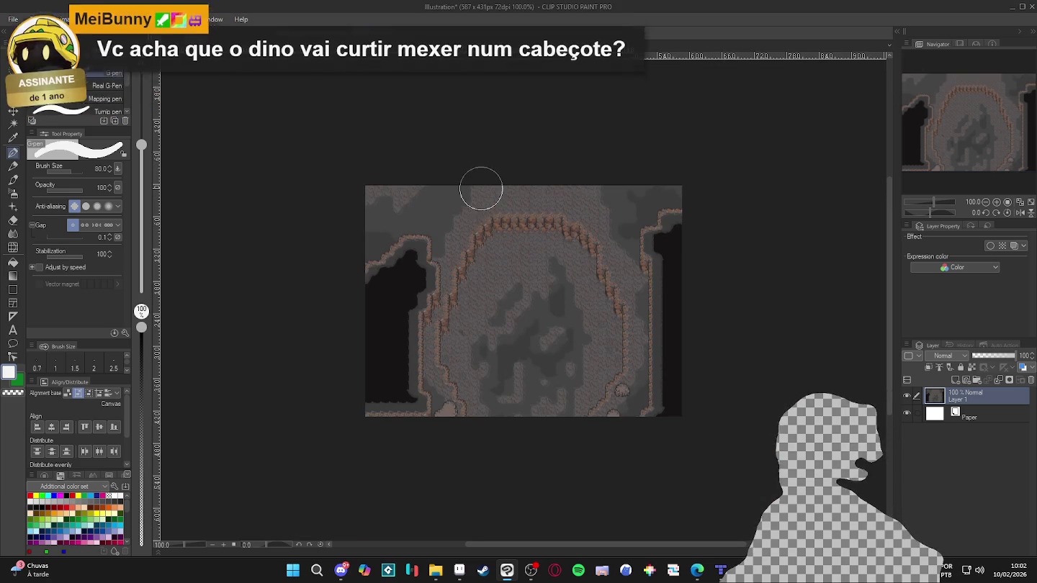
scroll(406, 334, "up", 3)
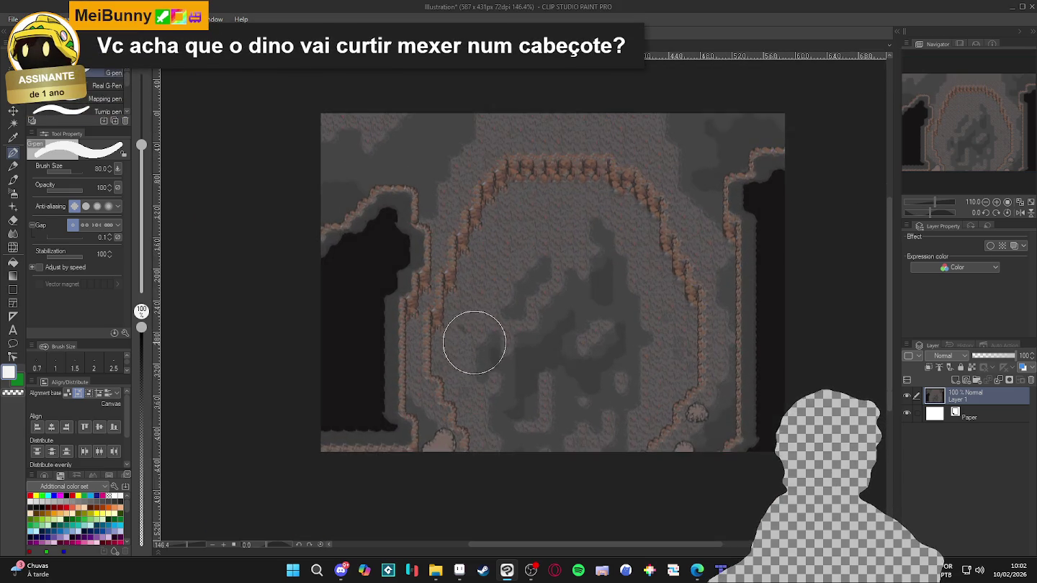
left_click_drag(532, 288, 484, 343)
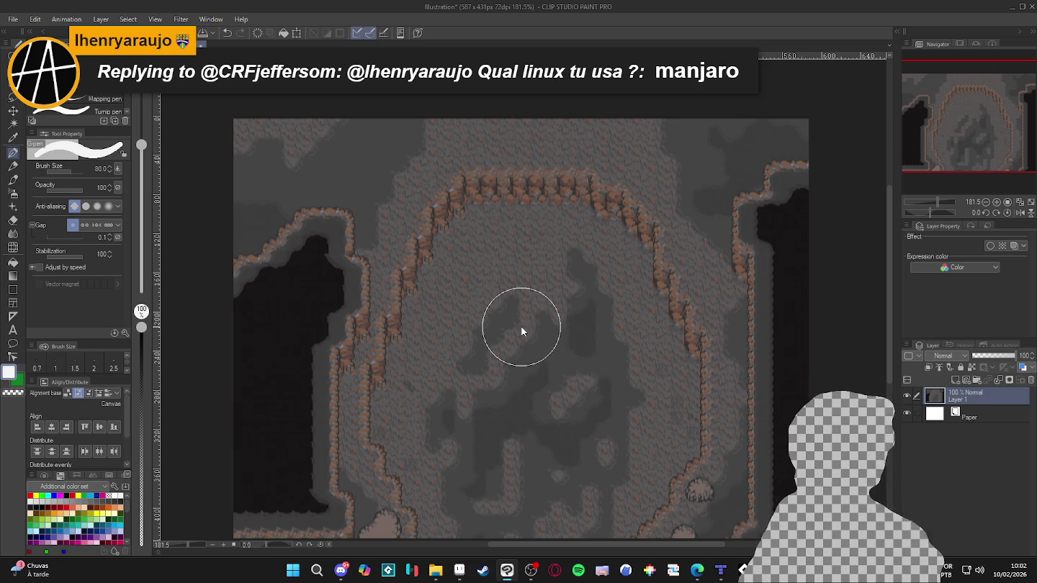
On a new layer with near-black colour, rectangle-select the upper canvas for Airbrush Soft
key("ctrl+shift+n")
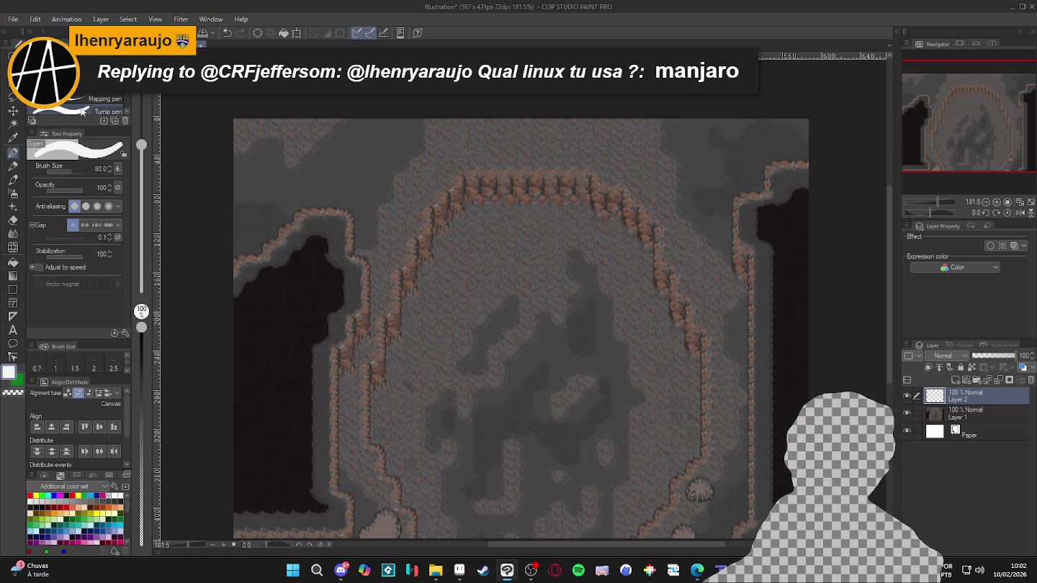
left_click(308, 299, "alt")
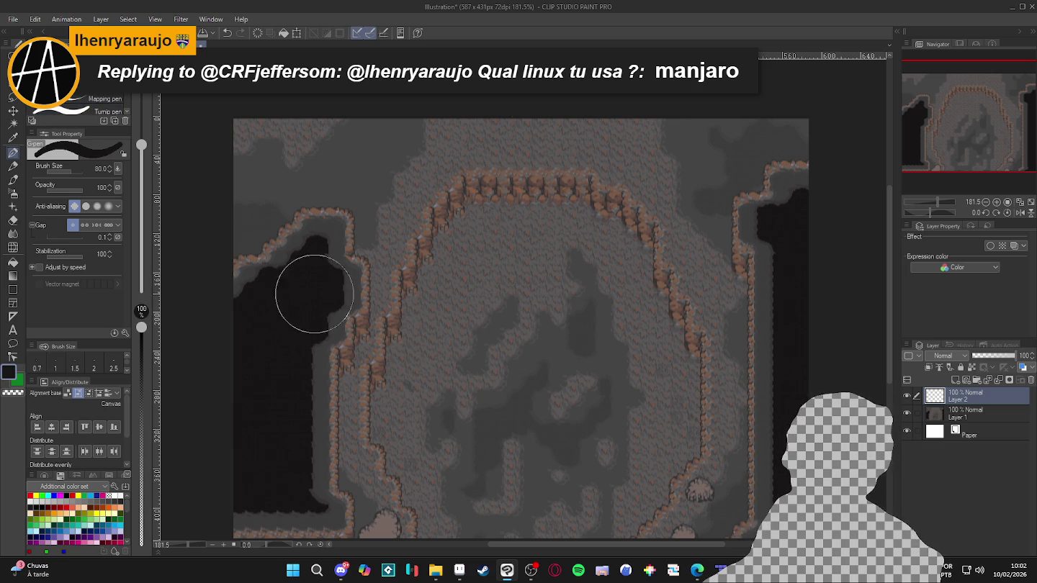
left_click(12, 100)
mouse_move(227, 113)
left_mouse_down()
mouse_move(764, 331)
mouse_move(832, 365)
mouse_move(842, 410)
left_mouse_up()
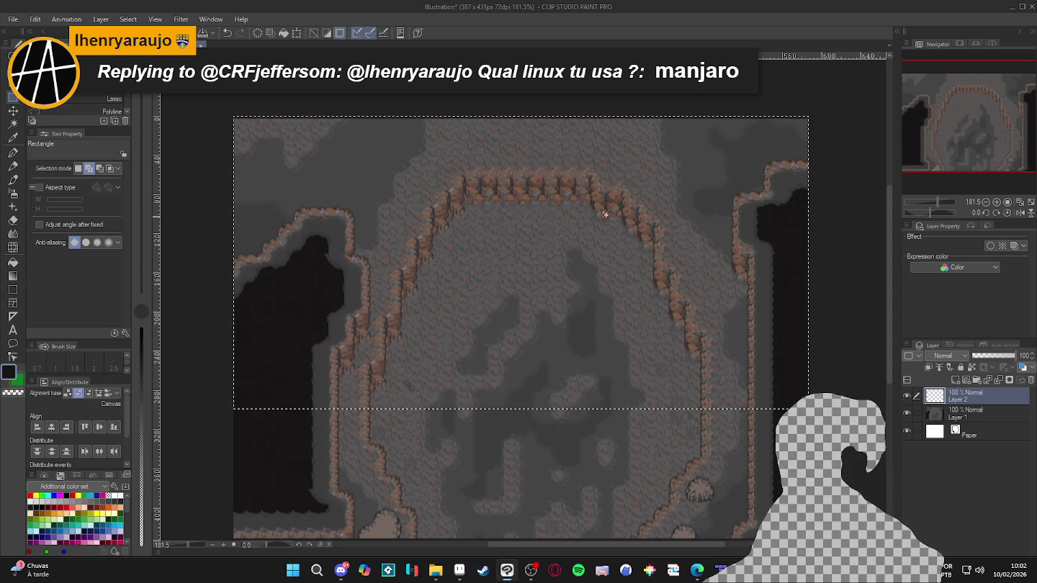
key("b")
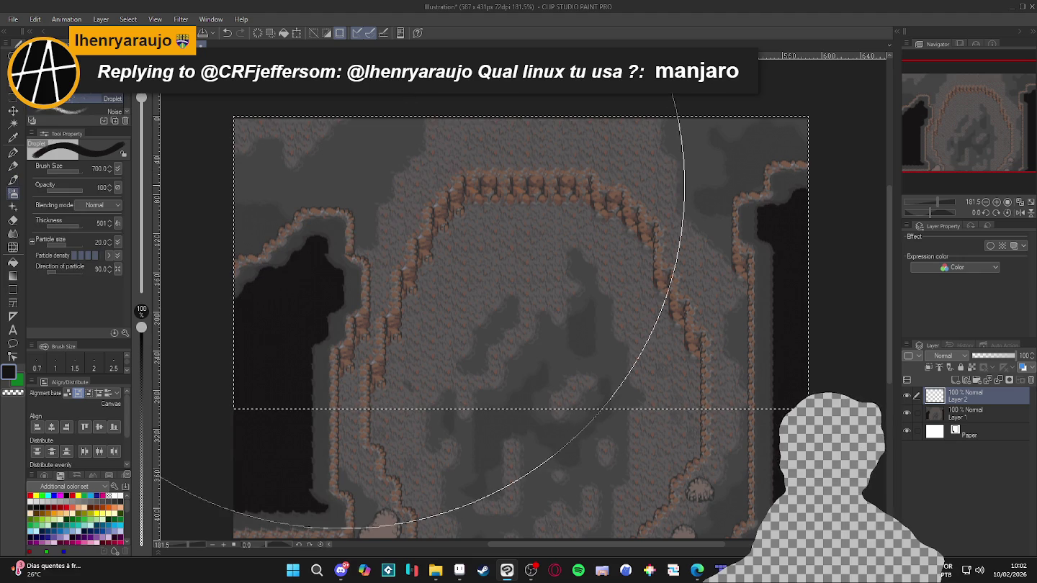
left_click(76, 73)
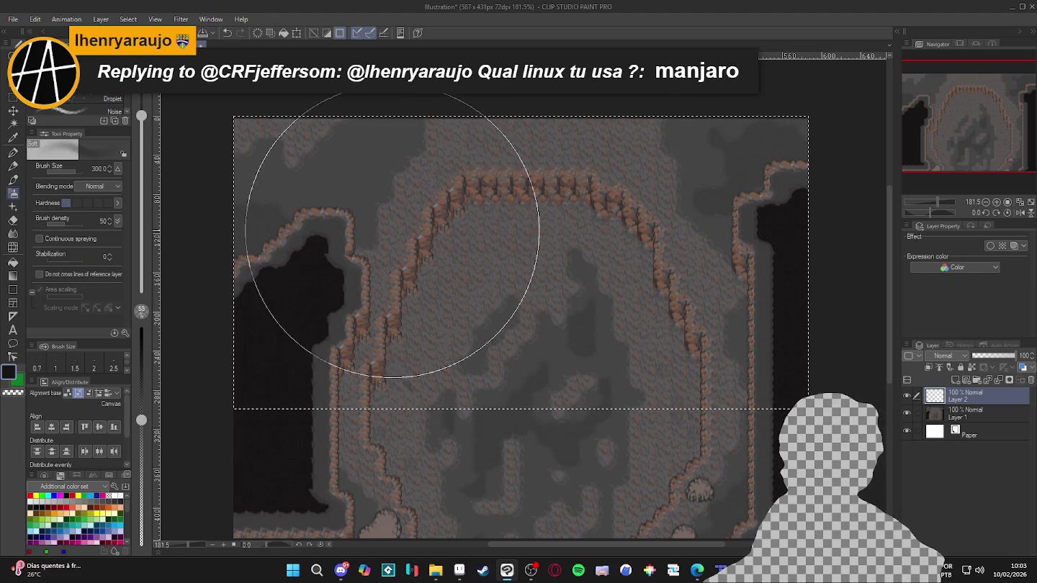
Airbrush black over the top and upper-left of the selection, brush size 150, then deselect
left_click_drag(686, 171, 878, 216)
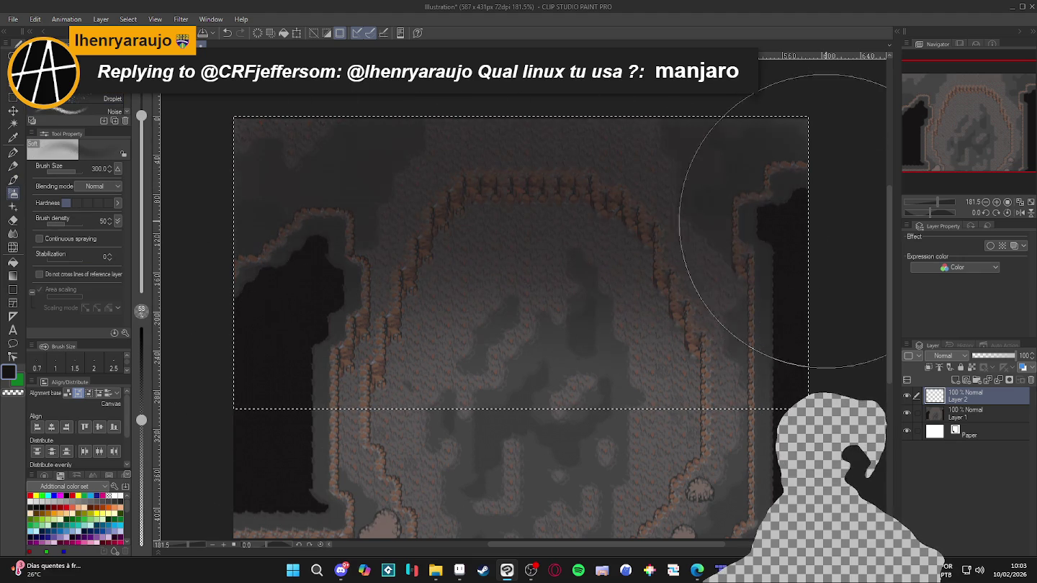
mouse_move(302, 128)
left_mouse_down()
mouse_move(393, 143)
mouse_move(717, 128)
mouse_move(784, 150)
left_mouse_up()
mouse_move(211, 87)
left_mouse_down()
mouse_move(216, 254)
mouse_move(282, 163)
mouse_move(333, 125)
mouse_move(470, 107)
mouse_move(666, 111)
mouse_move(677, 134)
mouse_move(346, 146)
mouse_move(678, 143)
mouse_move(362, 144)
mouse_move(543, 86)
mouse_move(348, 94)
mouse_move(393, 86)
mouse_move(474, 149)
mouse_move(215, 94)
mouse_move(634, 86)
mouse_move(709, 113)
mouse_move(664, 150)
mouse_move(321, 127)
mouse_move(904, 135)
mouse_move(848, 126)
mouse_move(663, 181)
mouse_move(691, 249)
left_mouse_up()
key("bracketleft")
key("bracketleft")
key("bracketleft")
key("bracketleft")
key("bracketleft")
key("bracketleft")
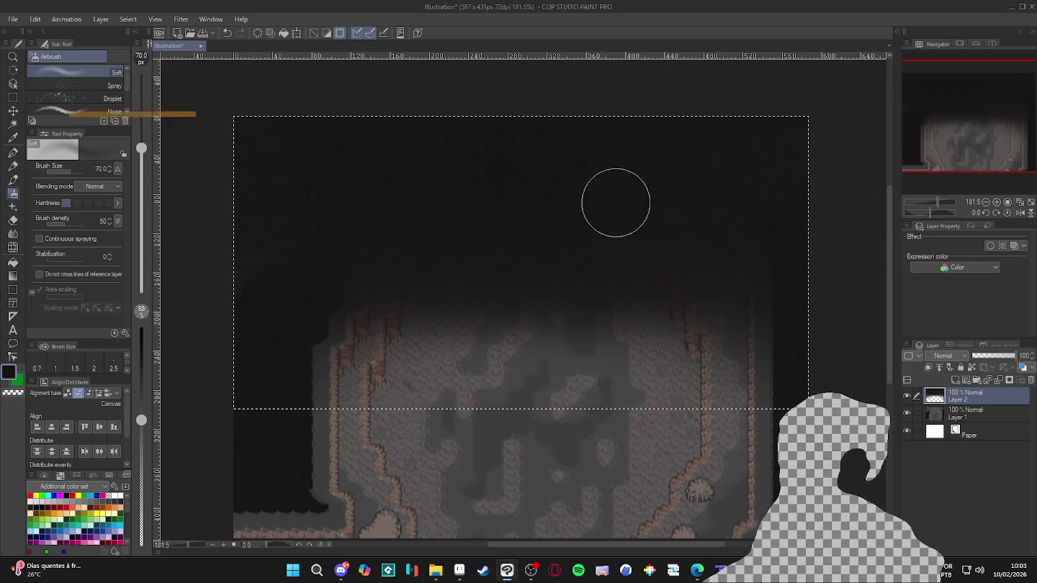
key("bracketright")
key("bracketright")
key("bracketright")
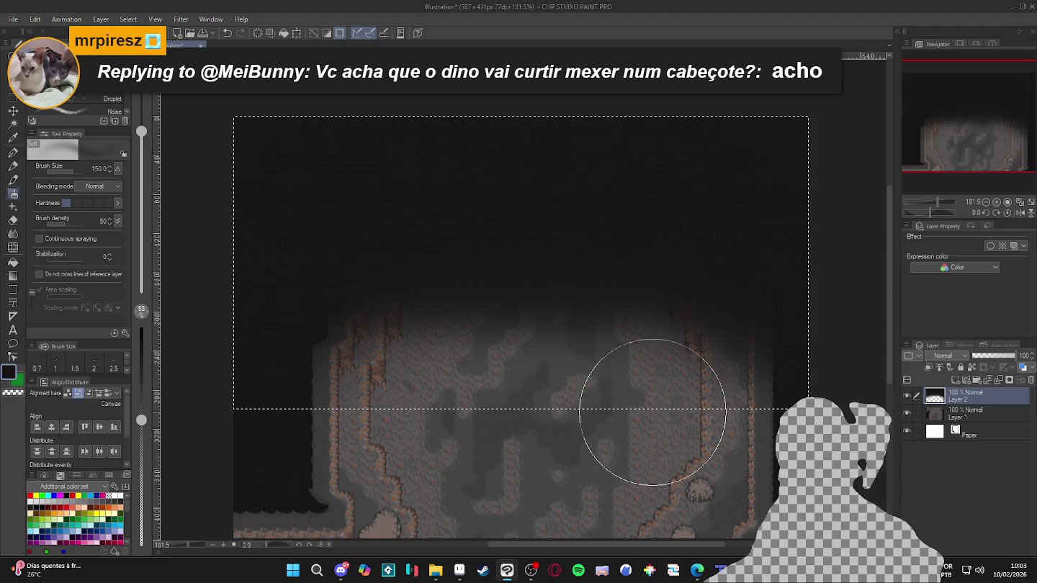
key("ctrl+d")
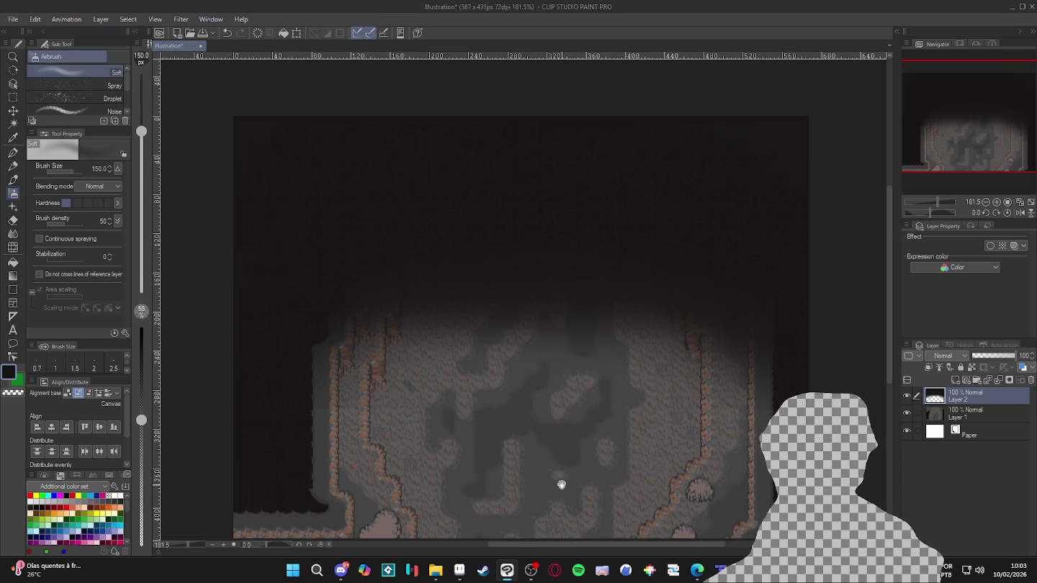
Bring the canvas bottom into view and enlarge the soft airbrush to 250
left_click_drag(561, 481, 574, 366)
key("b")
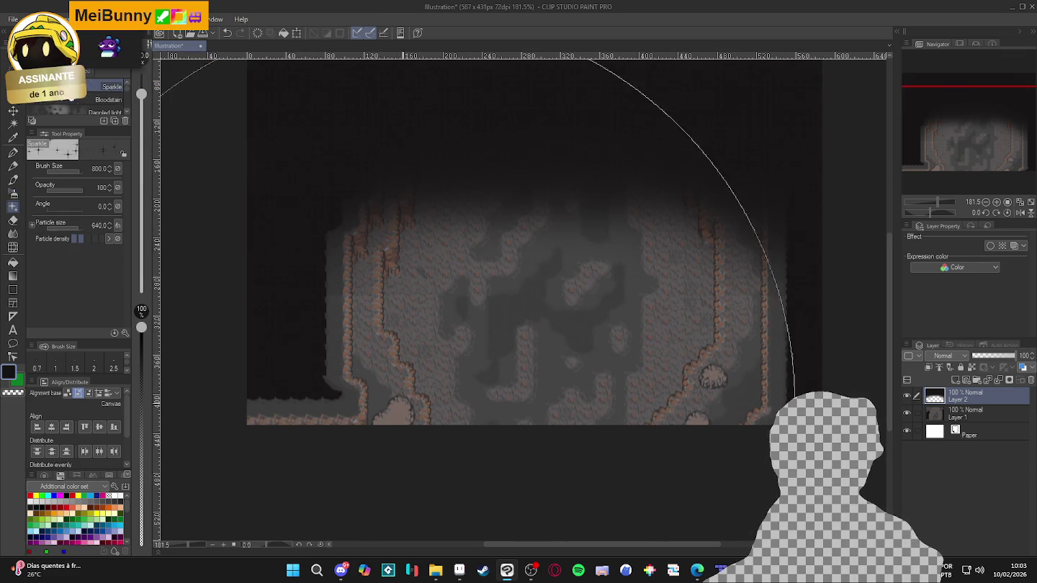
key("b")
key("b")
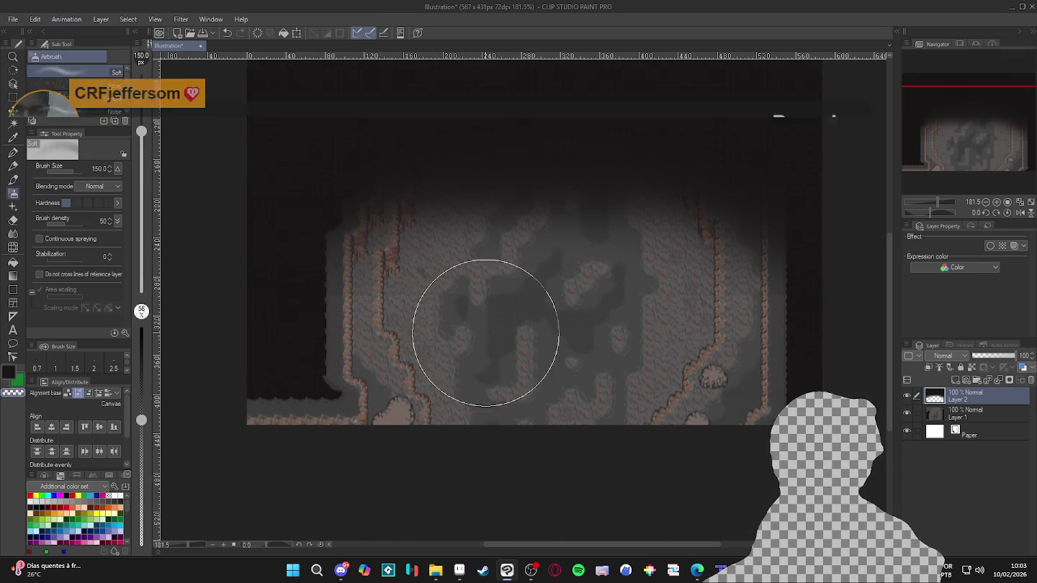
key("bracketright")
key("bracketright")
key("bracketright")
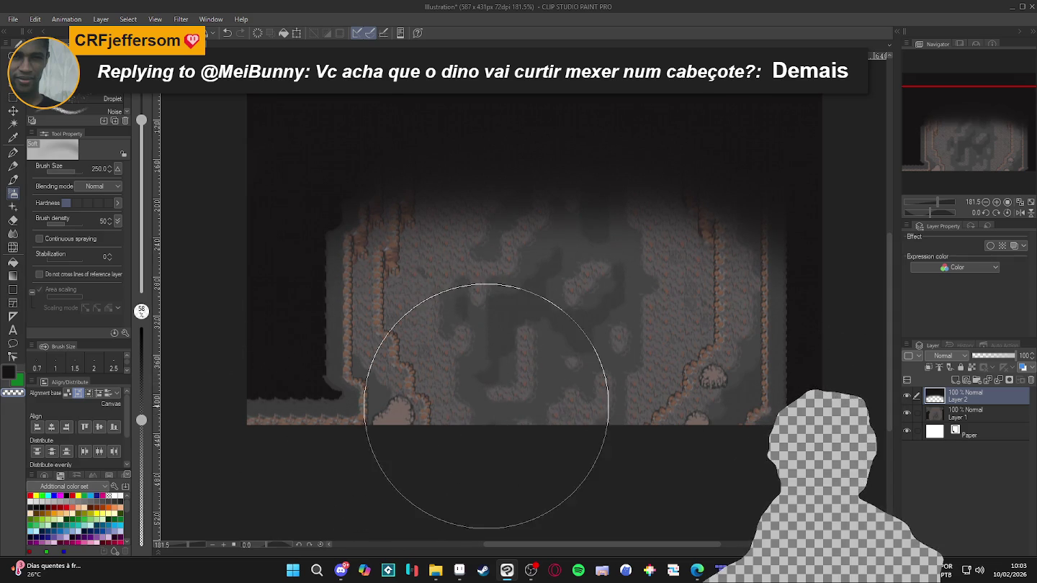
scroll(517, 406, "down", 2)
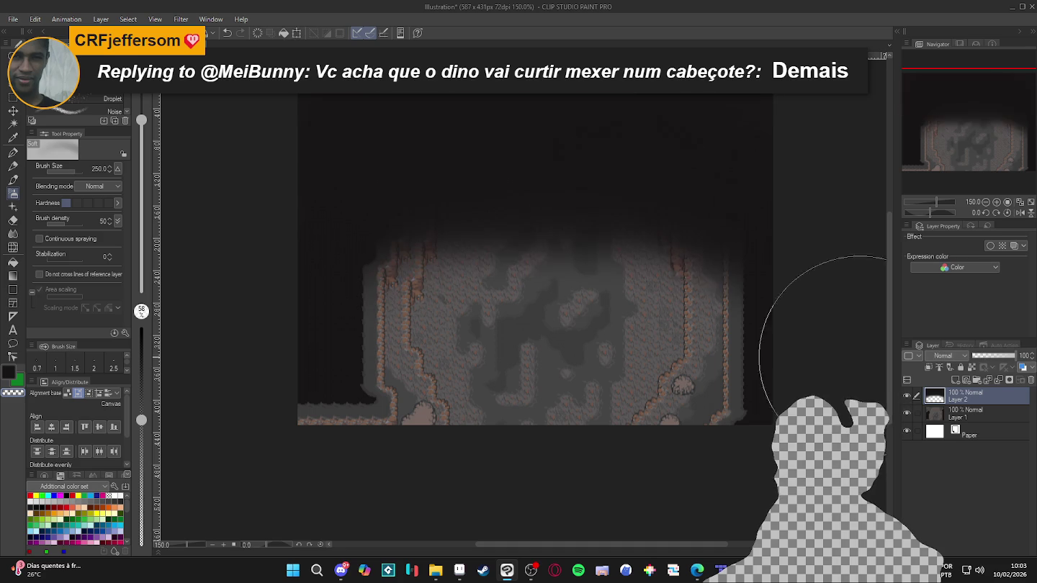
Start Save As and choose PNG as the file type
left_click(13, 20)
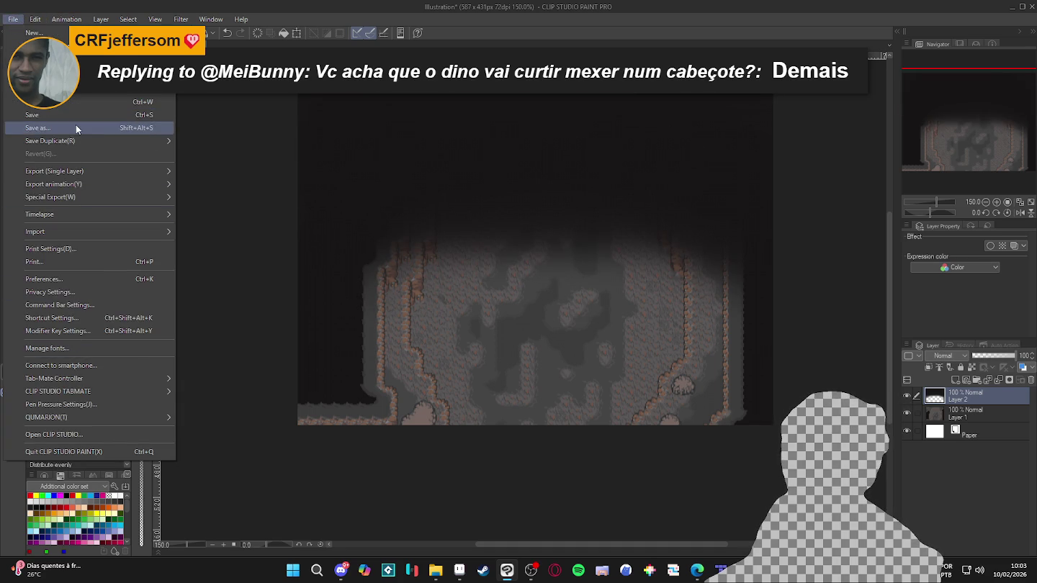
left_click(115, 130)
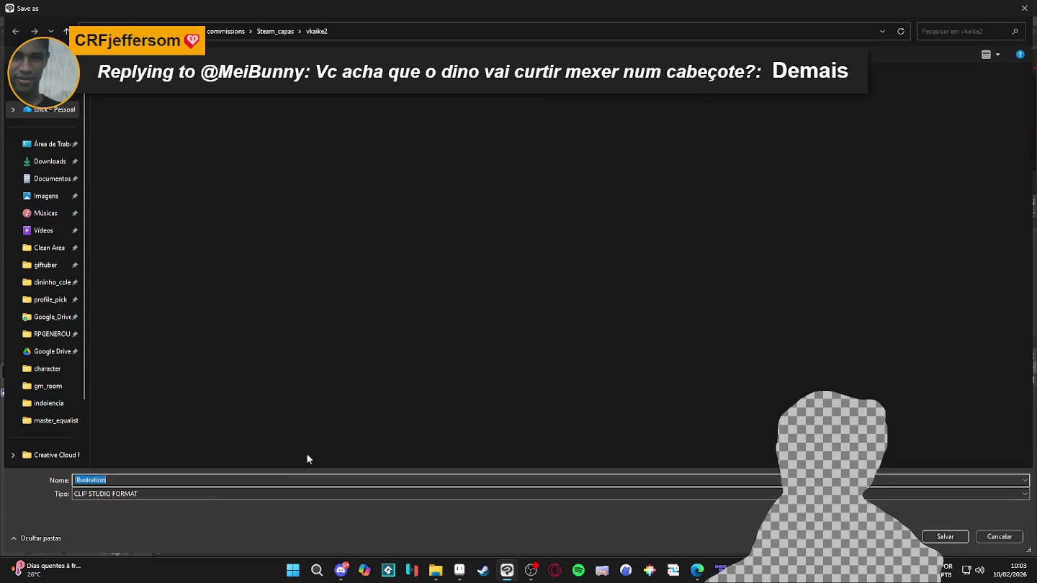
left_click(202, 494)
left_click(98, 530)
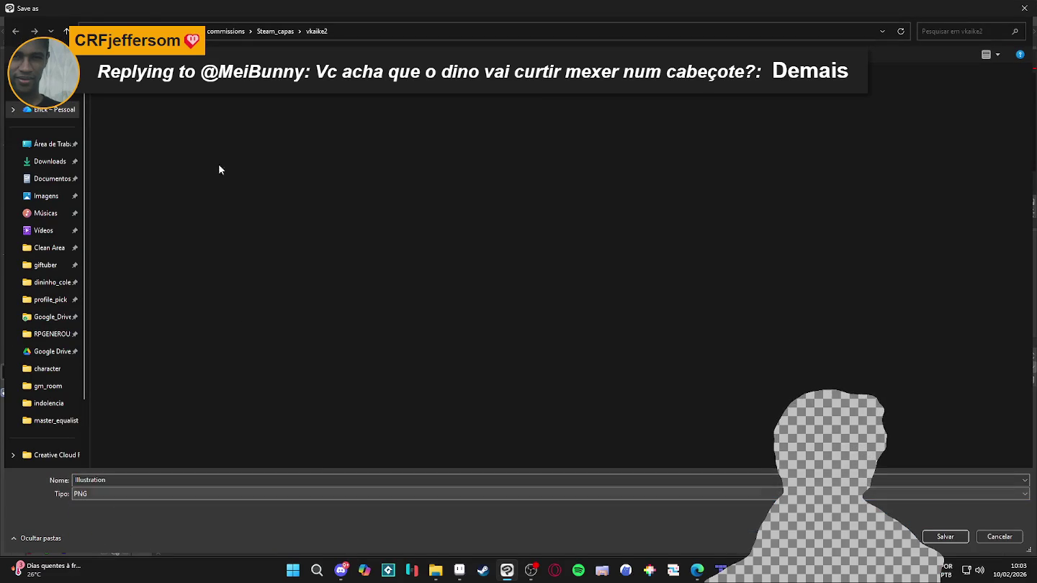
Save as spr_map_transition_gradient in RPGENEROUS > tilesets > indolencia, accepting the layer-loss warning
left_click(45, 335)
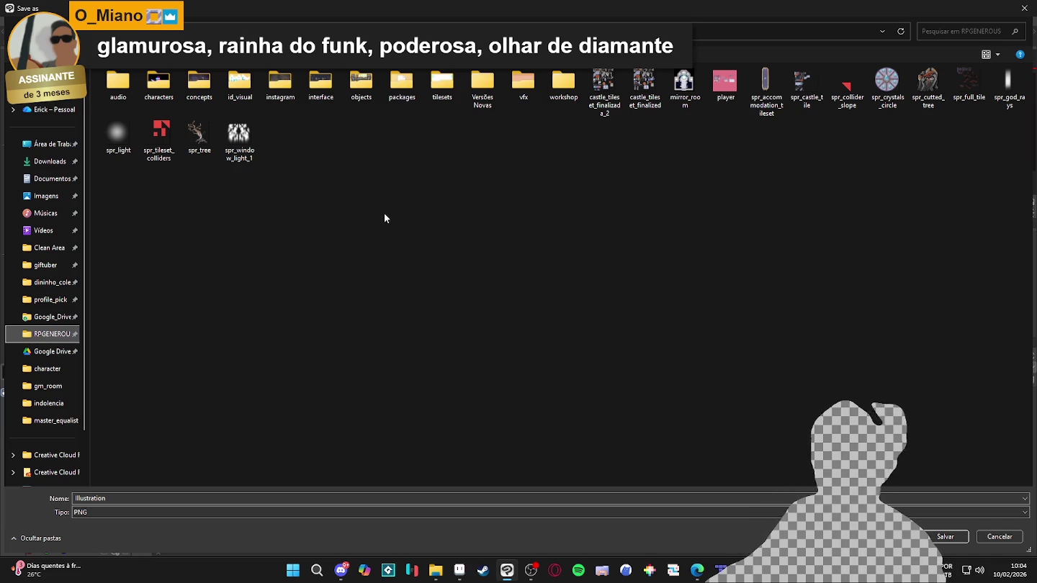
left_click(317, 91)
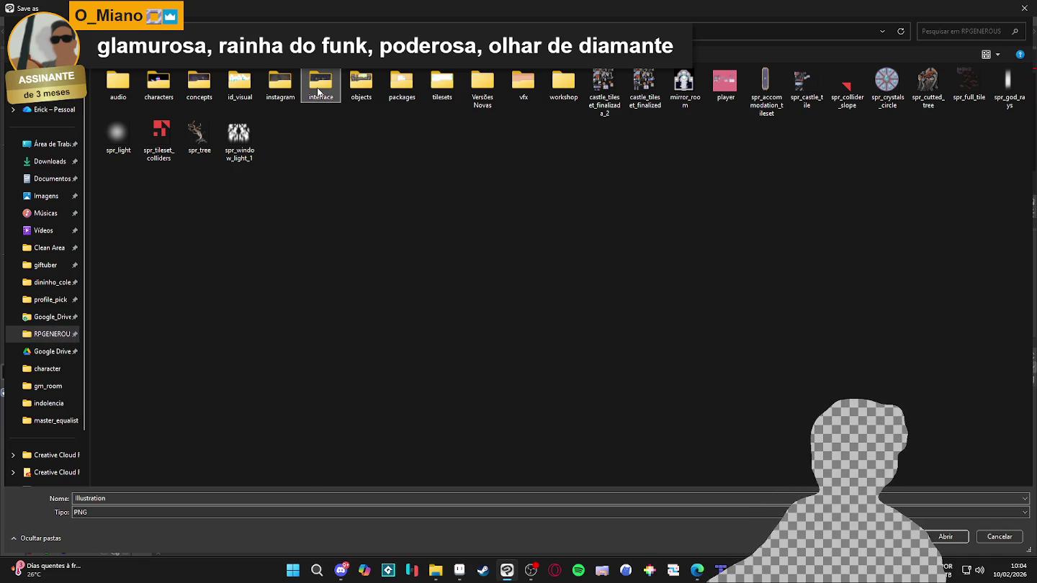
double_click(443, 85)
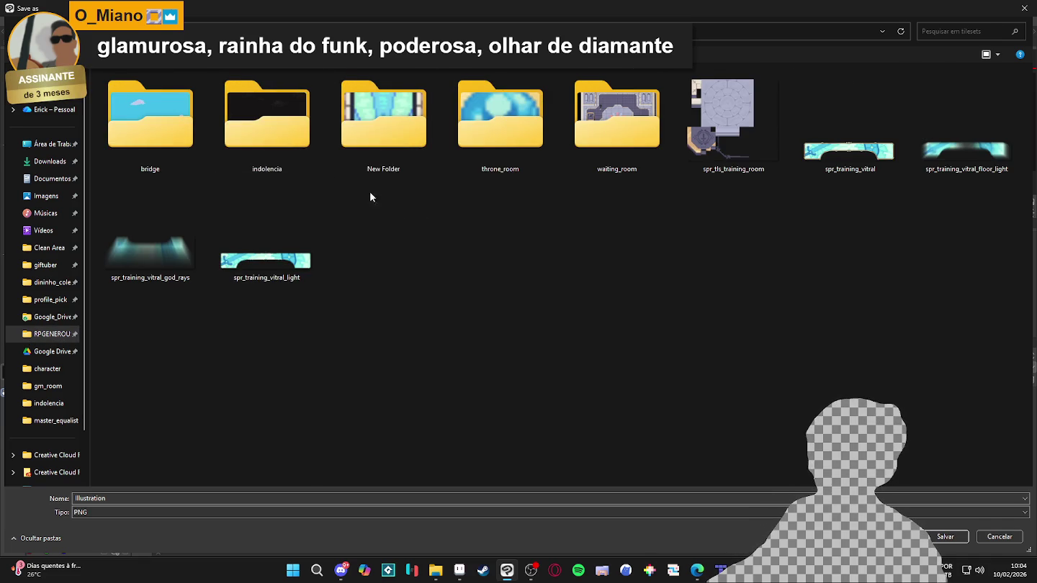
double_click(283, 131)
left_click(205, 481)
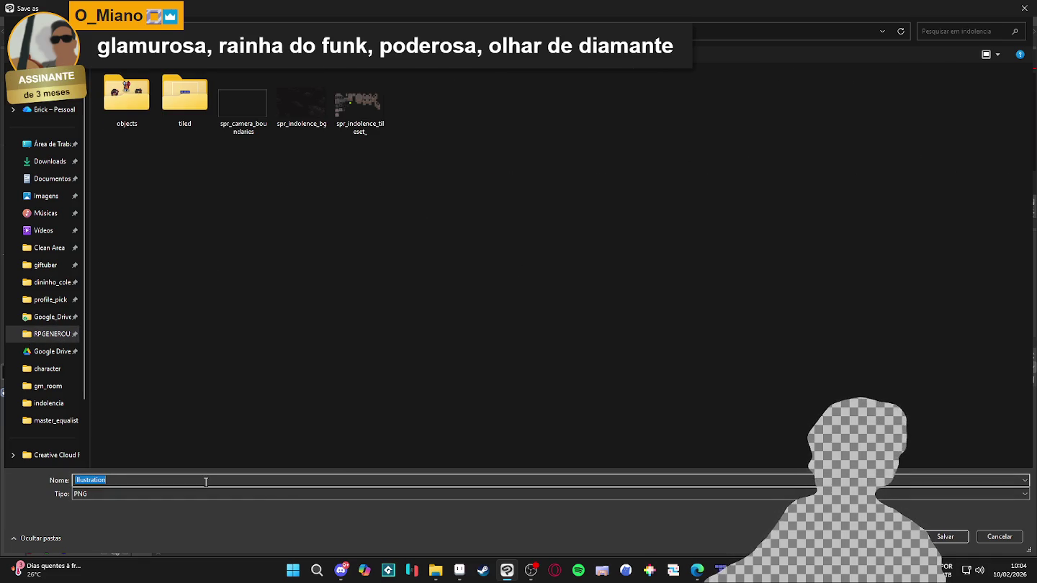
type("map_transiti")
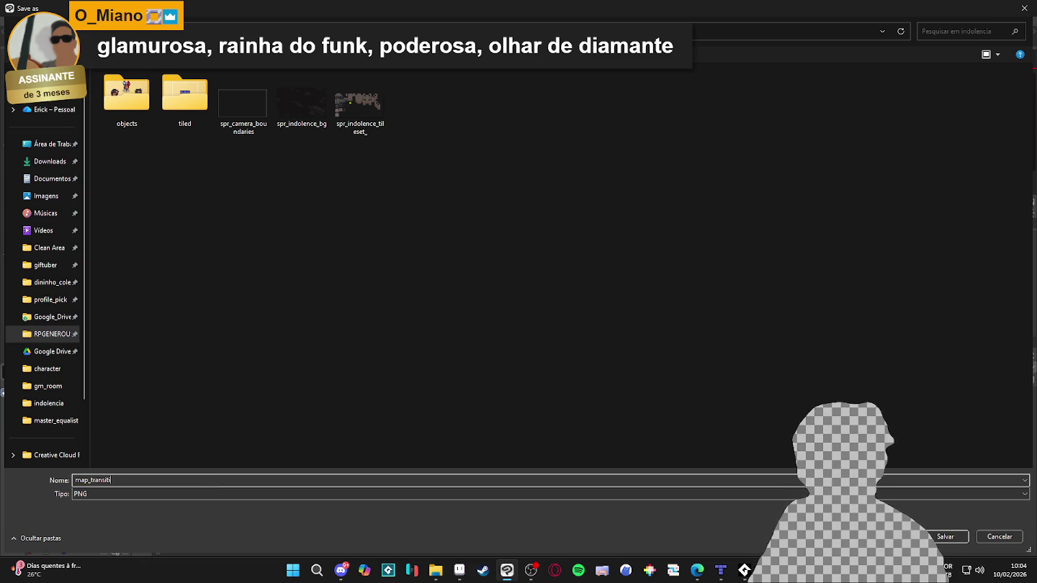
type("s")
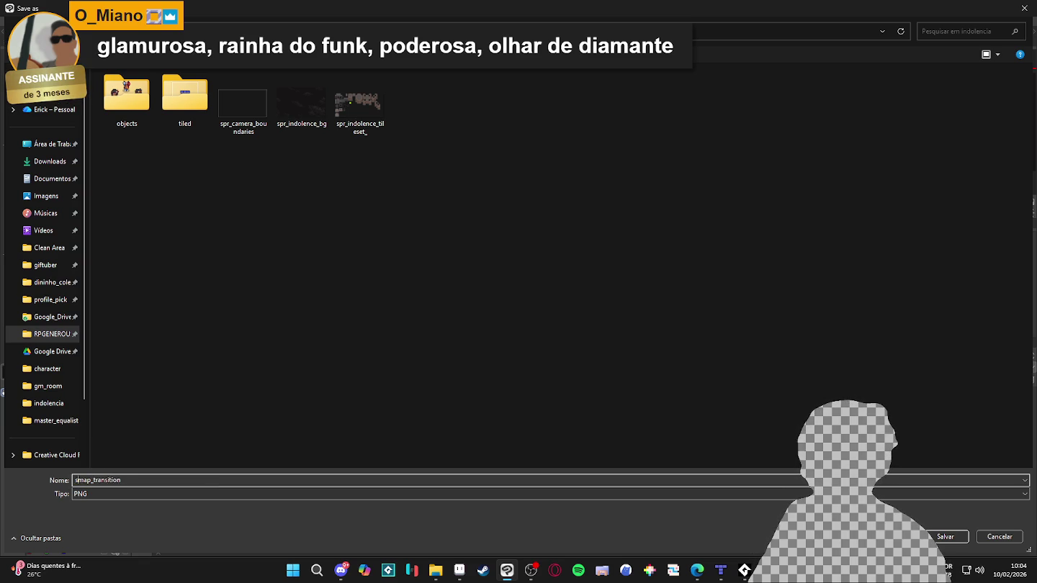
type("low")
key("Return")
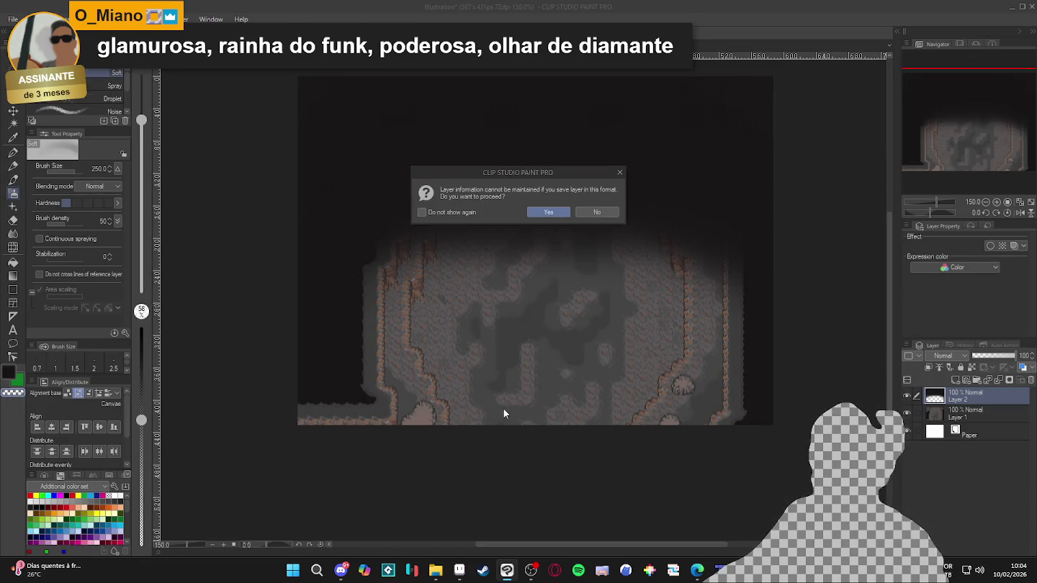
key("Return")
Above the players layer, add image layer map_transition and browse for its Image property
mouse_move(745, 571)
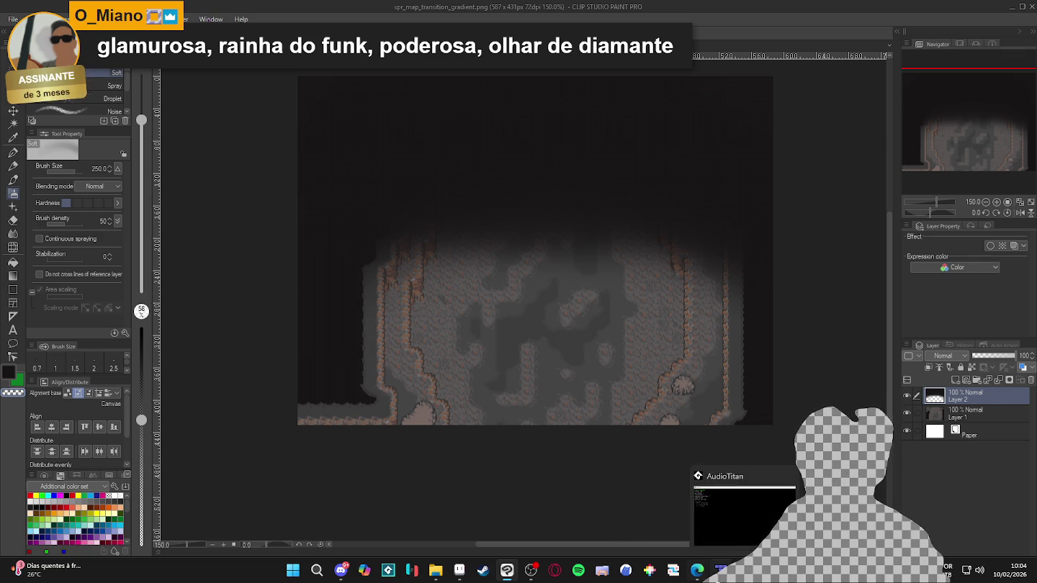
key("alt+Tab")
scroll(1007, 119, "up", 3)
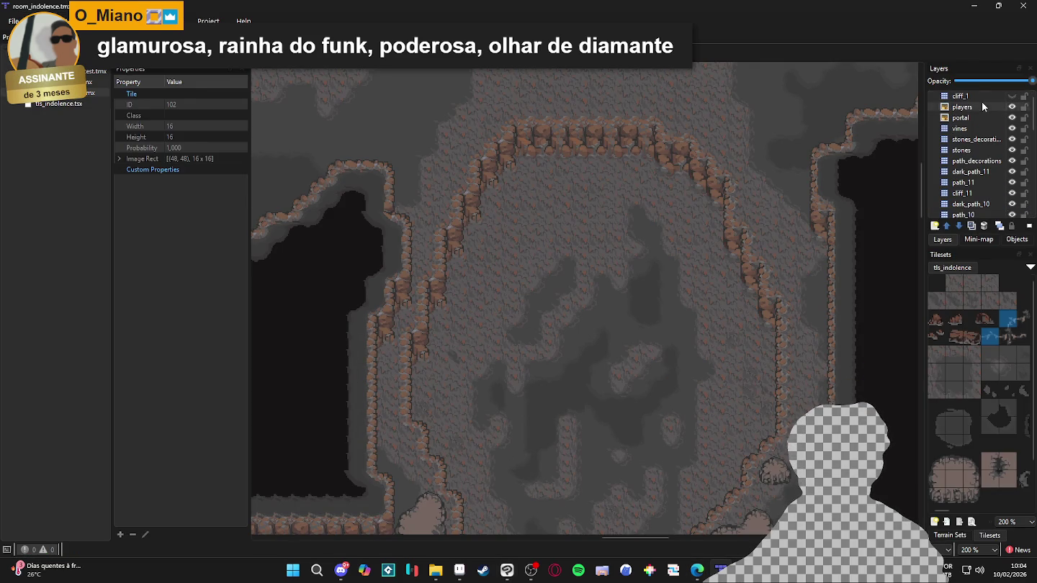
left_click(982, 108)
left_click(934, 225)
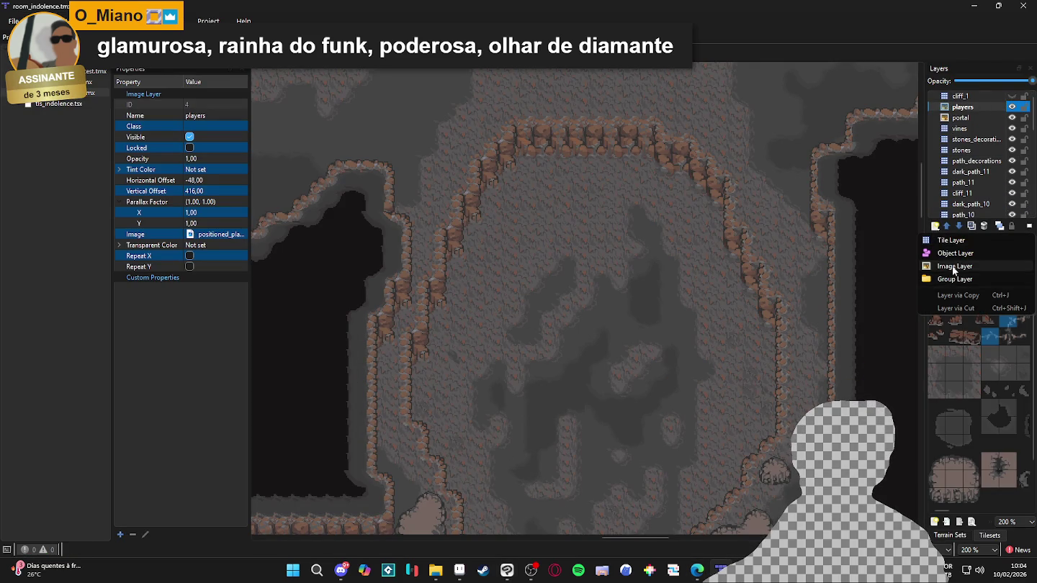
left_click(954, 266)
type("map_transition")
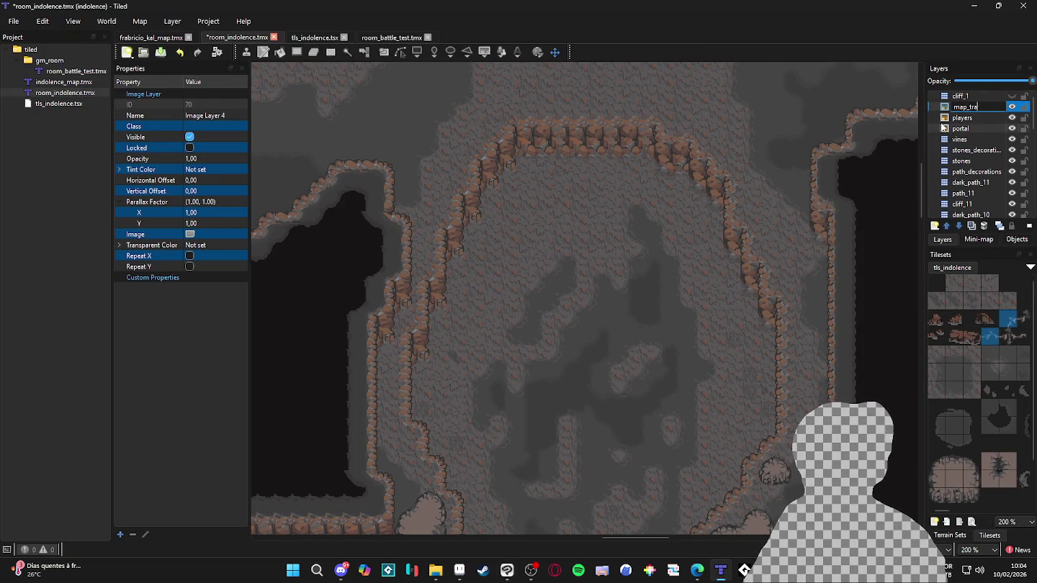
key("Return")
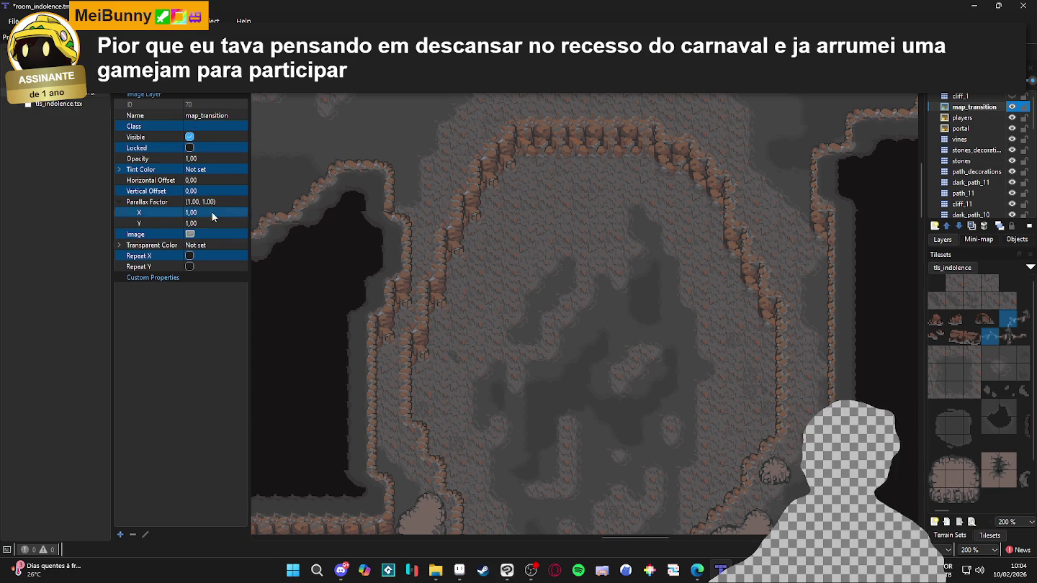
left_click(209, 234)
left_click(242, 234)
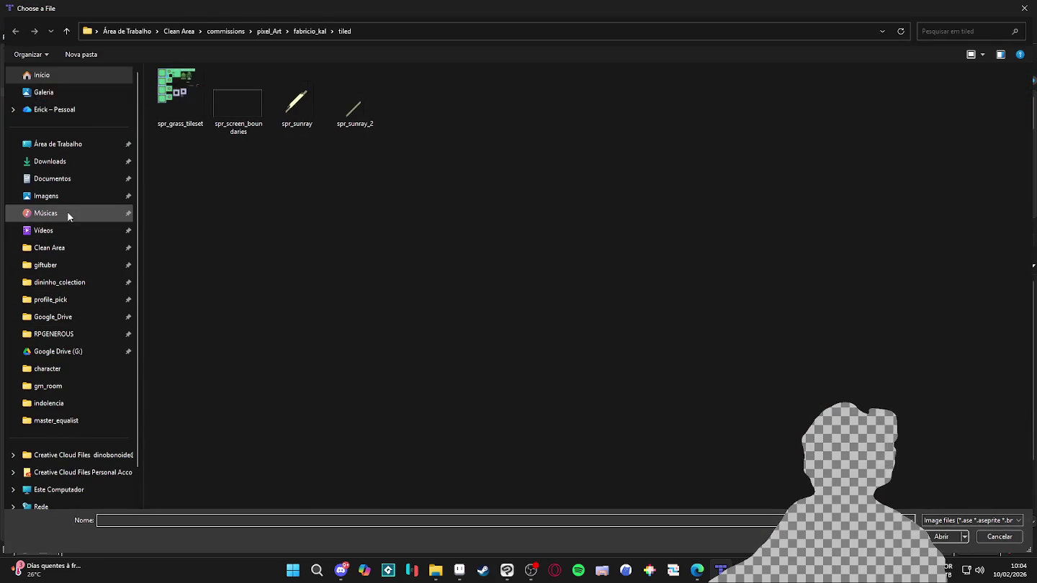
Open the Imagens folder and look through it in the file chooser
left_click(62, 199)
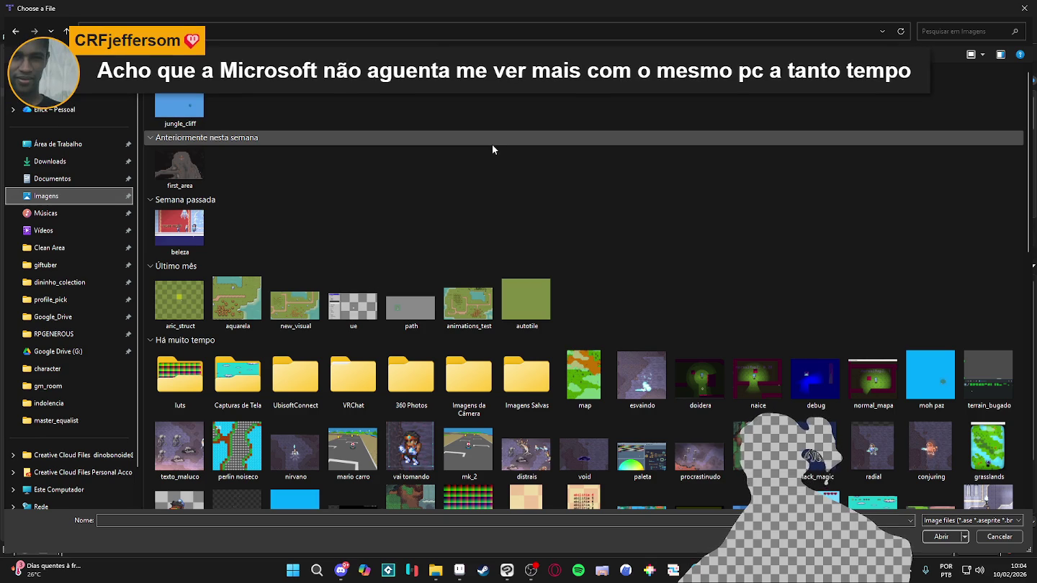
scroll(480, 159, "down", 6)
scroll(473, 160, "up", 6)
scroll(473, 160, "down", 10)
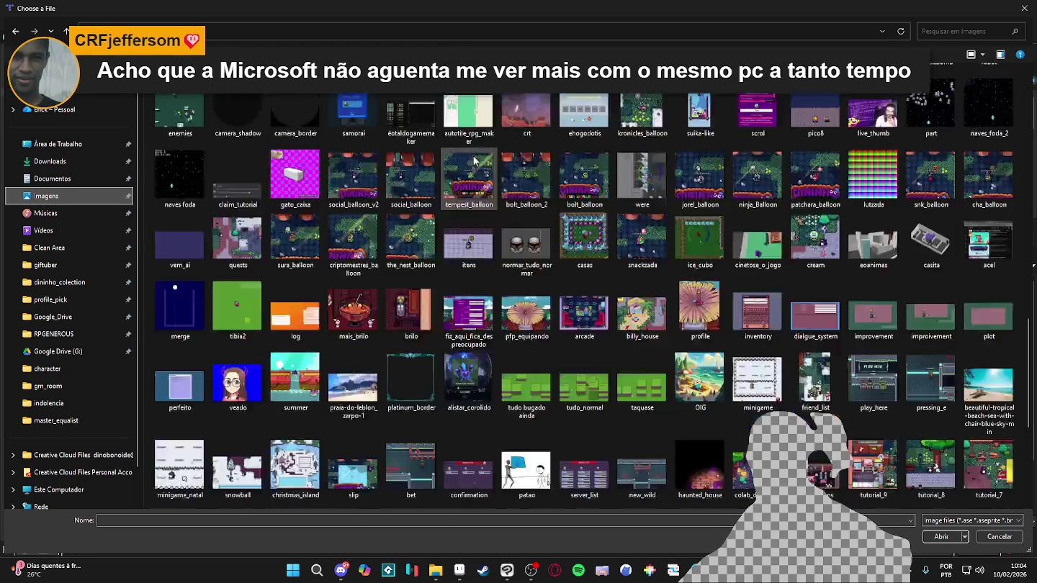
scroll(475, 155, "up", 10)
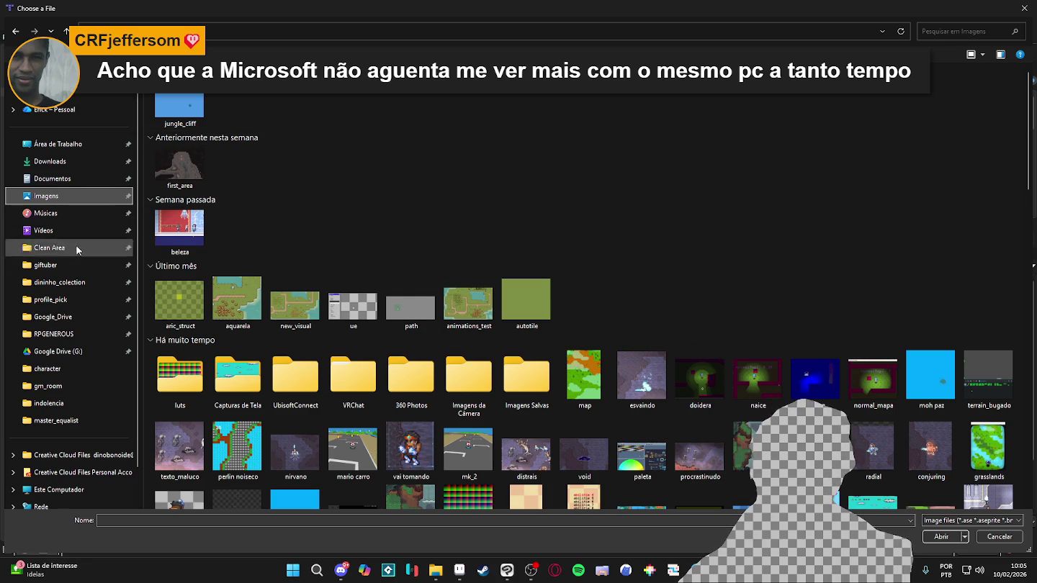
Go to RPGENEROUS > tilesets > indolencia and choose spr_map_transition_gradient
left_click(68, 334)
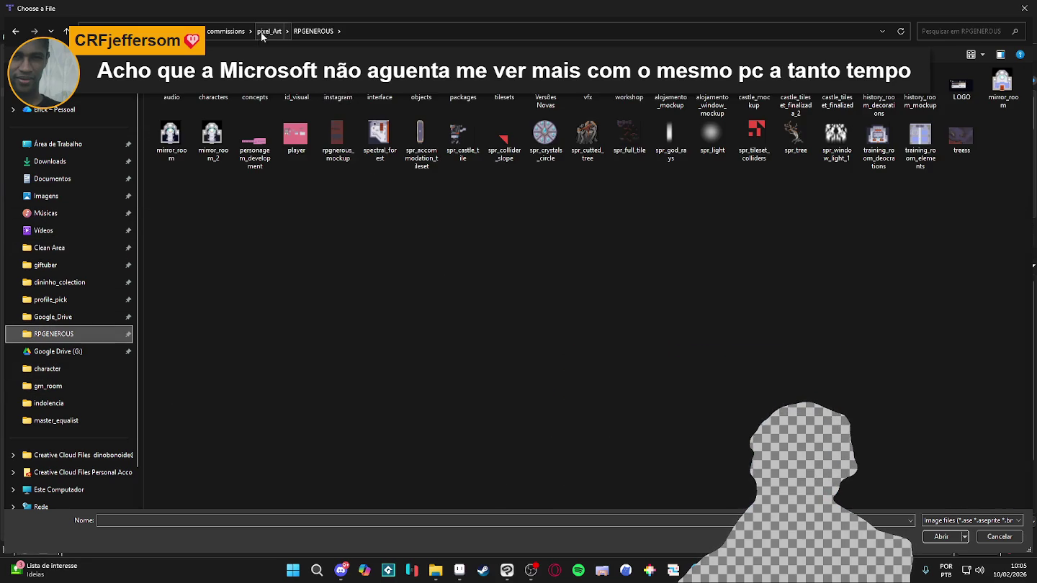
left_click(259, 35)
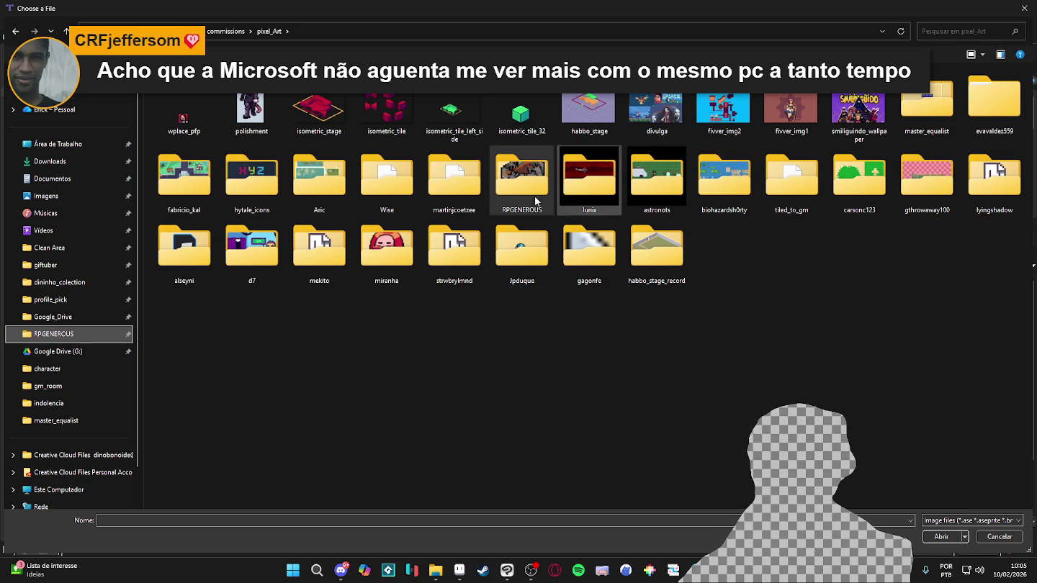
left_click(78, 335)
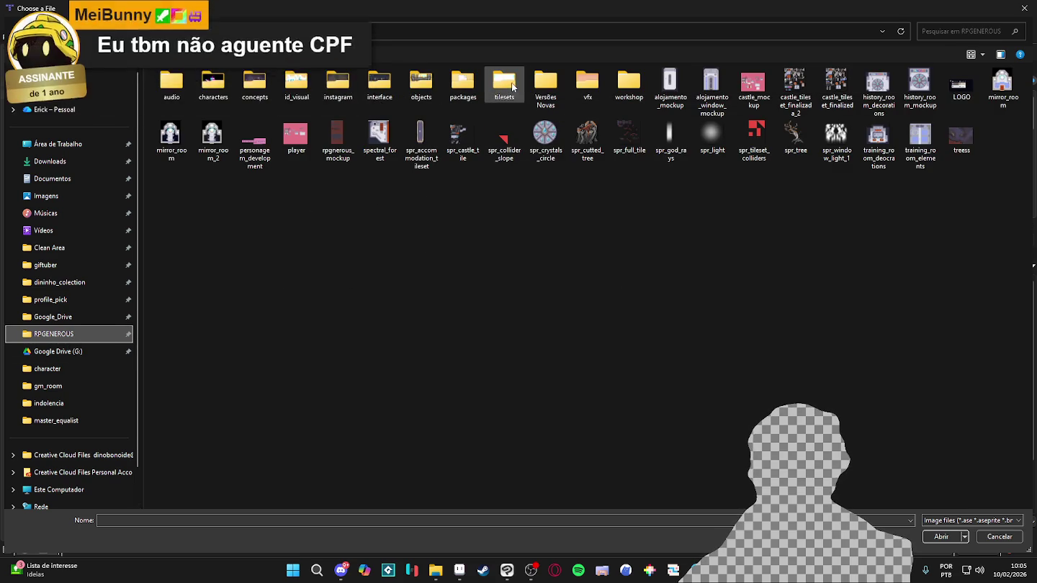
double_click(503, 82)
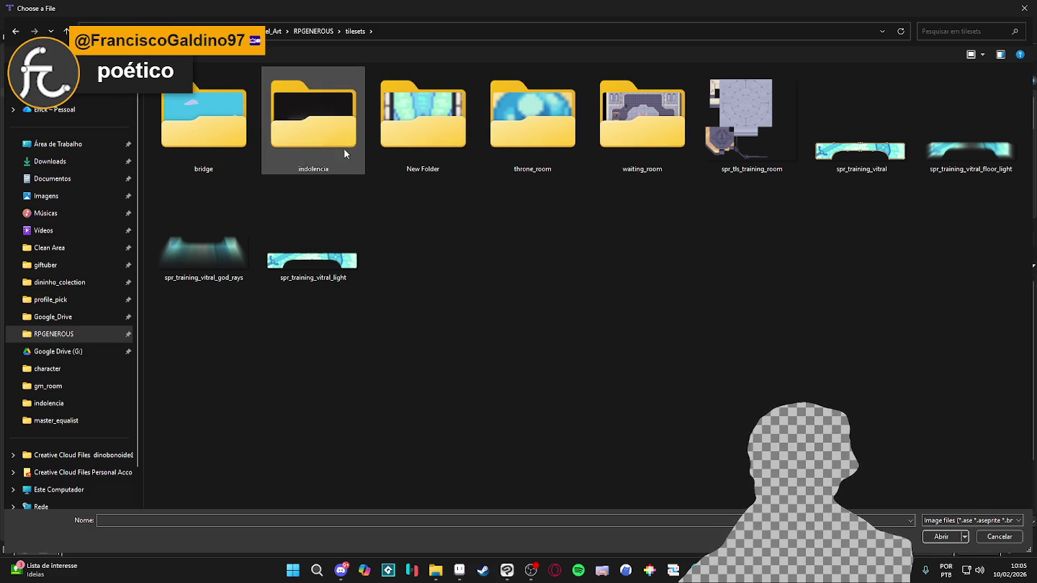
double_click(312, 140)
left_click(404, 97)
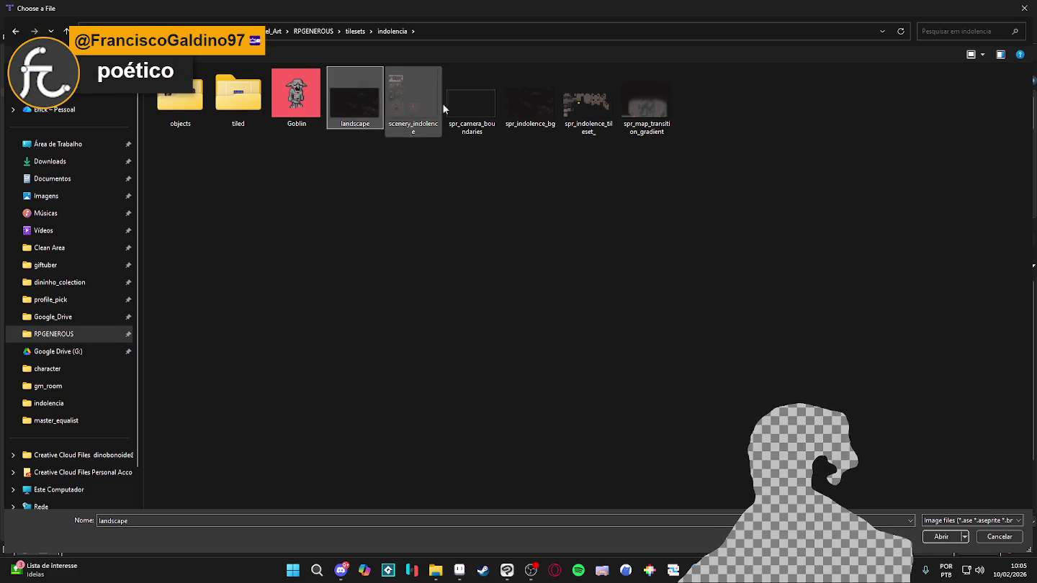
left_click(646, 108)
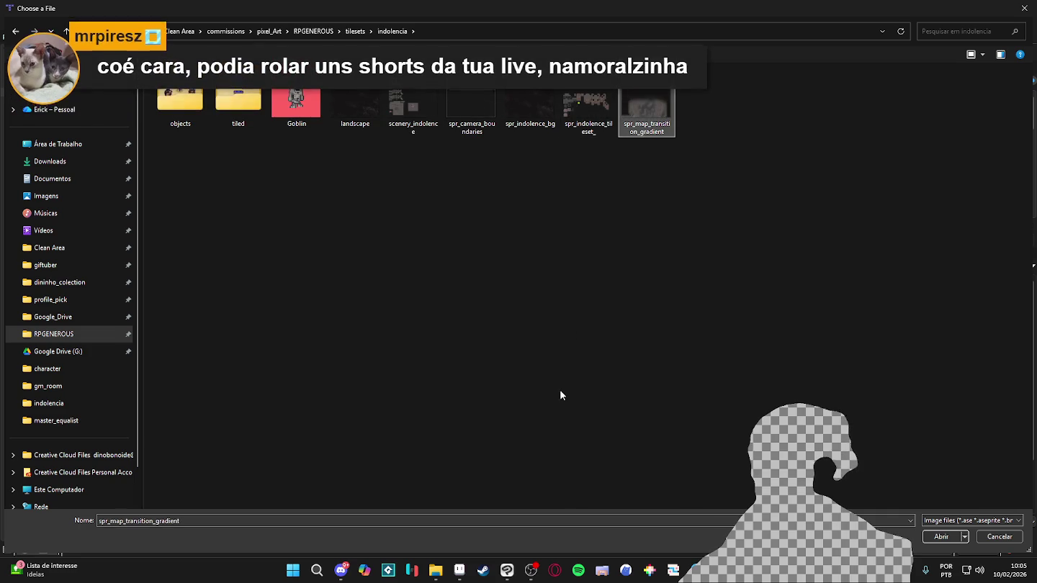
key("Return")
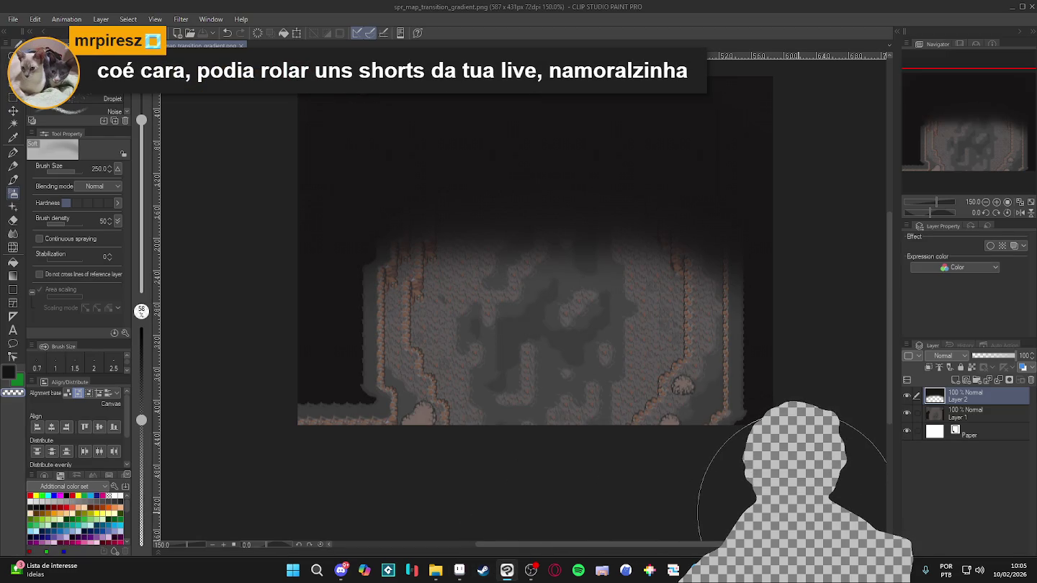
Hide the Paper and Layer 1 layers and save only the gradient over spr_map_transition_gradient.png
left_click(905, 431)
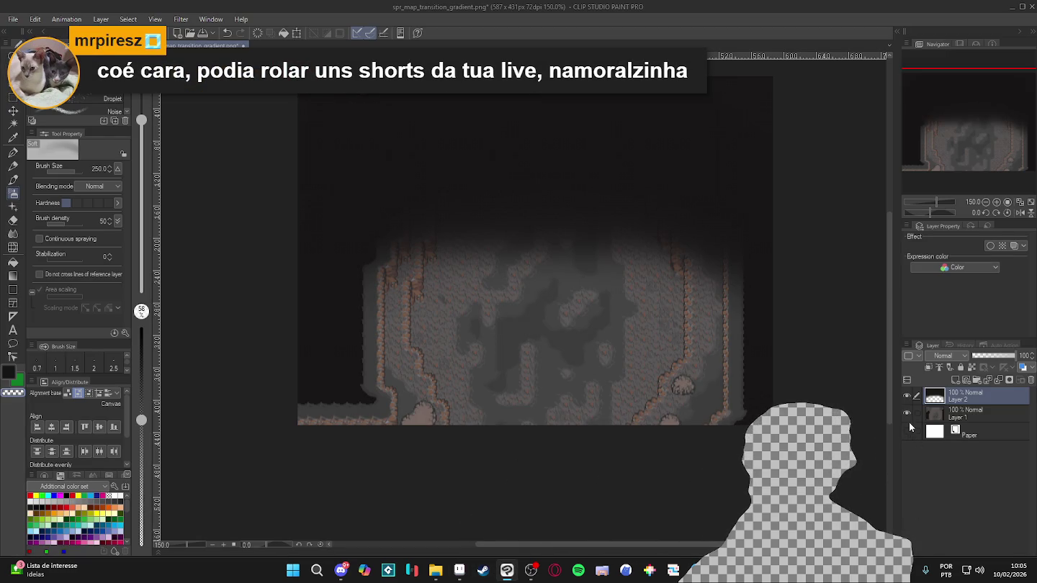
left_click(908, 413)
key("ctrl+shift+s")
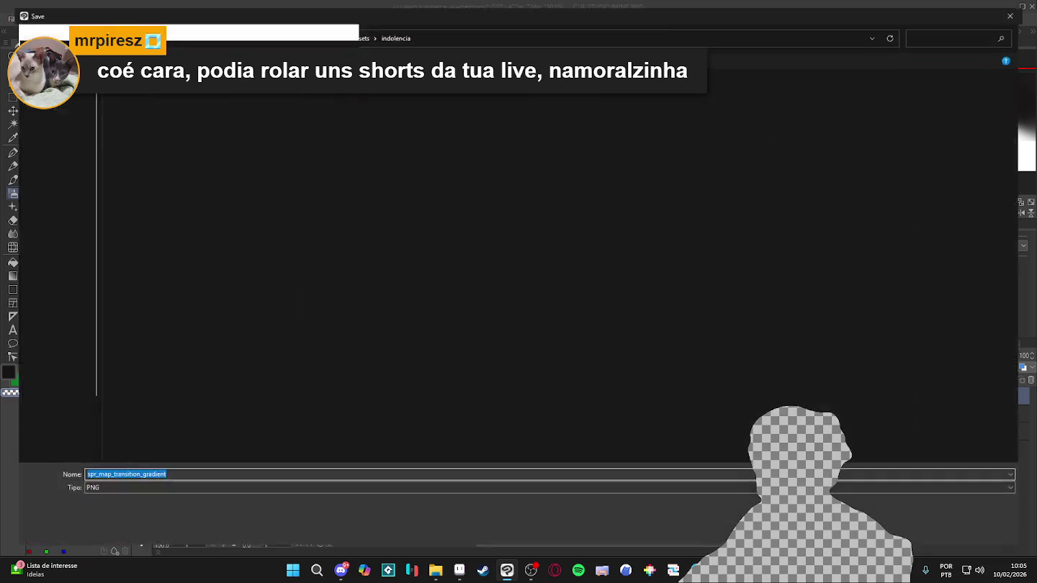
left_click(255, 98)
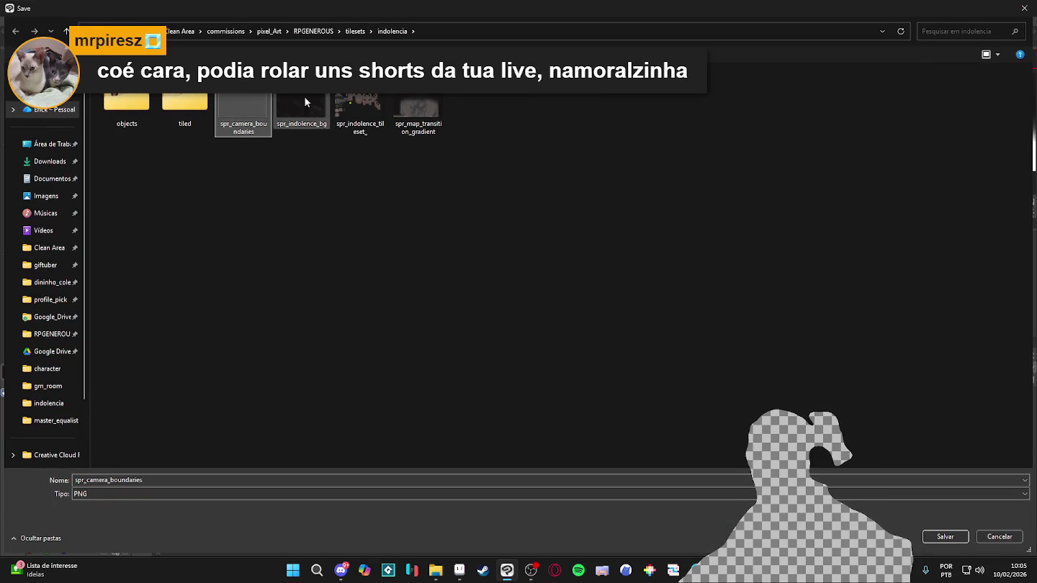
double_click(417, 110)
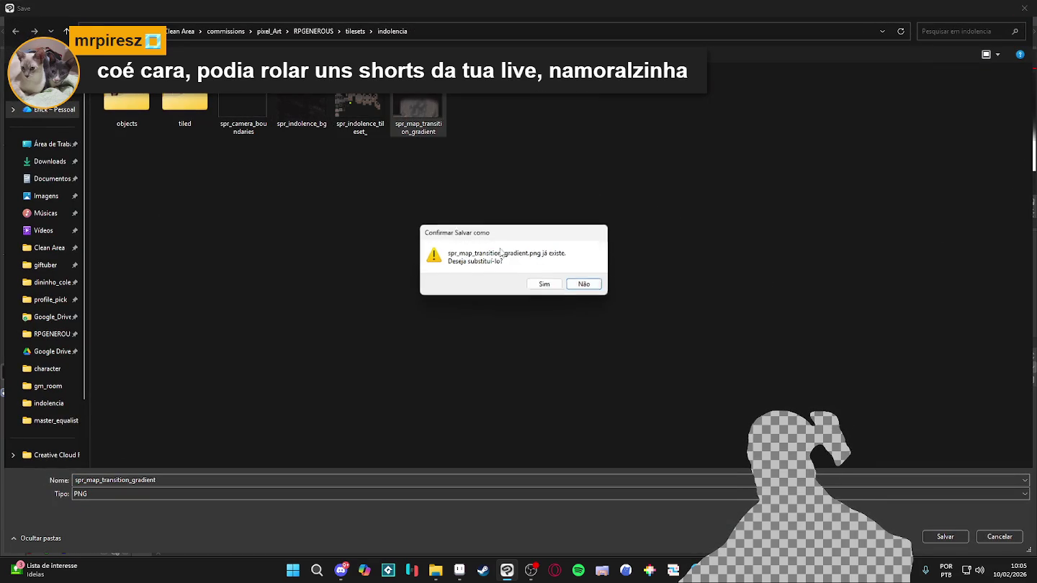
left_click(545, 284)
left_click(549, 214)
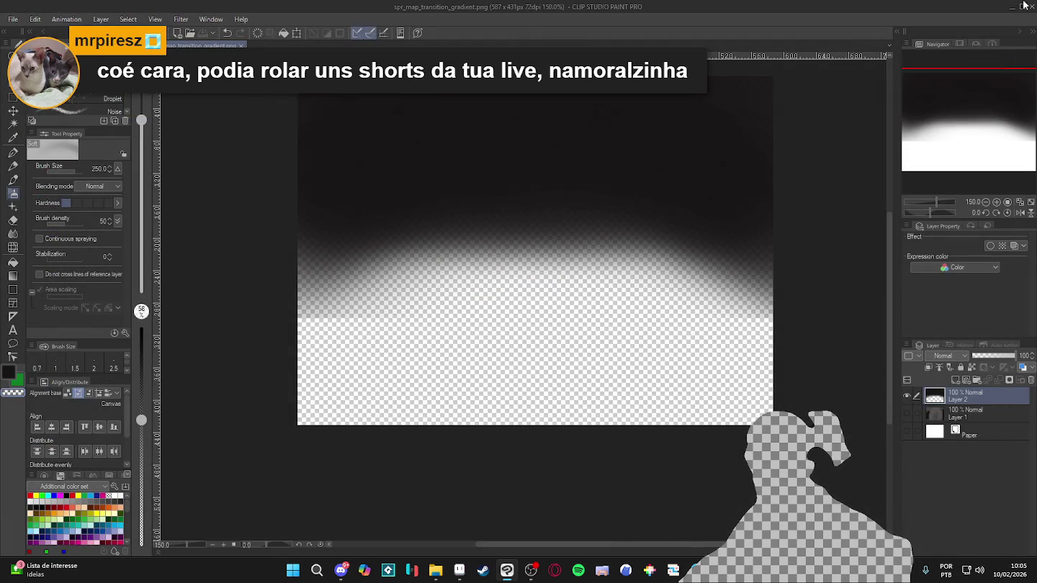
Load spr_map_transition_gradient.png as the image of Tiled's map_transition layer
left_click(1010, 9)
left_click(480, 107)
double_click(643, 109)
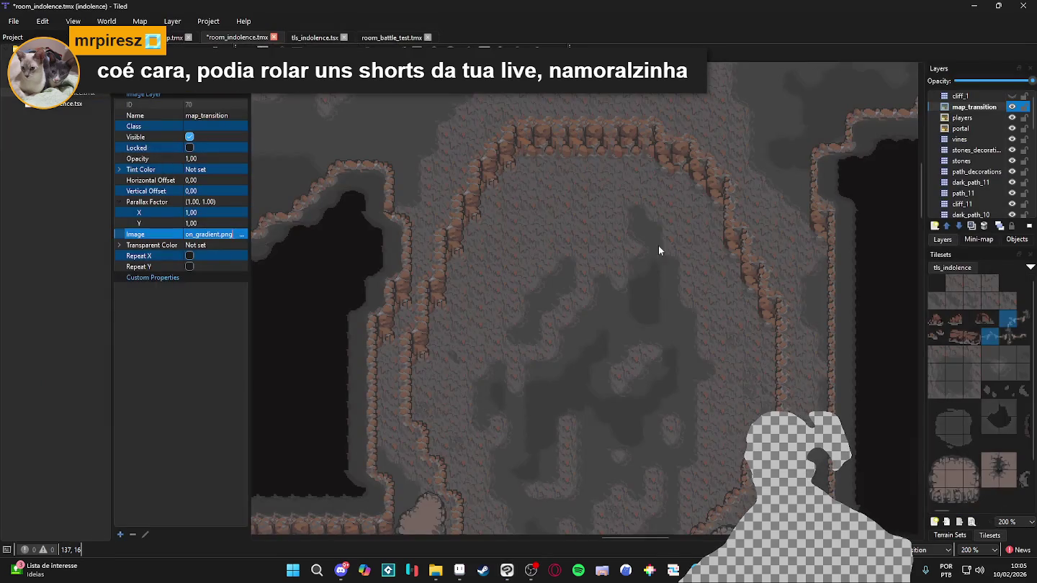
left_click(949, 535)
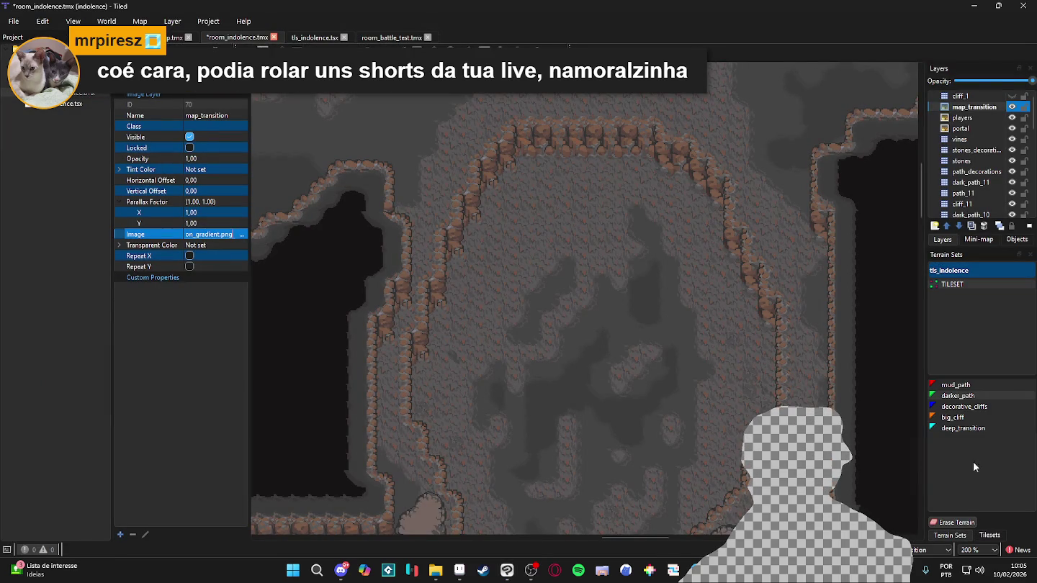
Reselect map_transition, reload spr_map_transition_gradient.png as its image, and zoom out to 12%
left_click(961, 396)
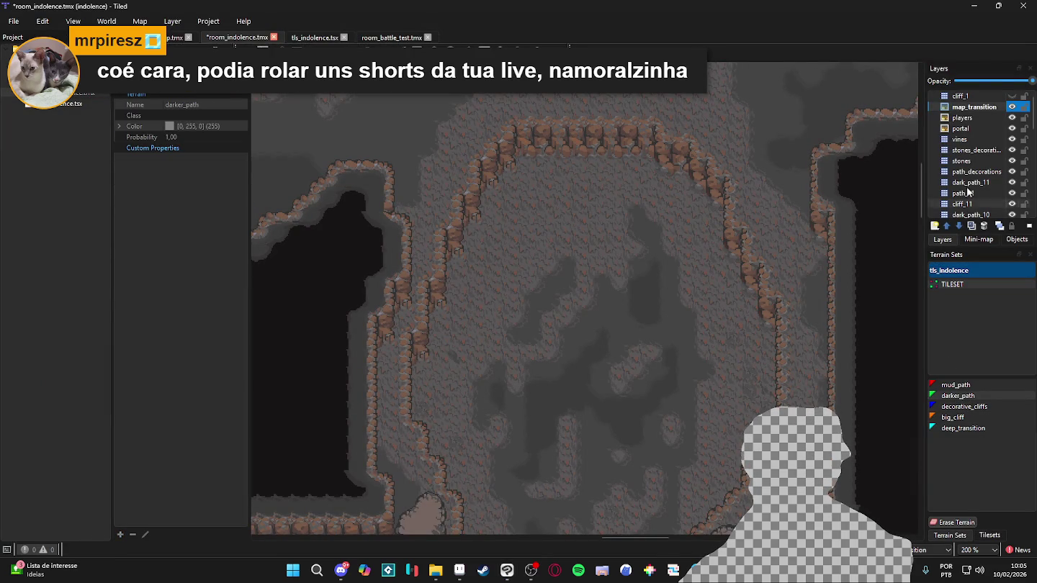
left_click(977, 108)
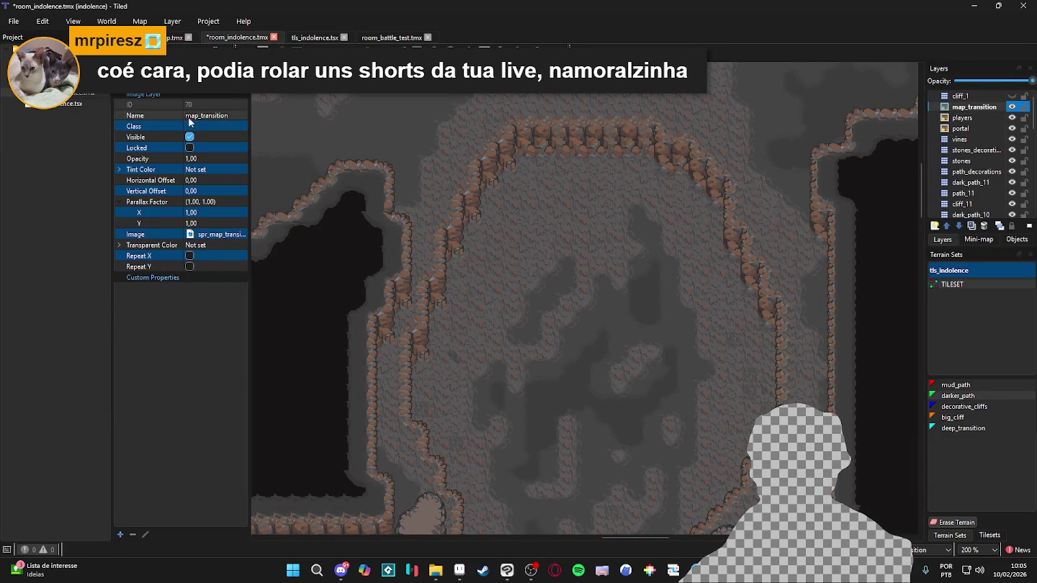
left_click(231, 235)
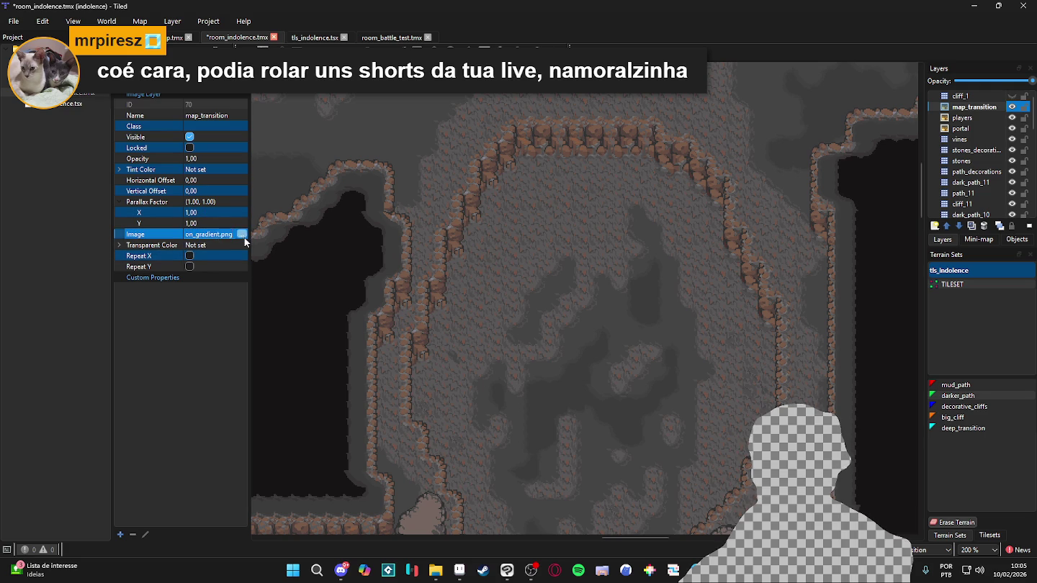
left_click(245, 236)
left_click(471, 112)
double_click(648, 111)
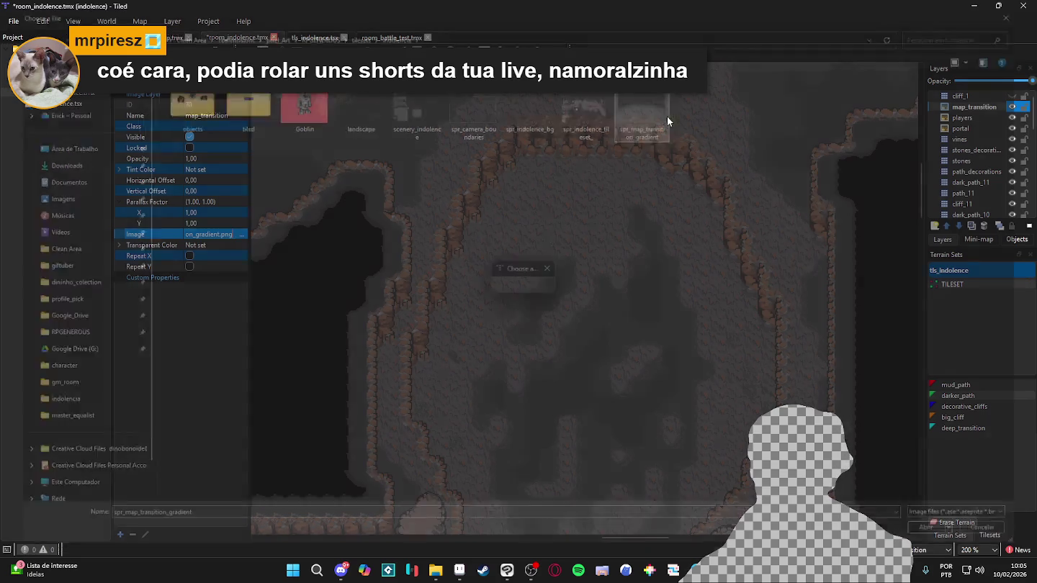
scroll(596, 225, "down", 5)
scroll(564, 227, "up", 3)
scroll(590, 227, "down", 2)
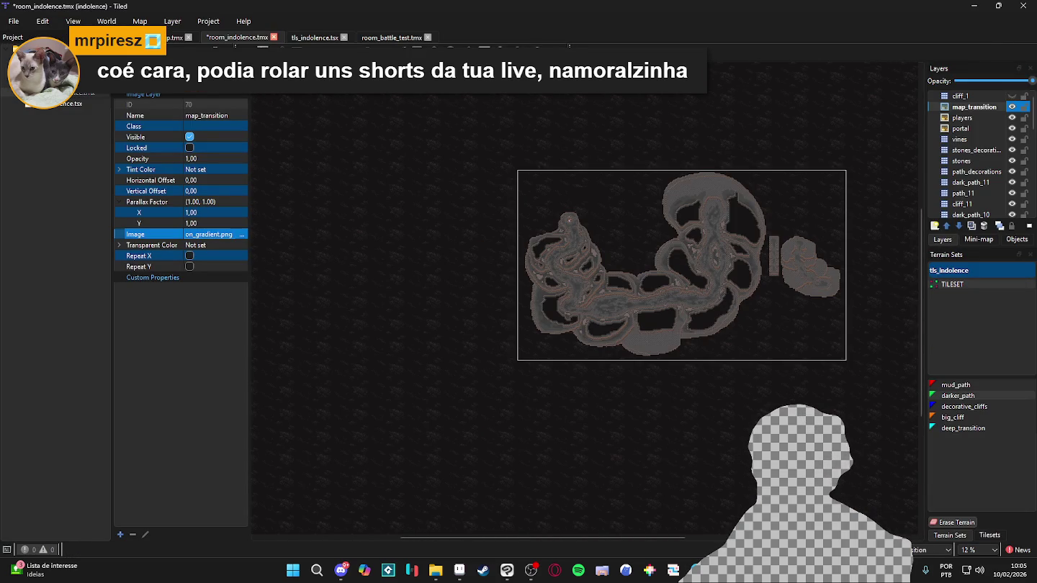
Drag the gradient overlay down and right over the cave and save the map
left_click_drag(574, 164, 717, 203)
scroll(717, 203, "up", 4)
scroll(685, 257, "up", 2)
mouse_move(684, 324)
left_mouse_down()
mouse_move(711, 107)
mouse_move(733, 94)
mouse_move(722, 119)
left_mouse_up()
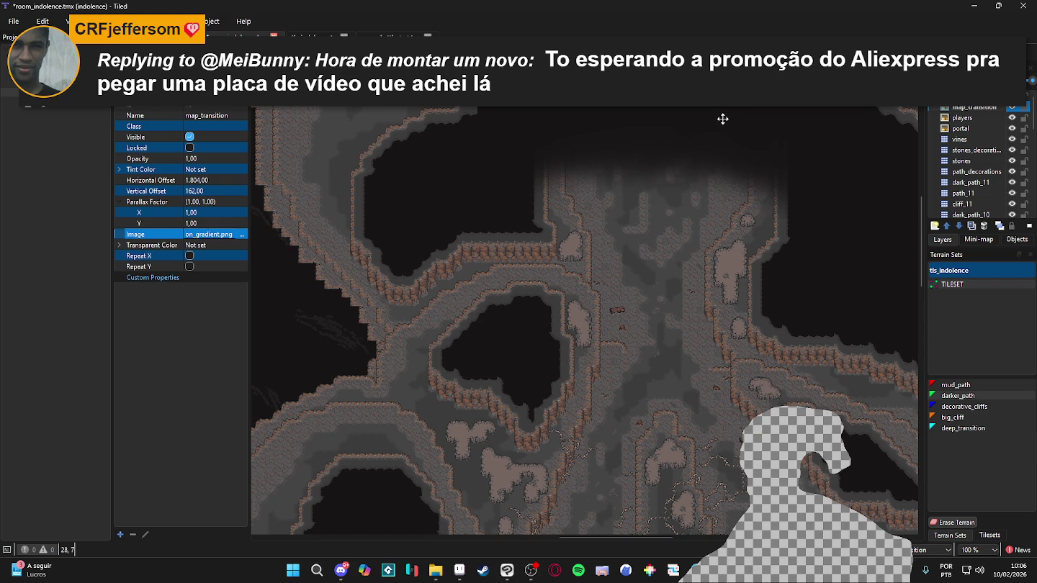
scroll(723, 126, "up", 1)
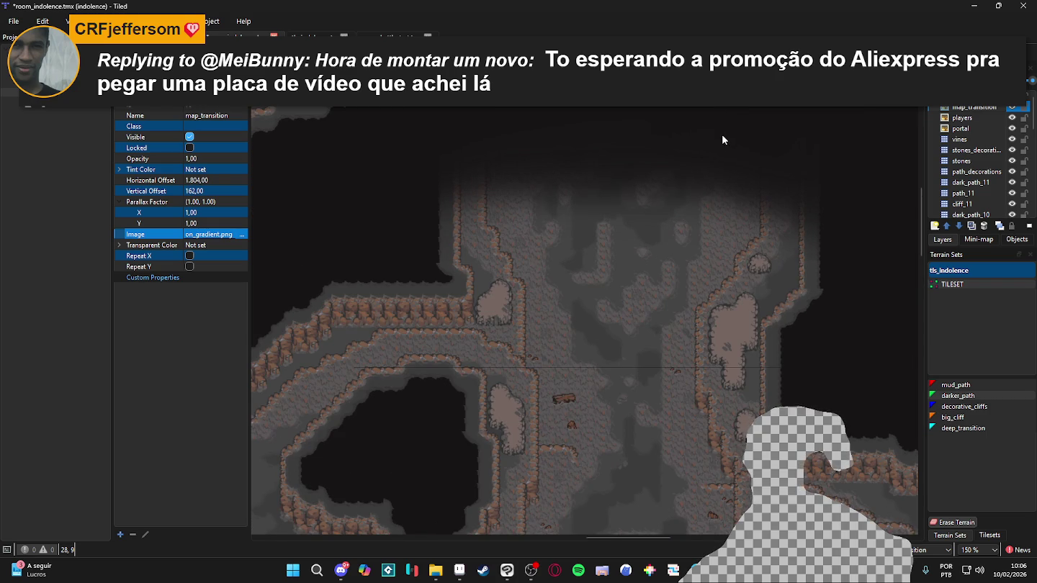
key("ctrl+s")
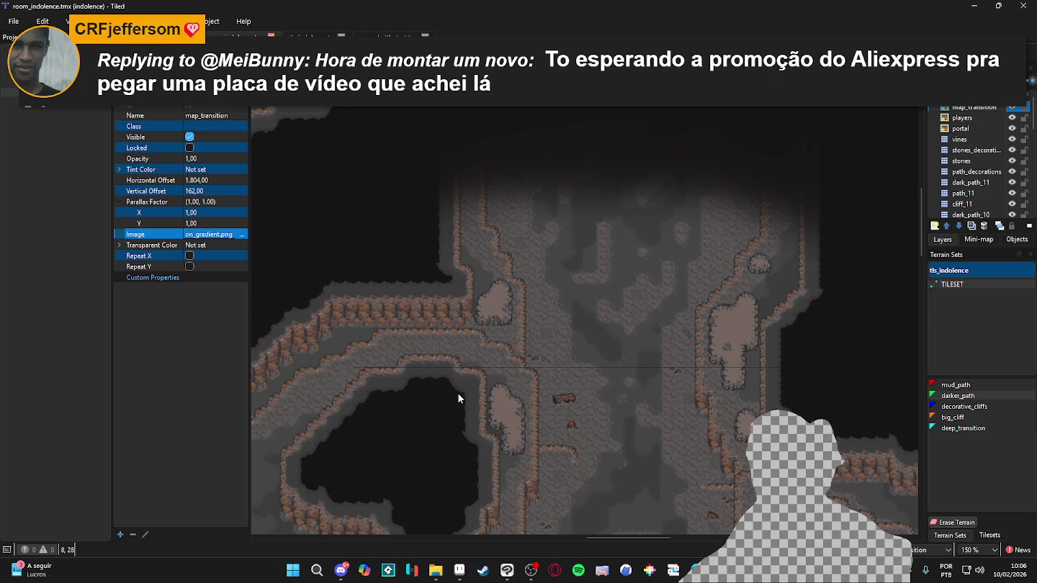
Fine-tune the overlay to offset 1808, 176 over the cave top and save again
scroll(619, 242, "up", 1)
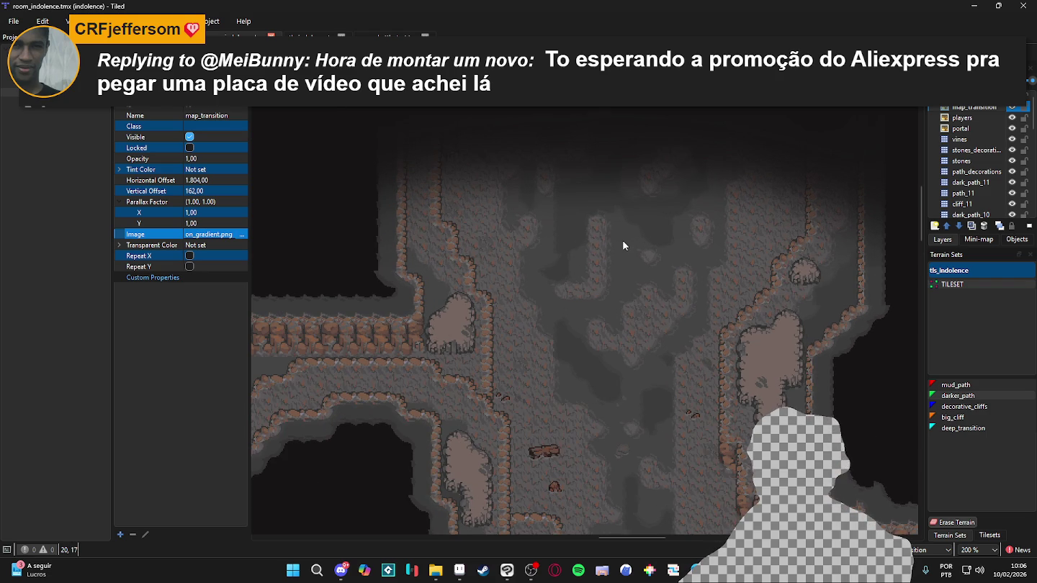
scroll(626, 242, "down", 2)
scroll(627, 242, "up", 3)
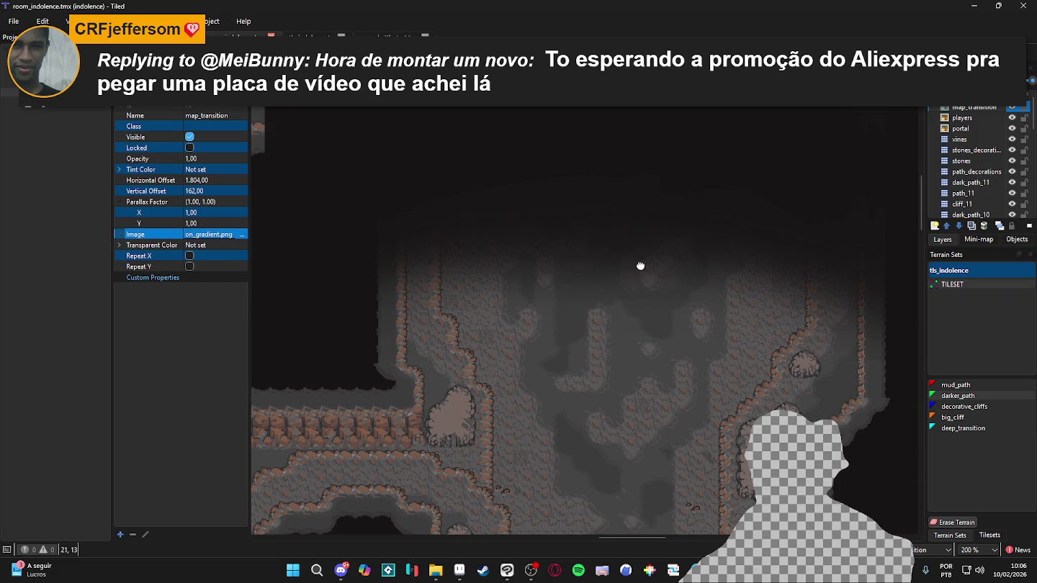
left_click_drag(641, 269, 621, 212)
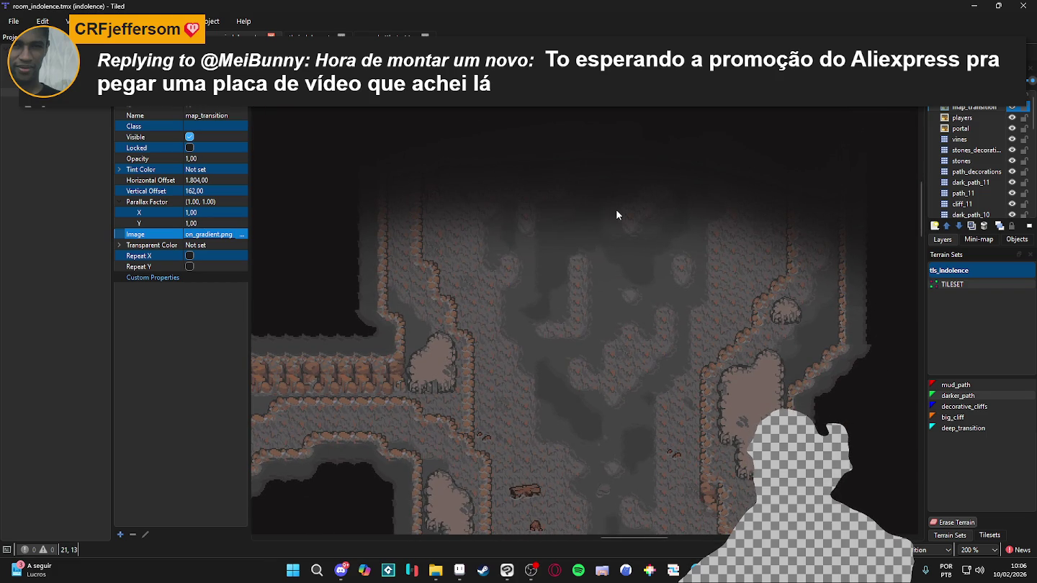
mouse_move(723, 183)
left_mouse_down()
mouse_move(757, 185)
mouse_move(717, 192)
left_mouse_up()
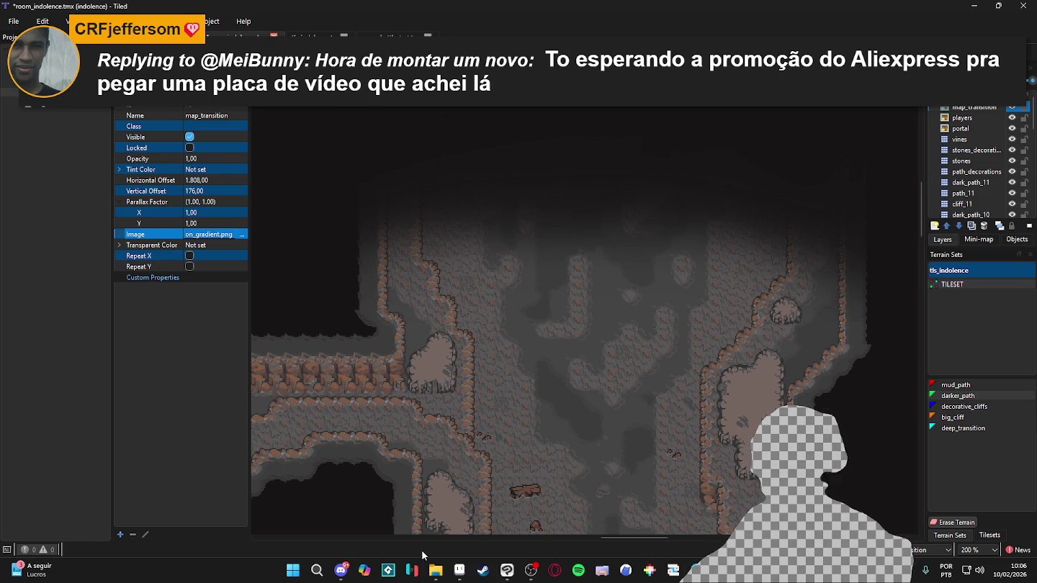
mouse_move(458, 570)
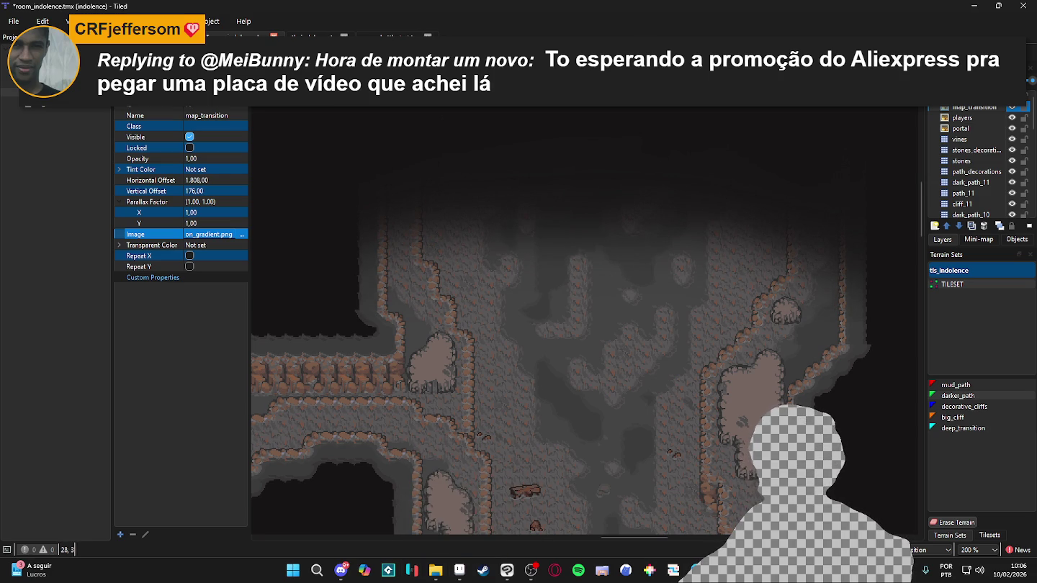
key("ctrl+s")
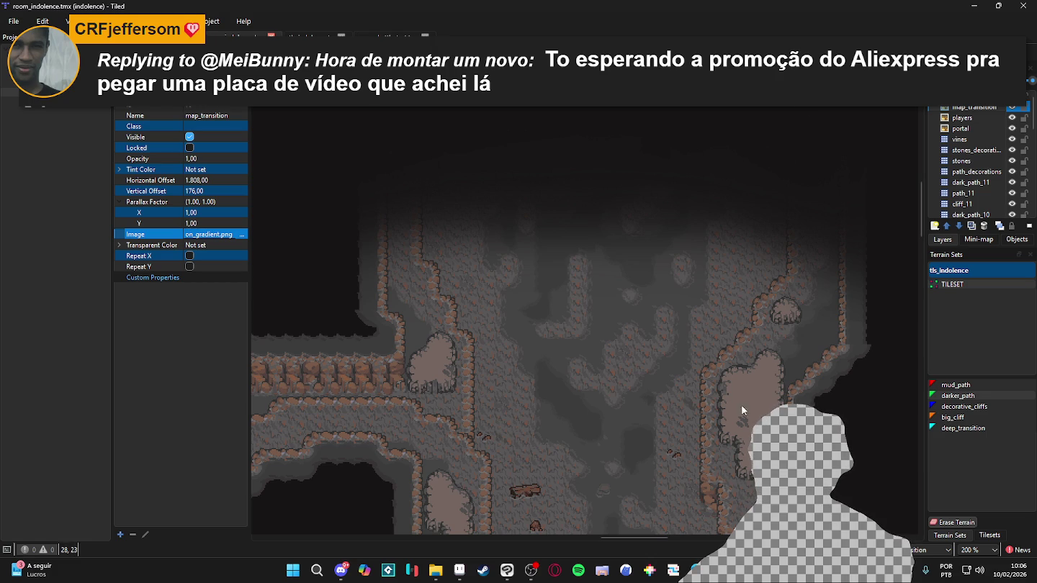
scroll(635, 420, "down", 3)
scroll(551, 467, "up", 1)
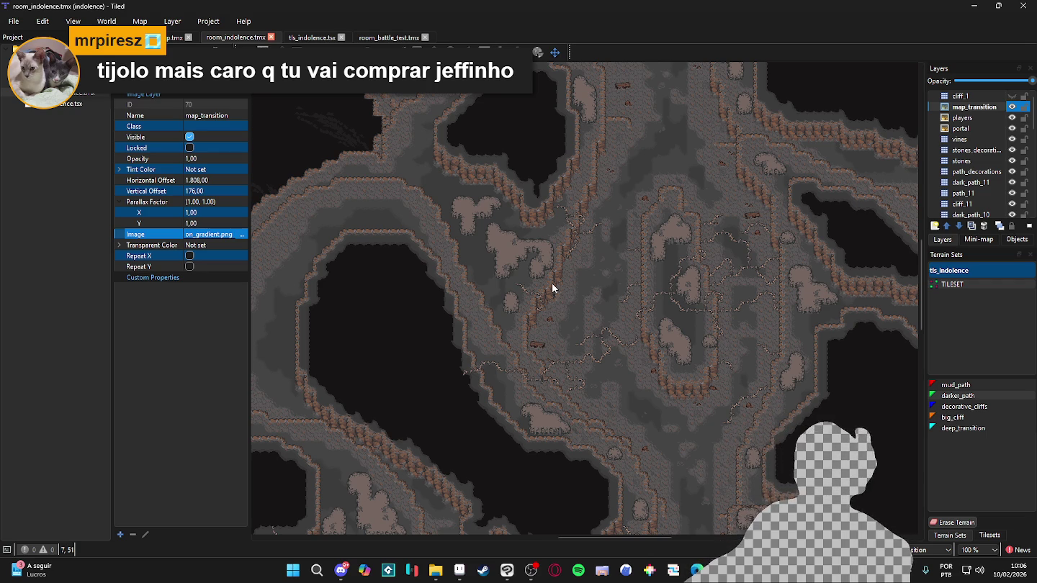
scroll(583, 370, "up", 2)
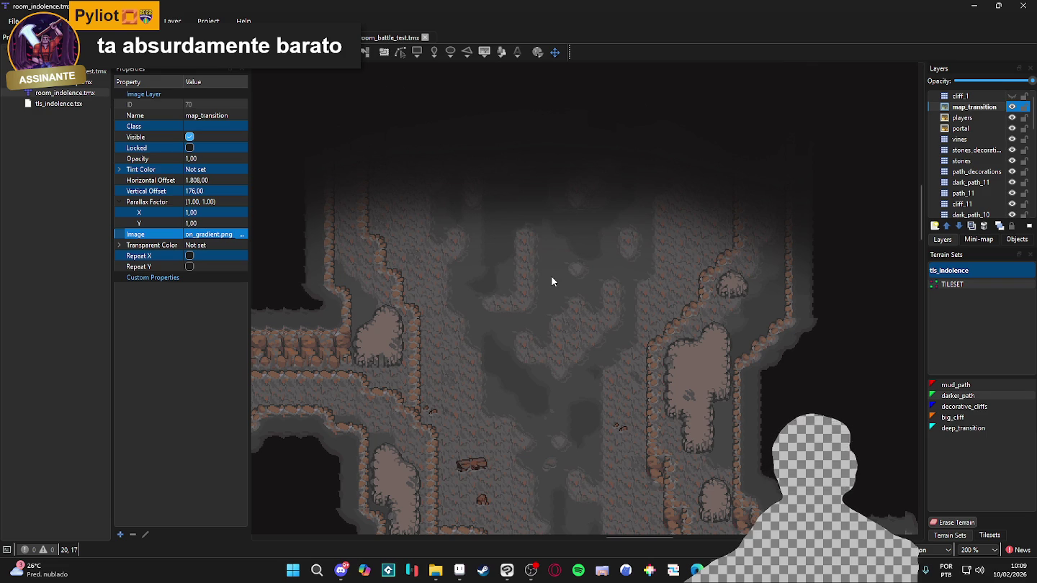
mouse_move(720, 570)
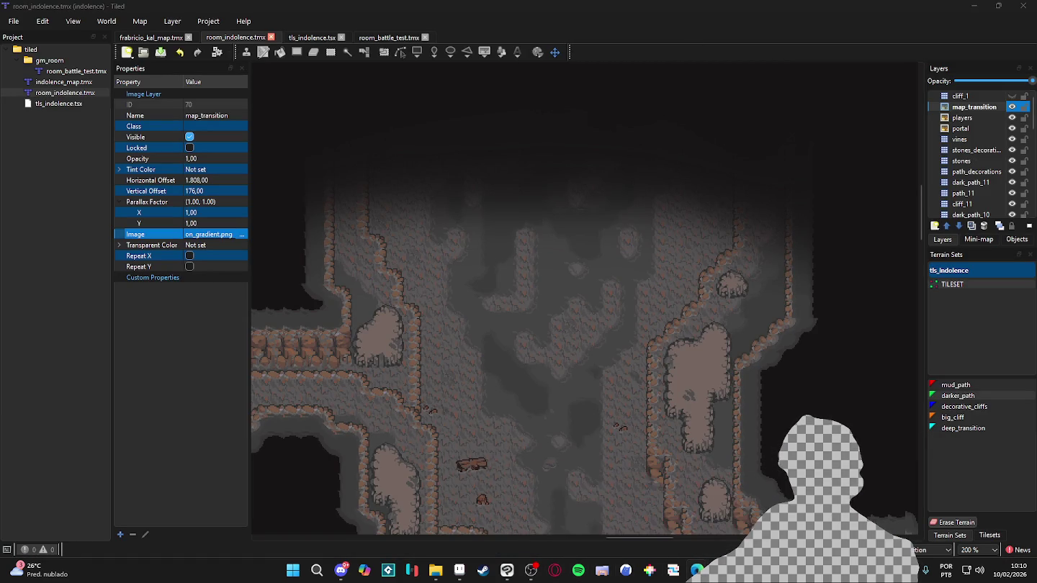
left_click(697, 570)
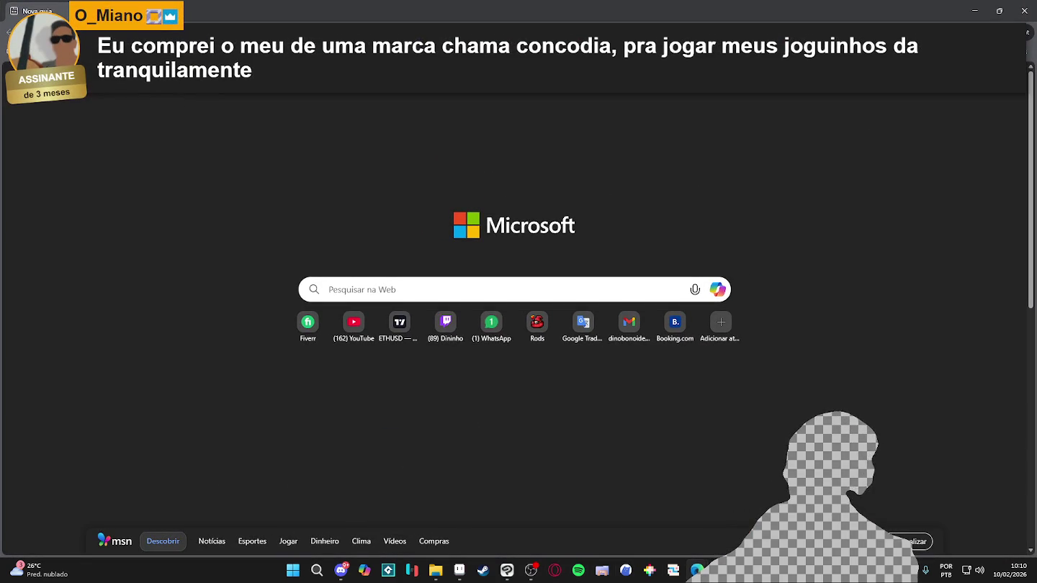
Search the web for 'perlin noise seamless' and open the Reddit thread on seamless noise
type("perlin")
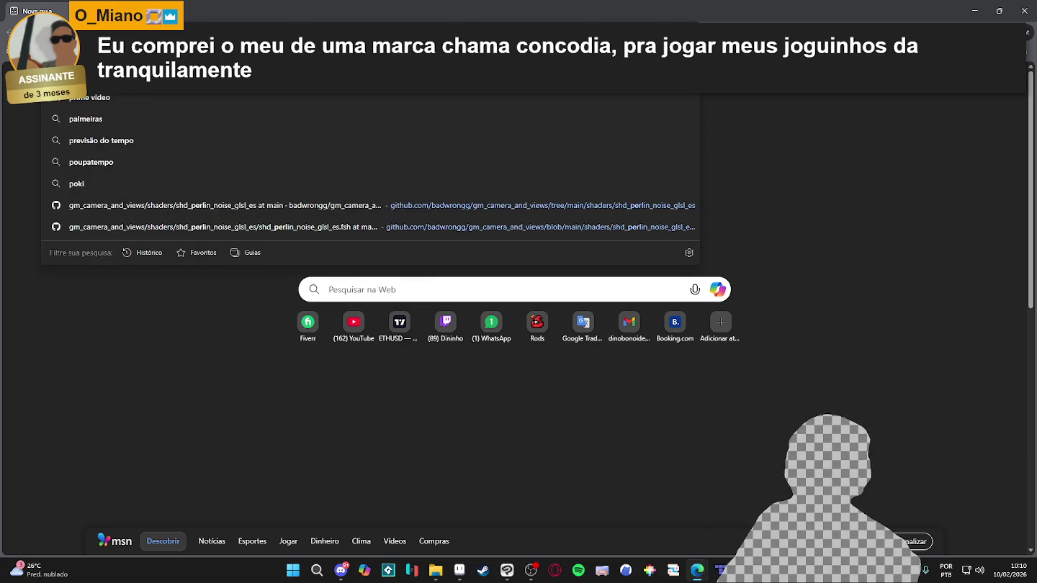
type(" noise")
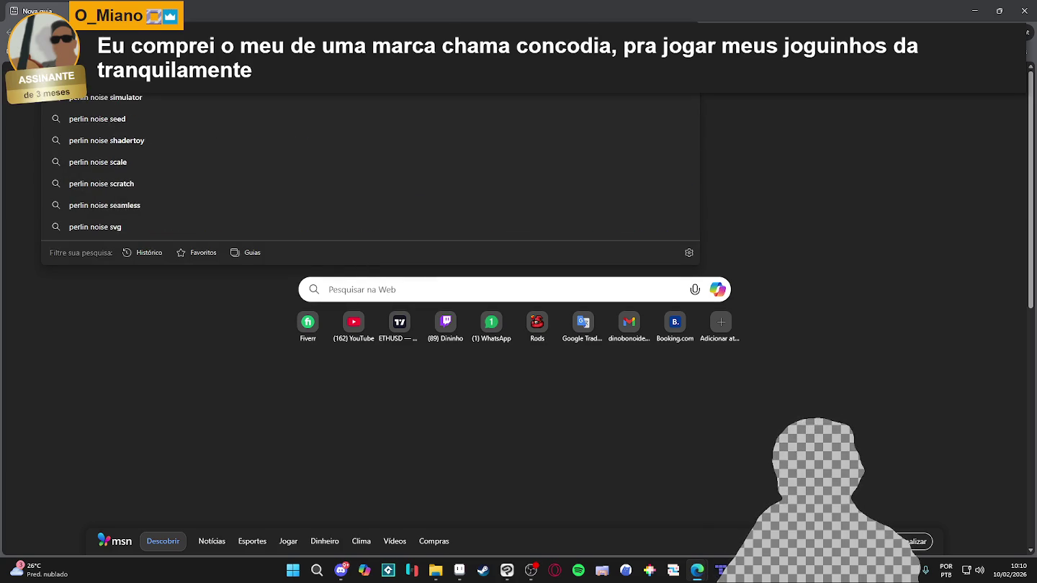
type(" seamless textu")
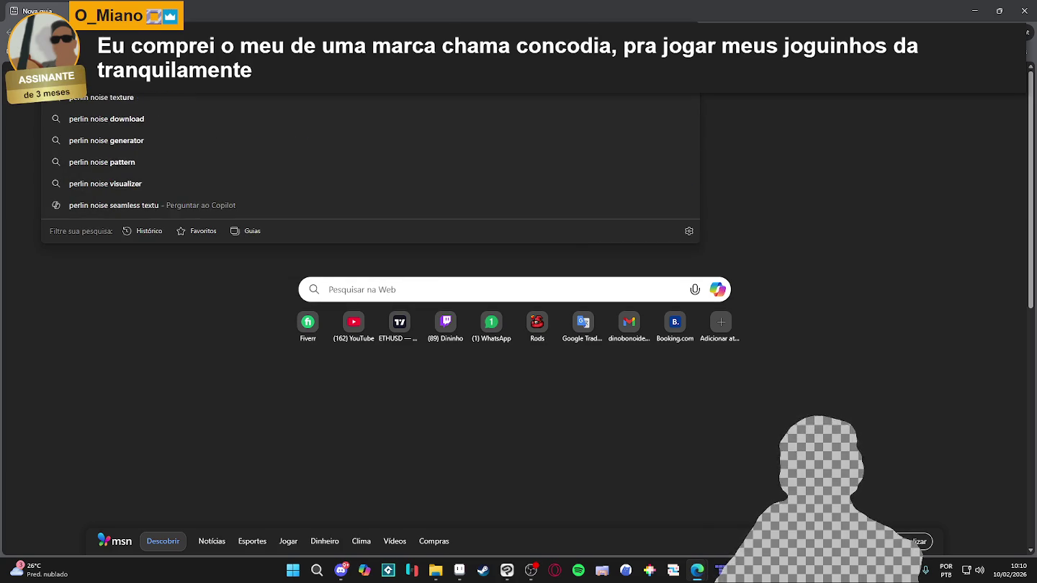
key("Return")
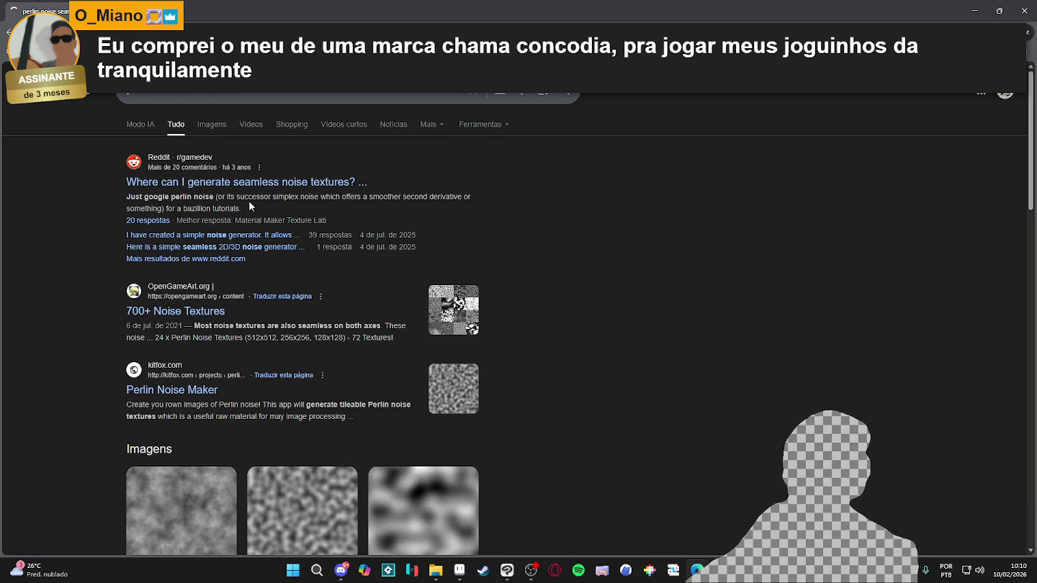
left_click(280, 186)
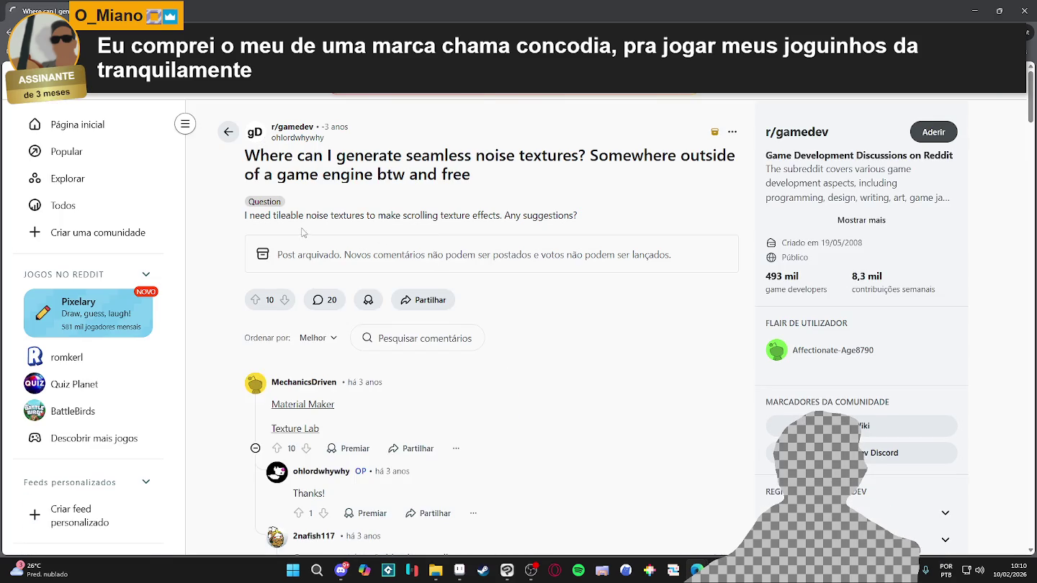
scroll(317, 299, "down", 2)
Check the Material Maker and Texture Lab pages linked in the thread, then return to results
left_click(322, 302)
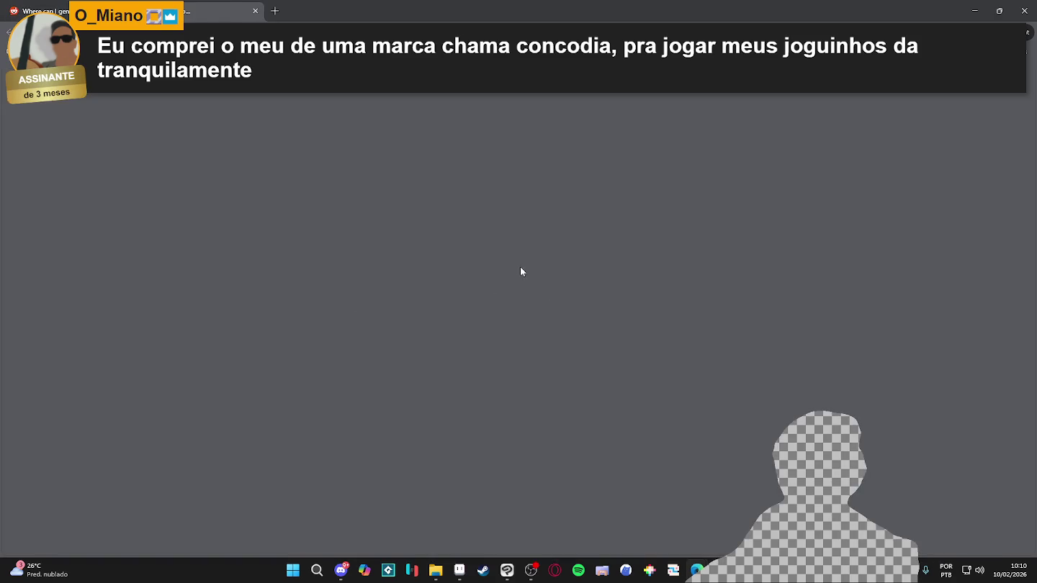
scroll(518, 324, "down", 2)
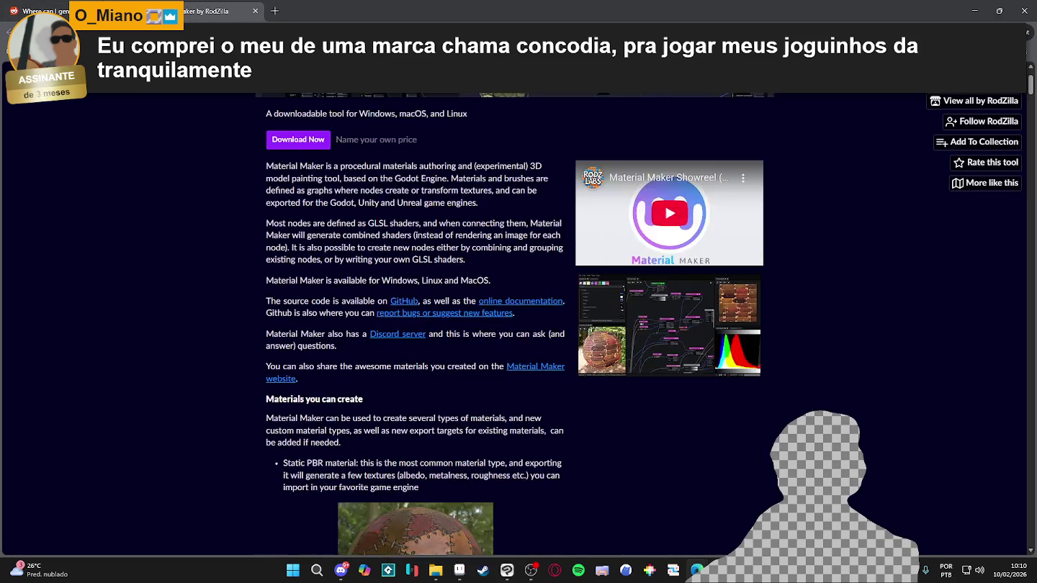
key("alt+Left")
left_click(309, 299)
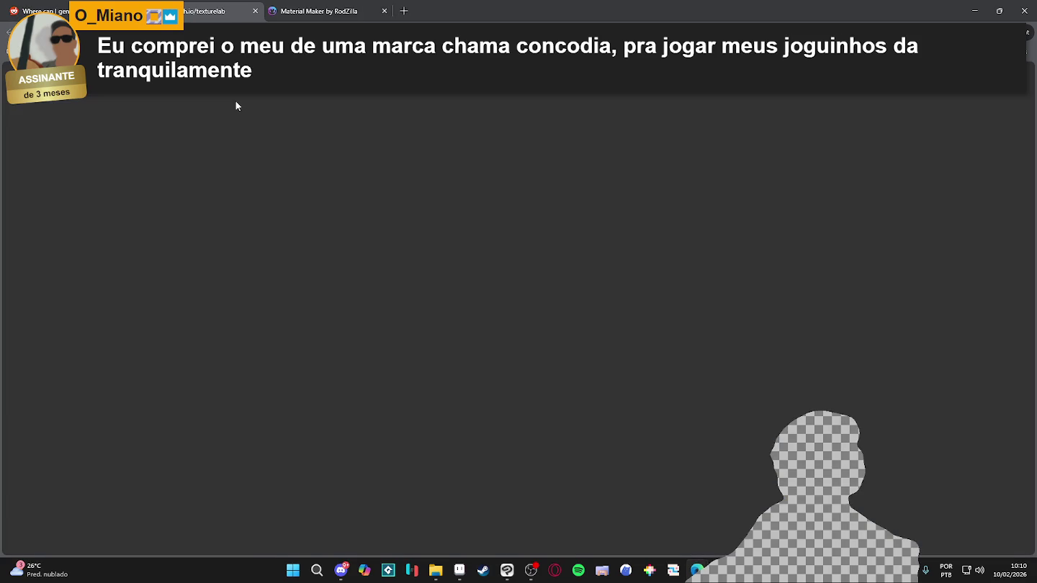
scroll(194, 227, "down", 1)
key("ctrl+shift+Tab")
scroll(240, 238, "down", 3)
scroll(239, 238, "up", 2)
scroll(240, 237, "down", 5)
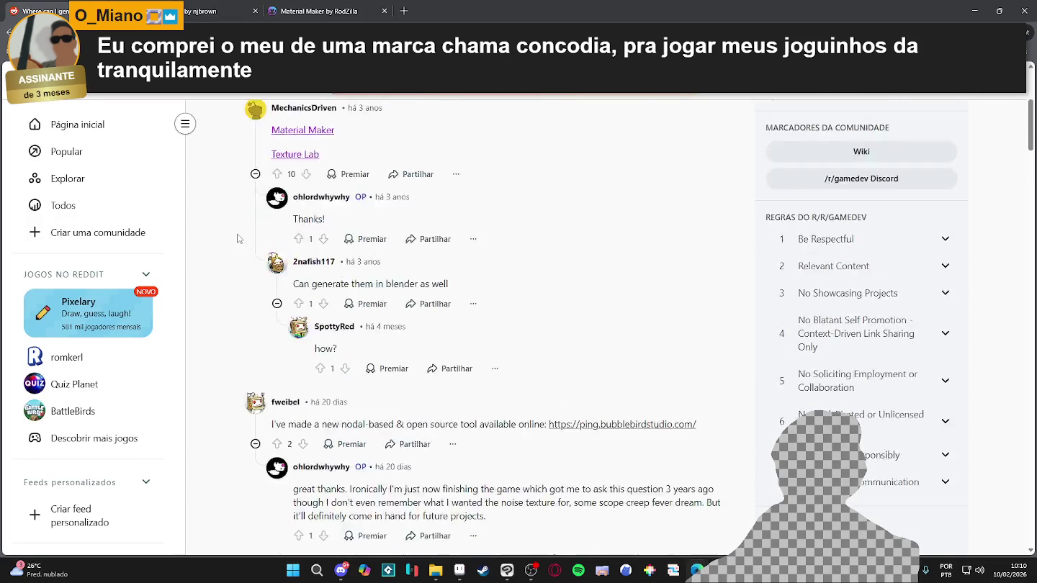
scroll(240, 238, "up", 1)
key("alt+Left")
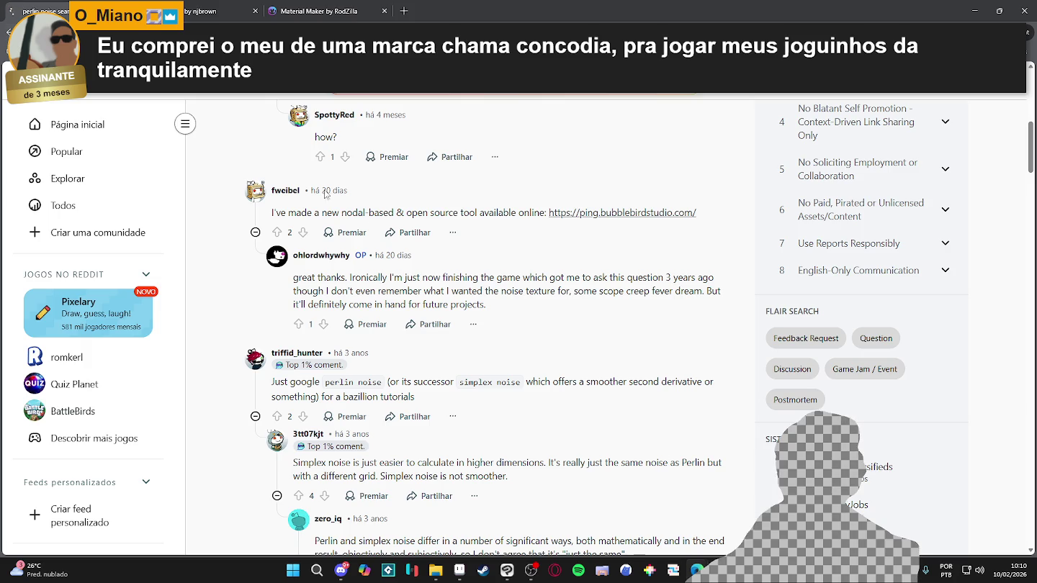
Copy the OpenGameArt Perlin 15 512x512 image from the image results
scroll(204, 393, "up", 3)
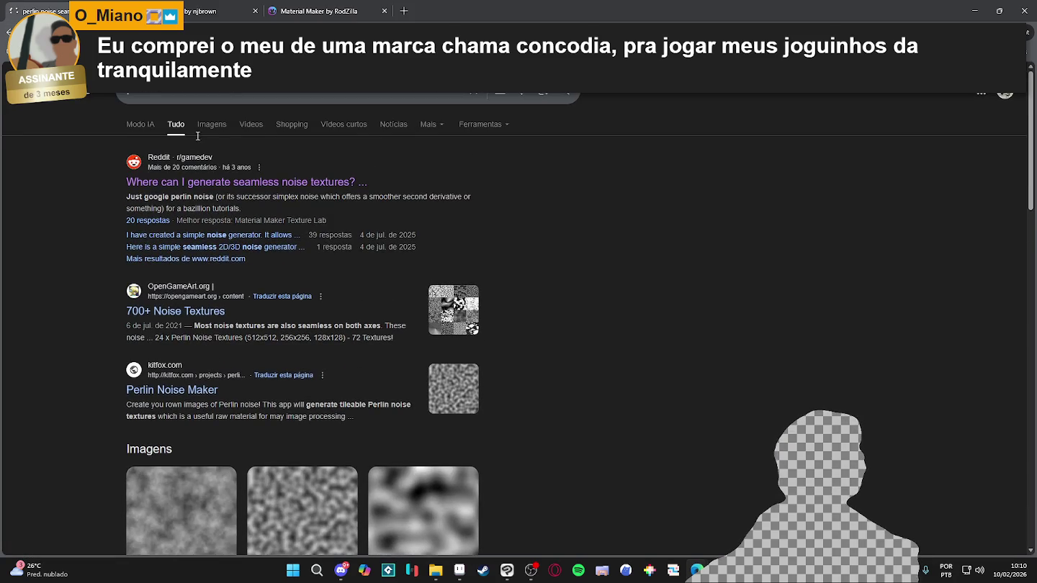
left_click(209, 126)
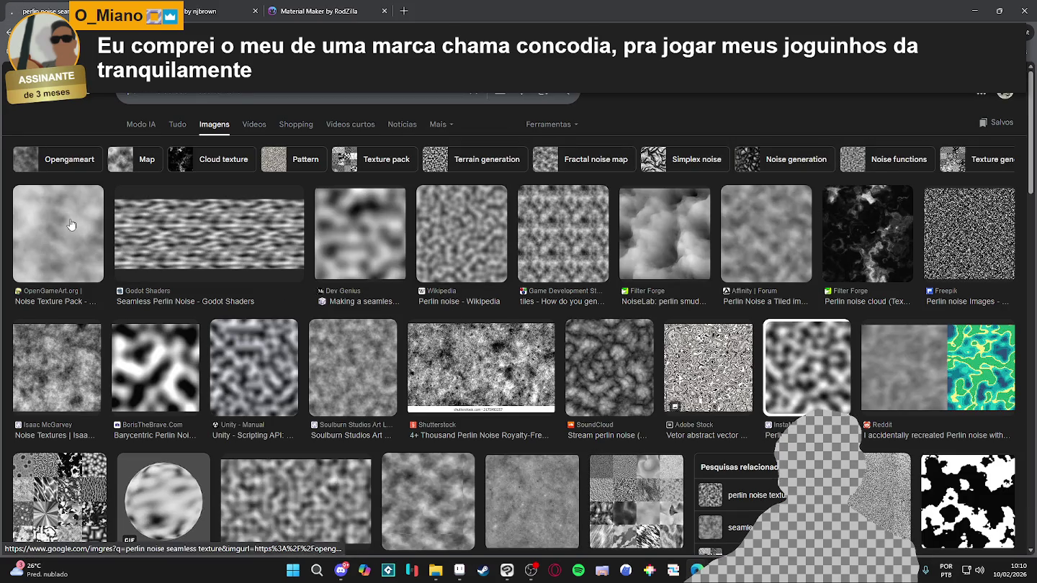
left_click(72, 227)
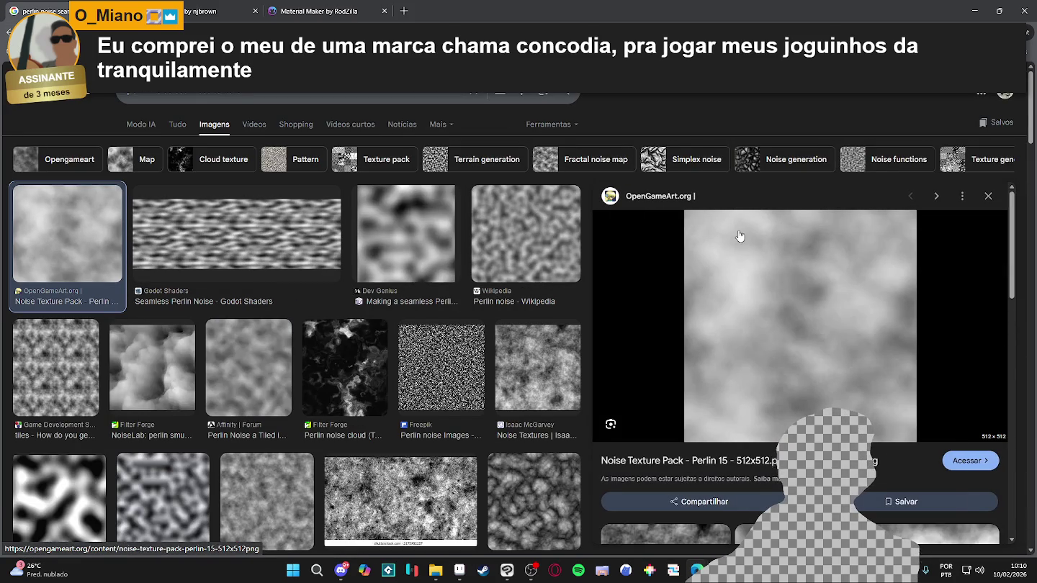
right_click(740, 231)
left_click(815, 389)
scroll(756, 390, "down", 2)
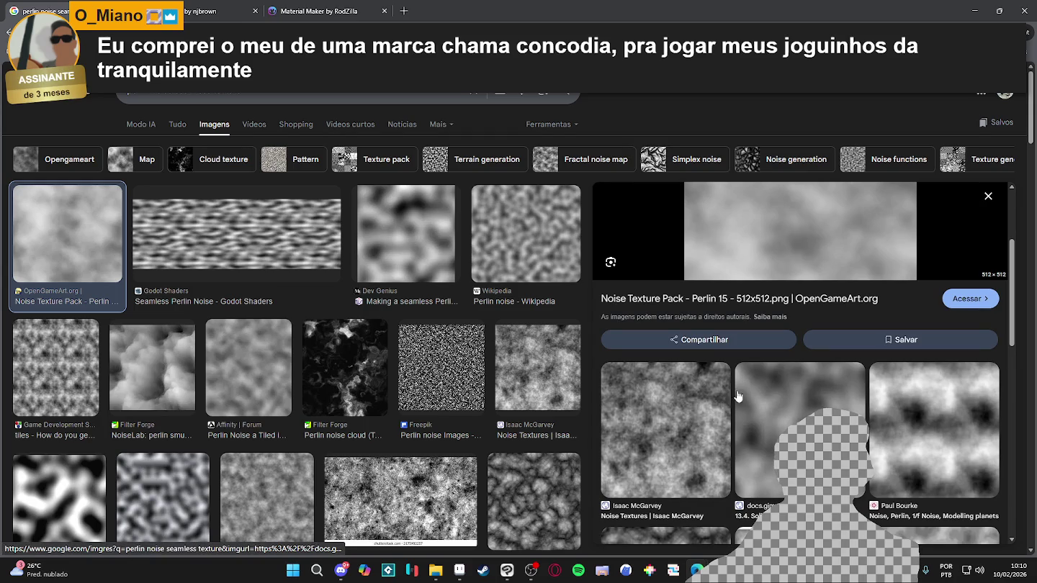
left_click(459, 570)
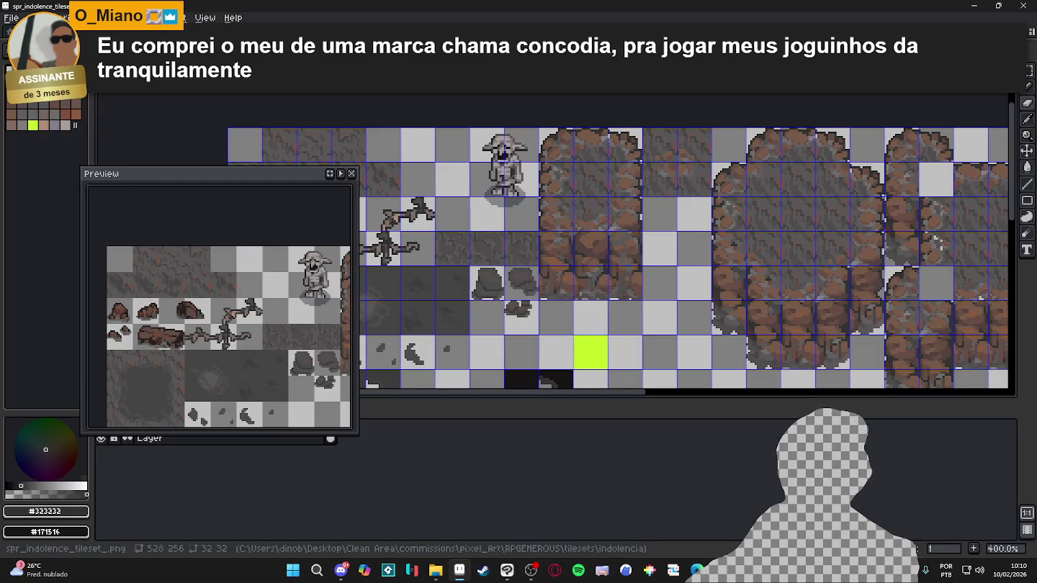
Create a new 512x512 Aseprite sprite and paste the copied noise image into it
left_click(10, 18)
left_click(18, 34)
left_click(485, 399)
key("ctrl+v")
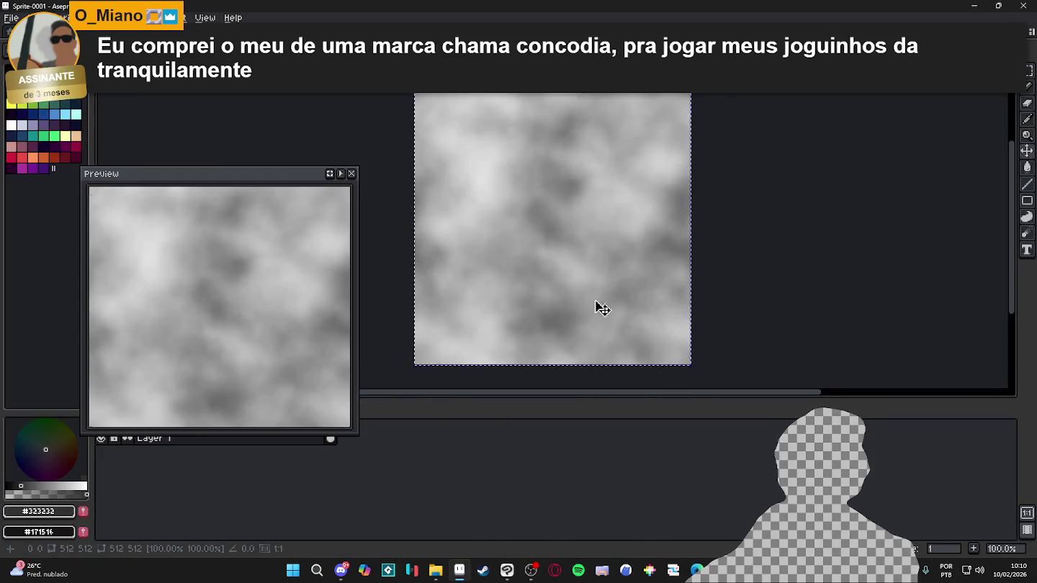
Preview the texture tiled in both directions to check its seams
left_click(205, 18)
mouse_move(303, 114)
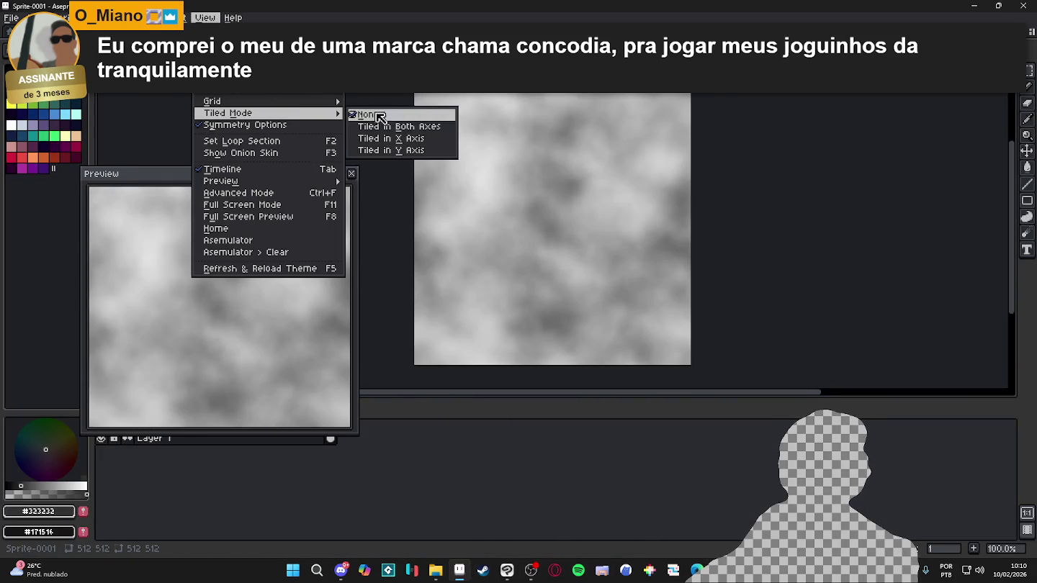
left_click(390, 126)
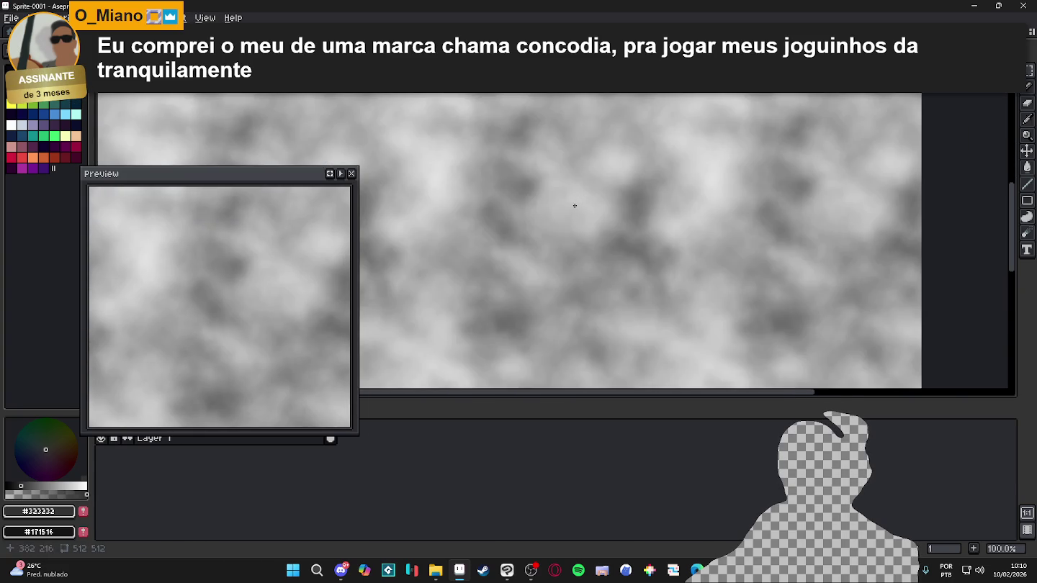
key("F7")
key("alt+Tab")
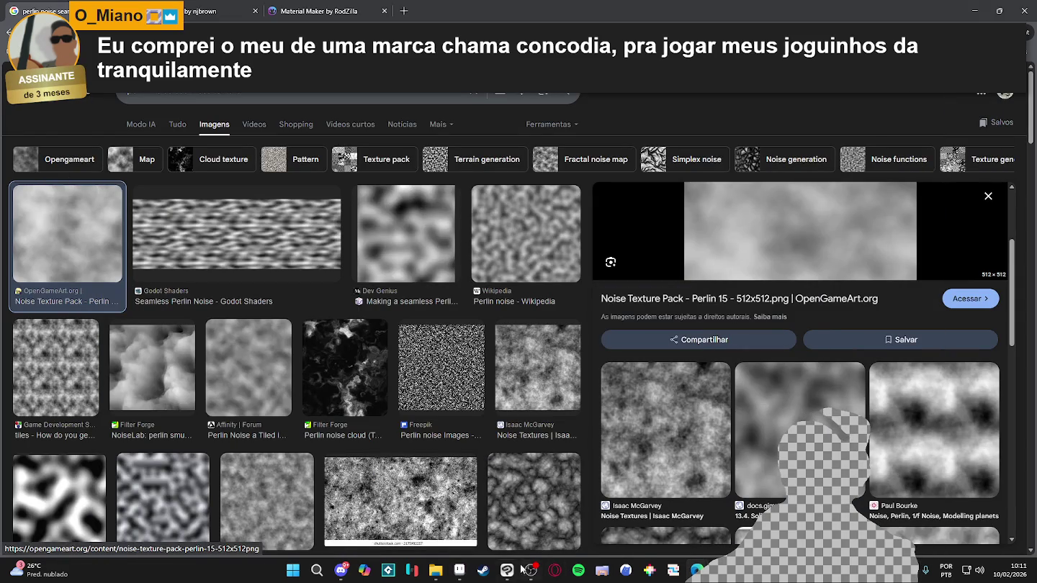
left_click(458, 570)
Save the sprite as spr_seamless_perlim.png in the RPGENEROUS vfx folder
left_click(11, 17)
left_click(59, 87)
left_click(631, 440)
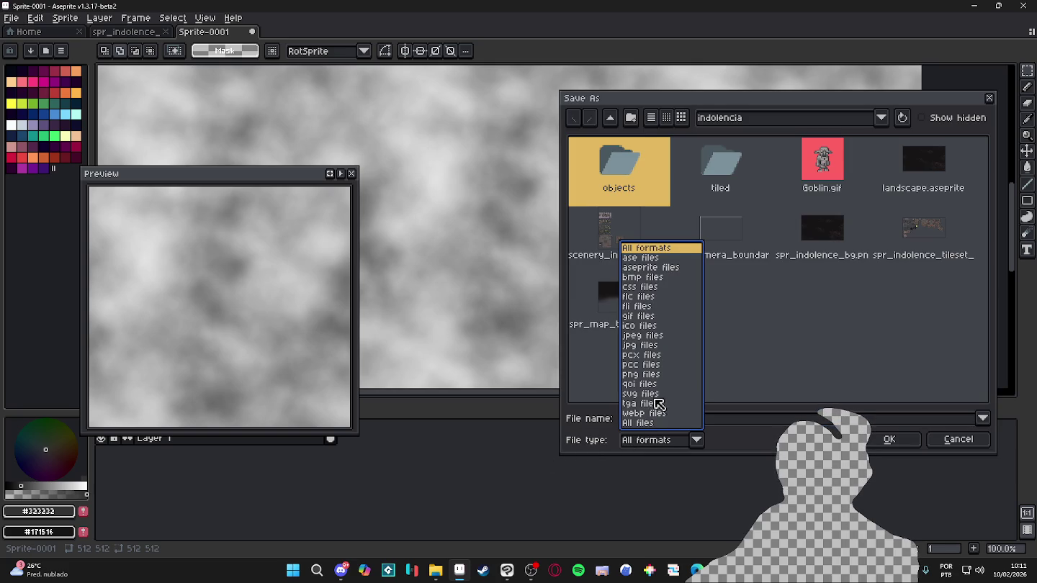
left_click(639, 375)
left_click(614, 119)
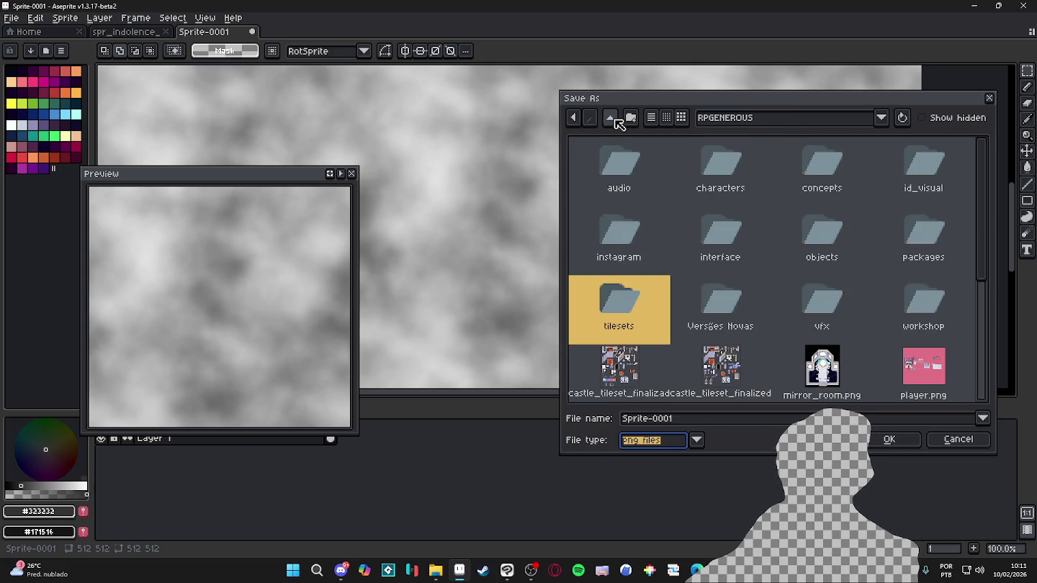
double_click(793, 298)
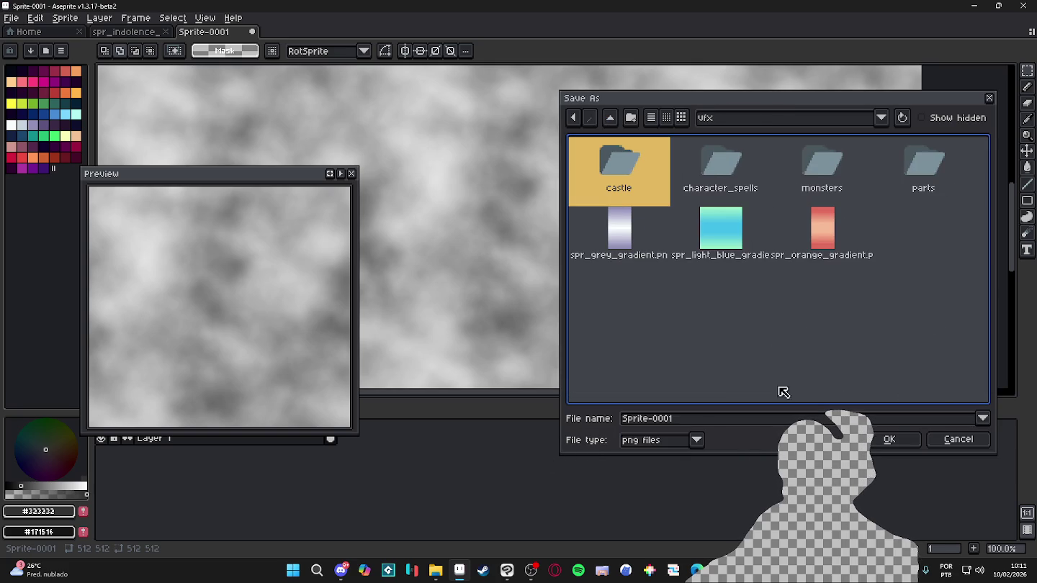
left_click(674, 420)
key("ctrl+a")
type("seamles")
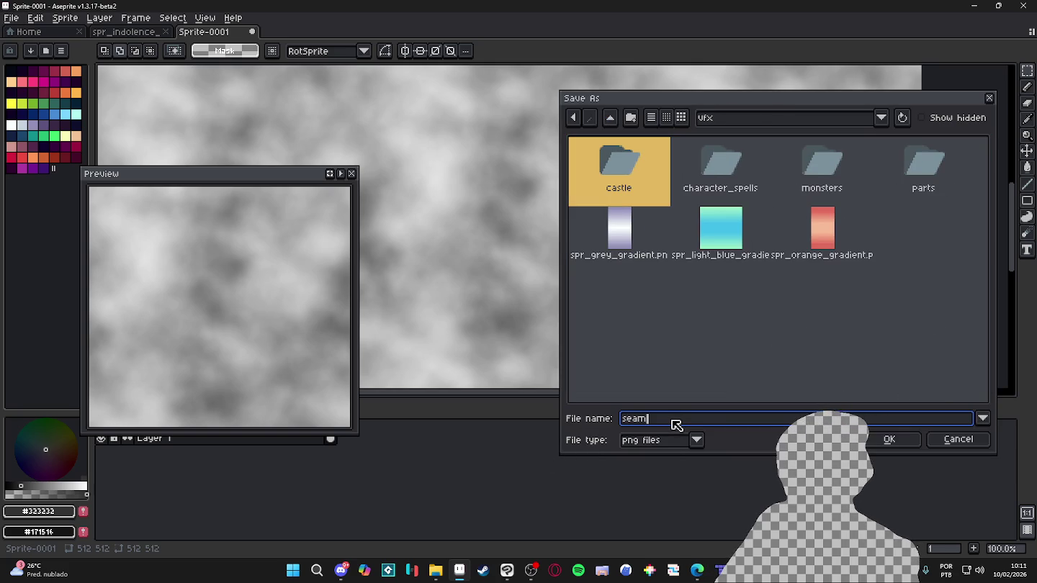
type("s_perlin")
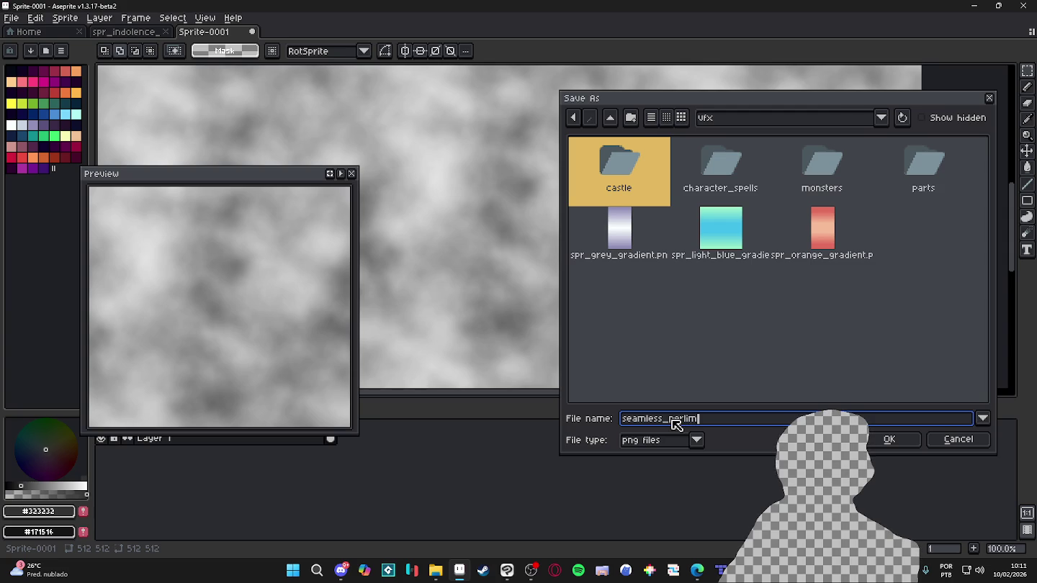
type("spr_")
key("Return")
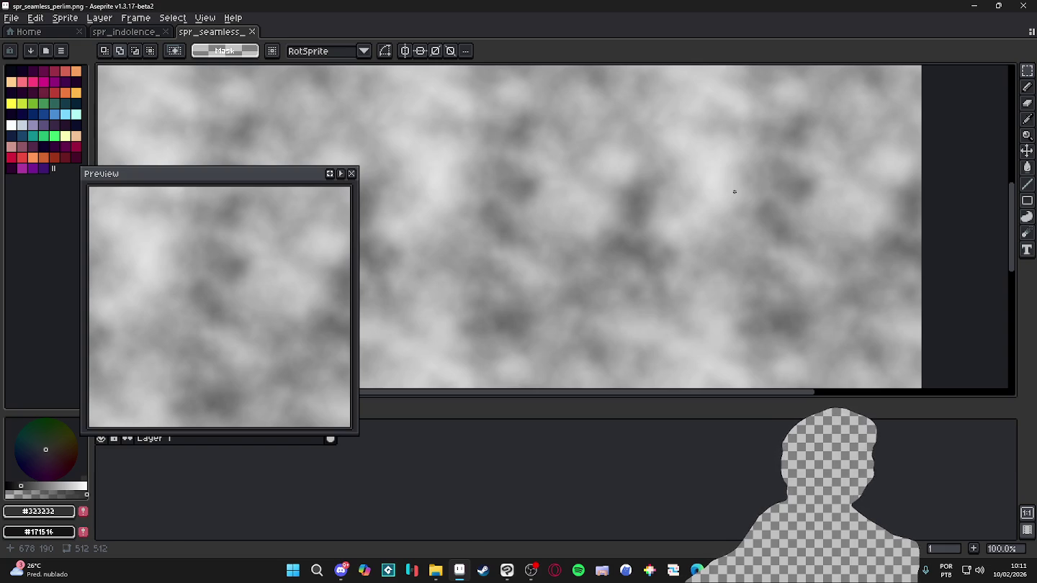
key("alt+Tab")
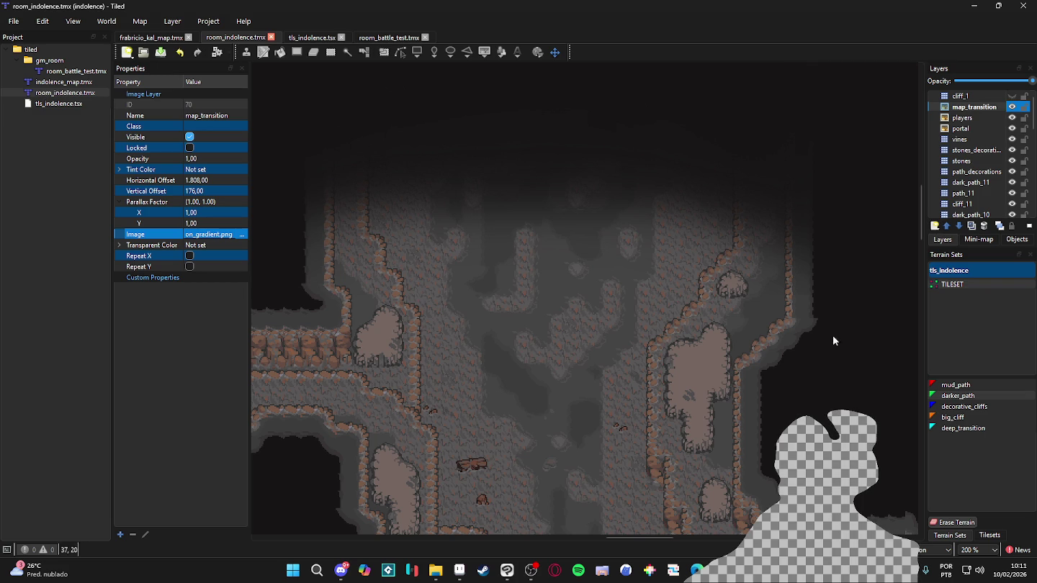
mouse_move(503, 573)
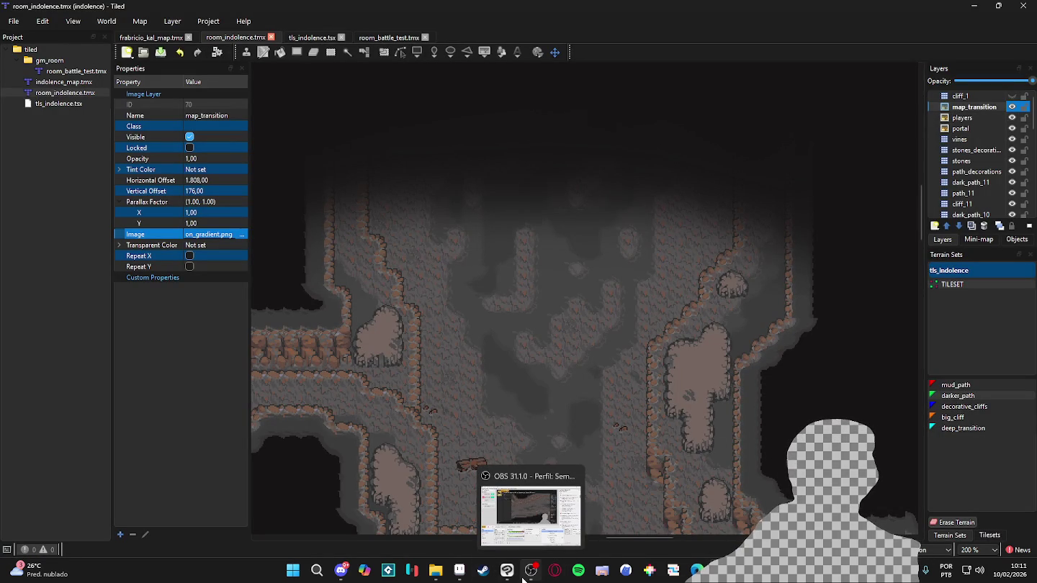
mouse_move(452, 578)
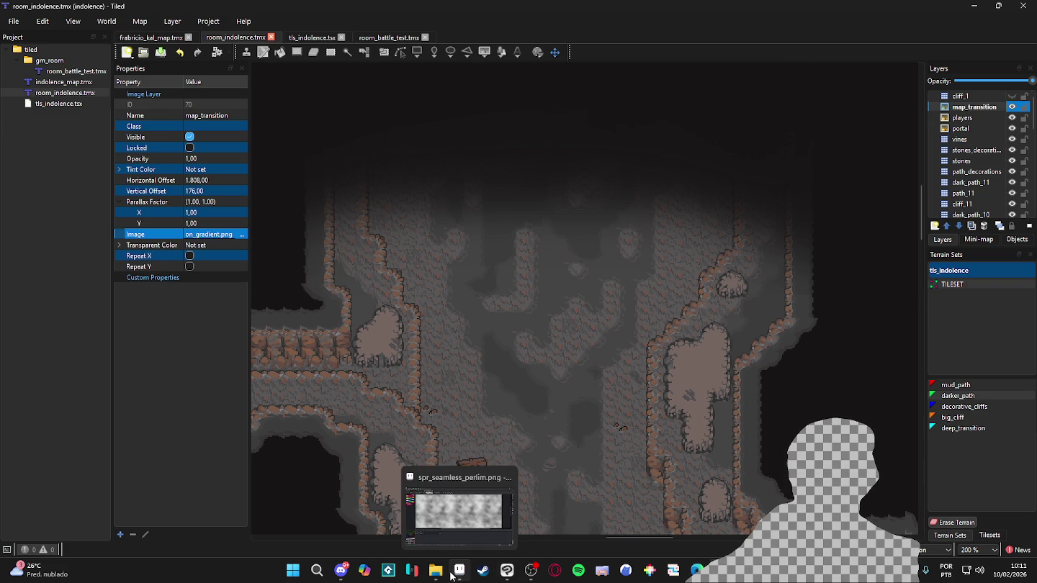
Select the noise texture's light-grey areas using Color Range with a raised tolerance
left_click(453, 573)
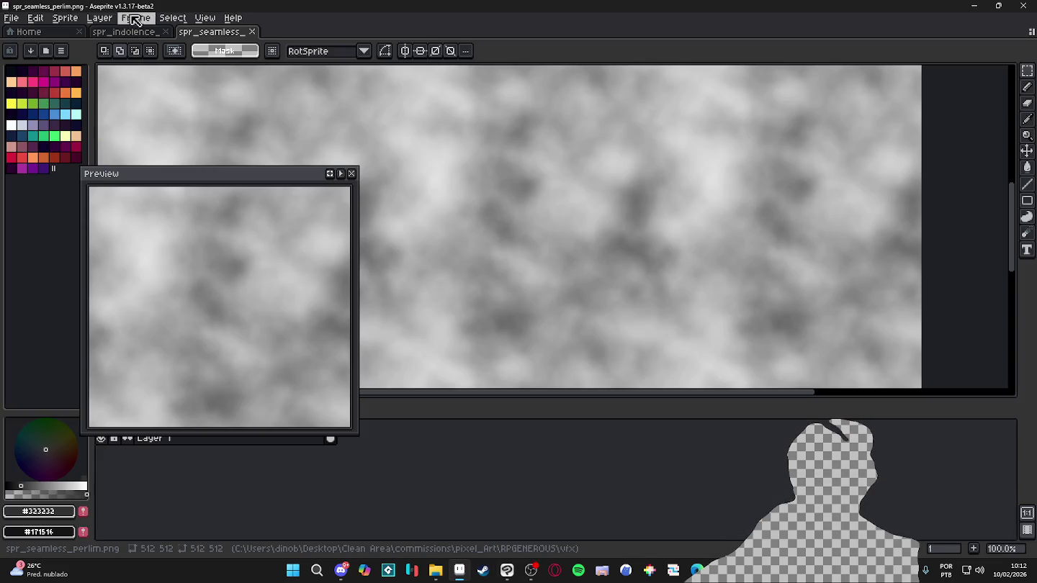
left_click(71, 17)
mouse_move(179, 27)
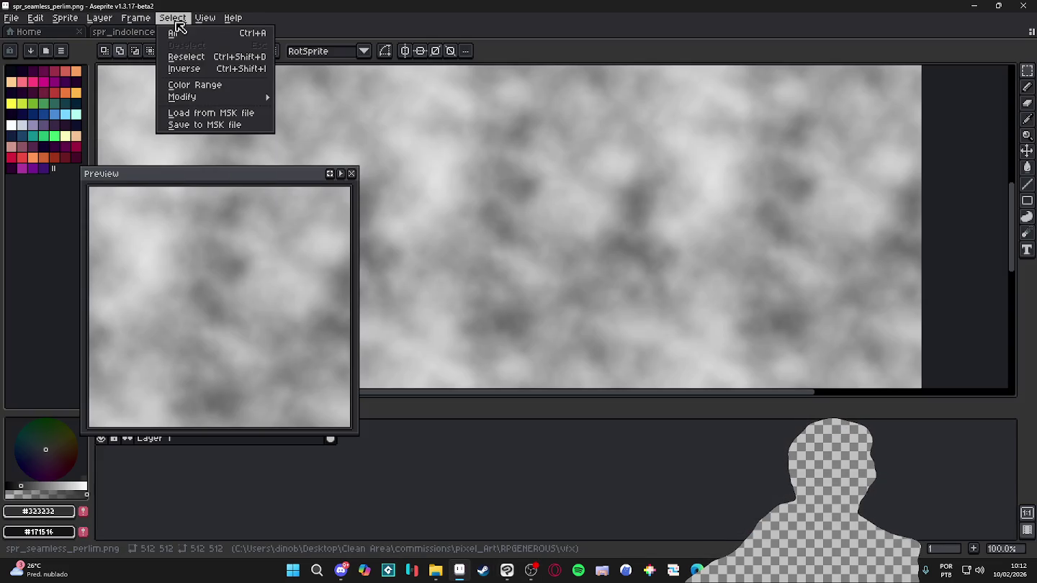
left_click(220, 85)
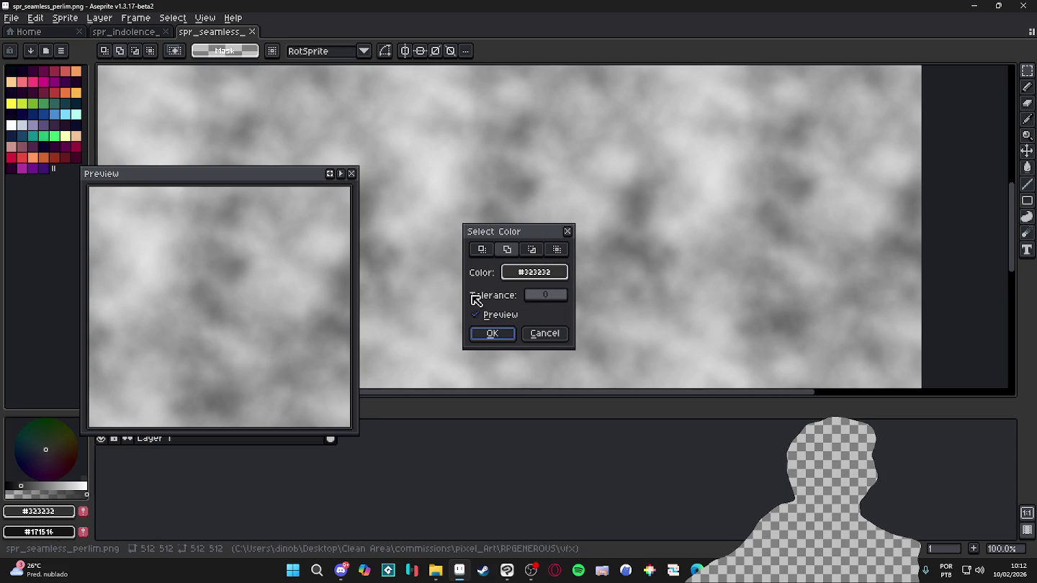
left_click(533, 273)
left_click(710, 183)
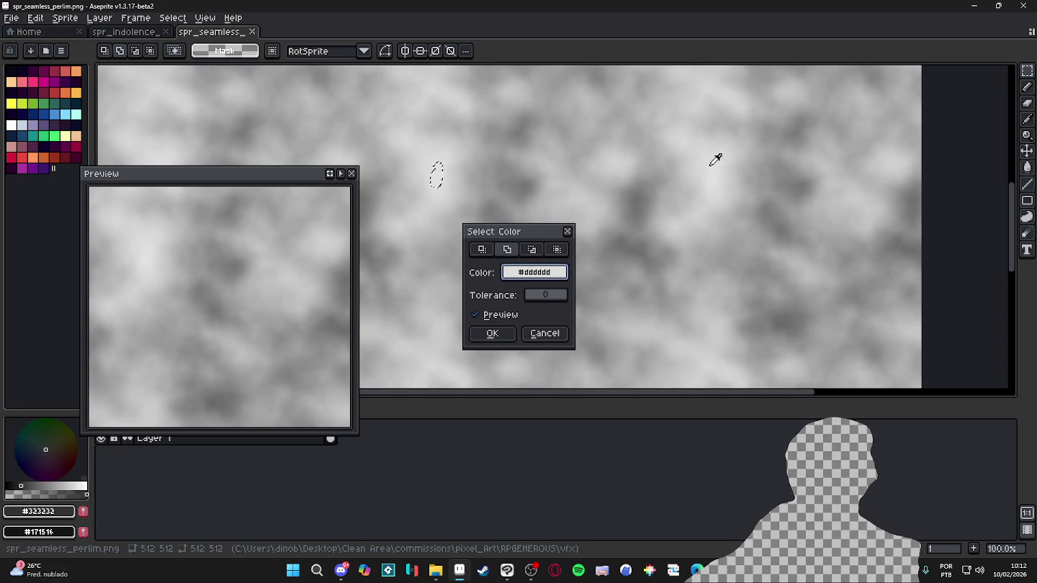
left_click_drag(530, 298, 541, 300)
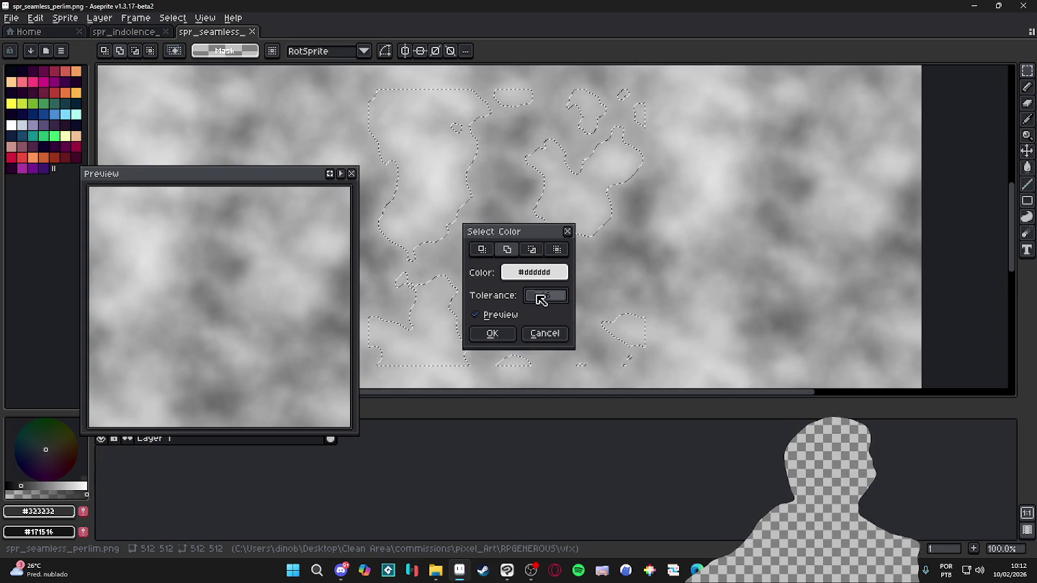
left_click(497, 334)
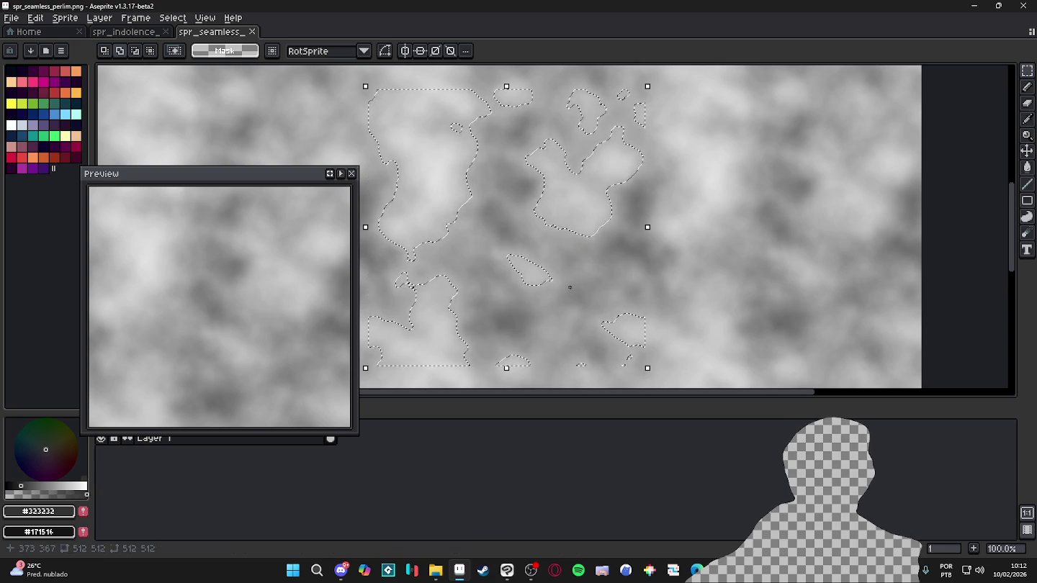
Delete the selected light areas as a trial, then undo and clear the selection
key("Delete")
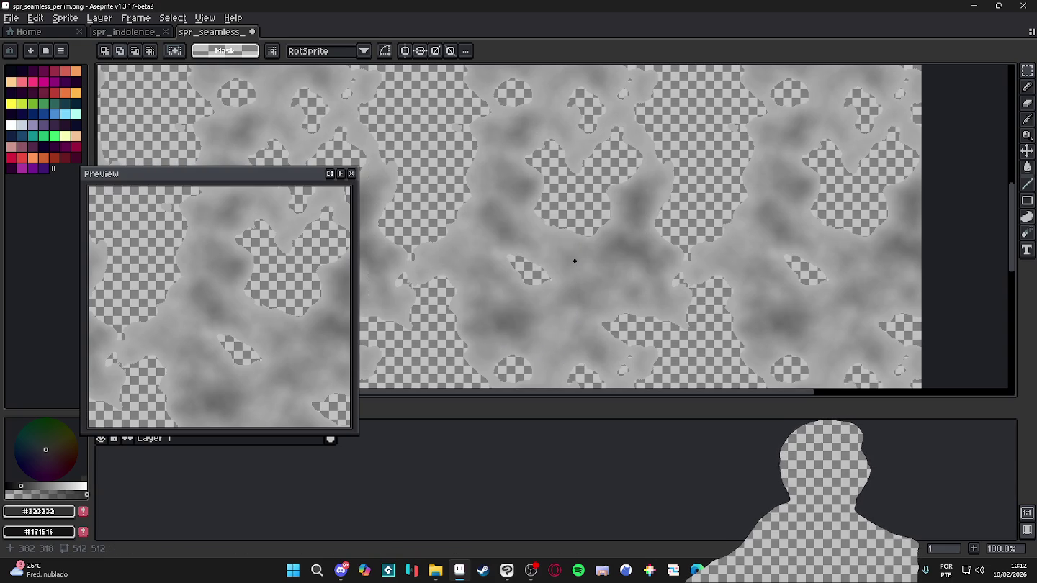
key("ctrl+z")
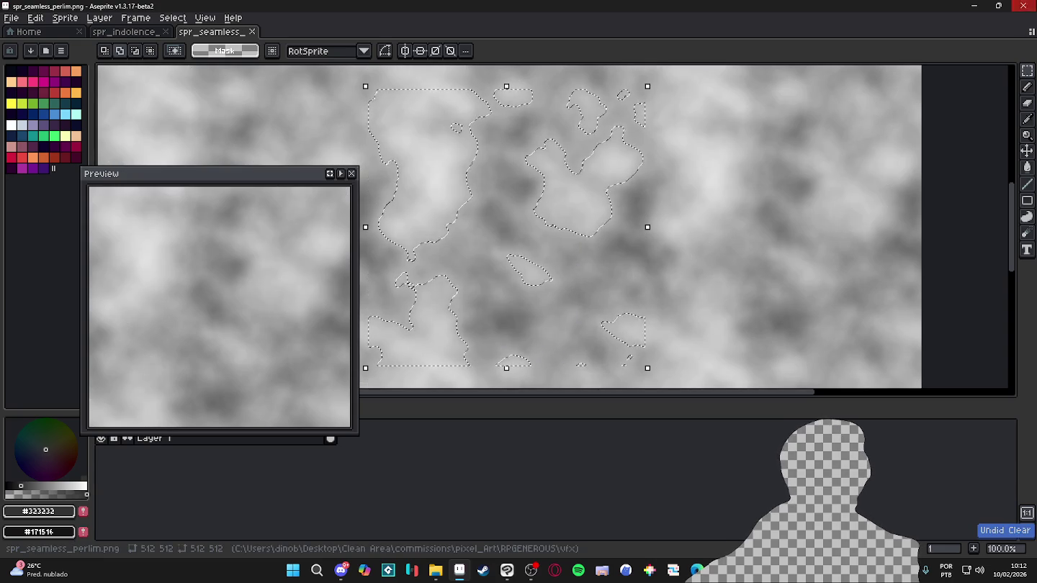
key("ctrl+z")
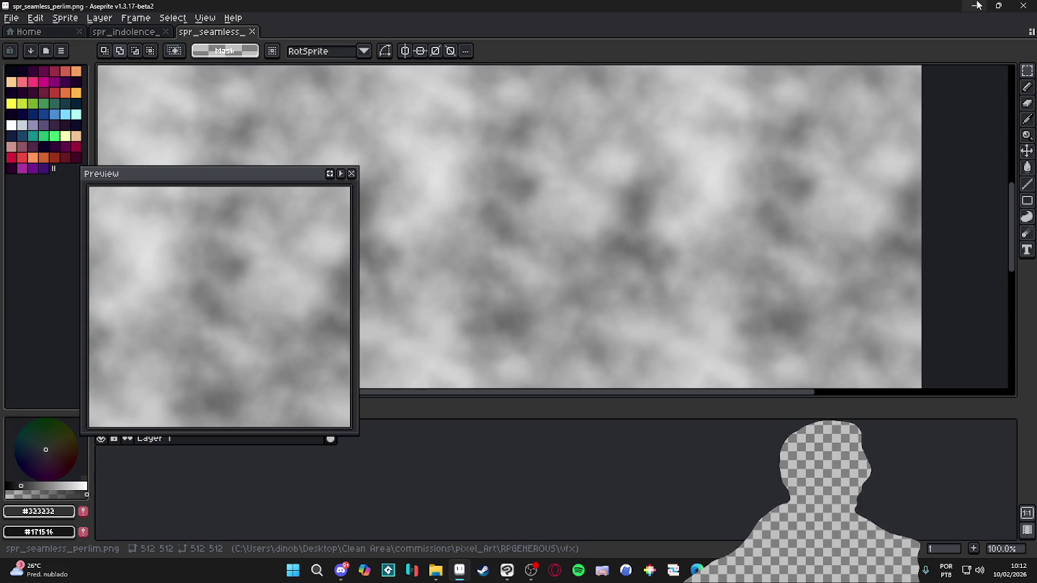
scroll(698, 230, "down", 1)
scroll(698, 229, "up", 1)
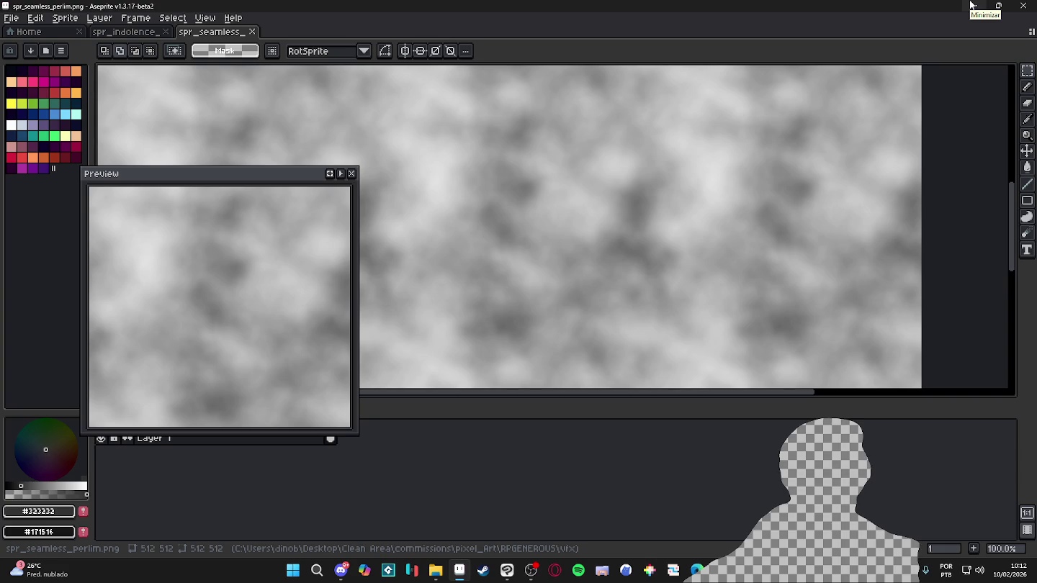
left_click(971, 5)
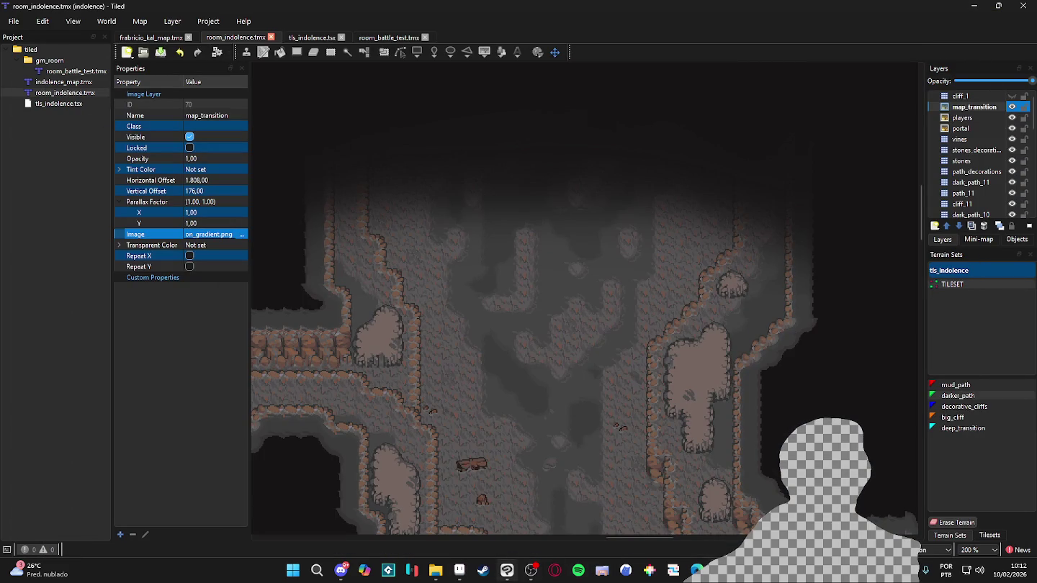
Add 'tranparent' to the image search query for seamless perlin noise and search again
mouse_move(508, 570)
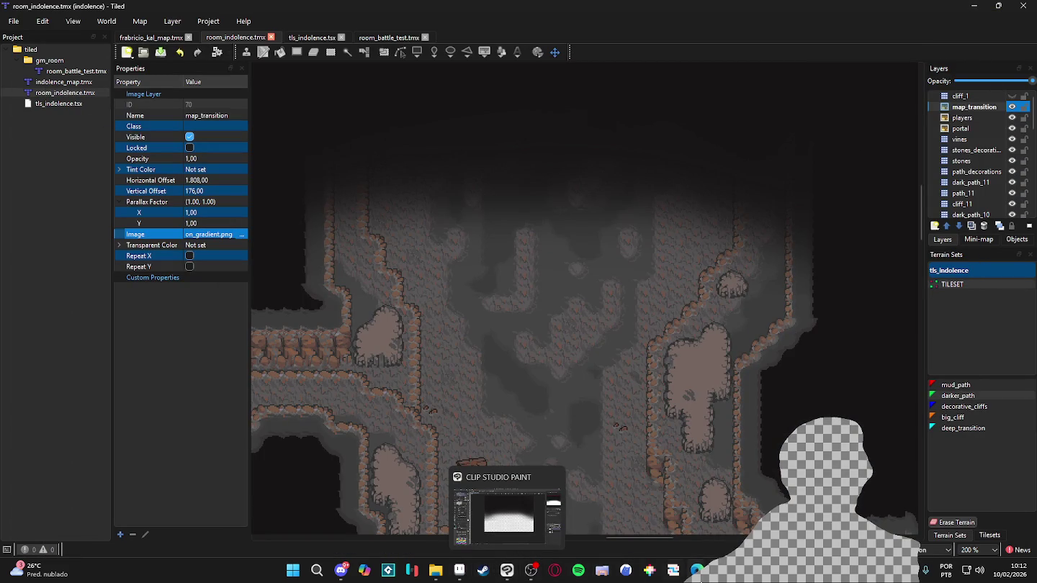
mouse_move(693, 570)
left_click(553, 511)
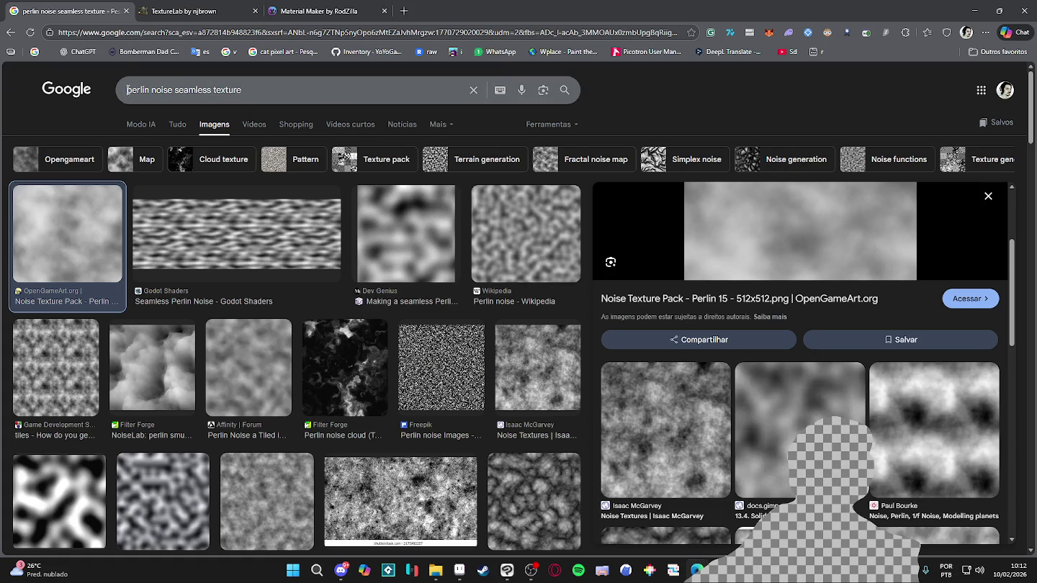
left_click(127, 90)
type("tranparent")
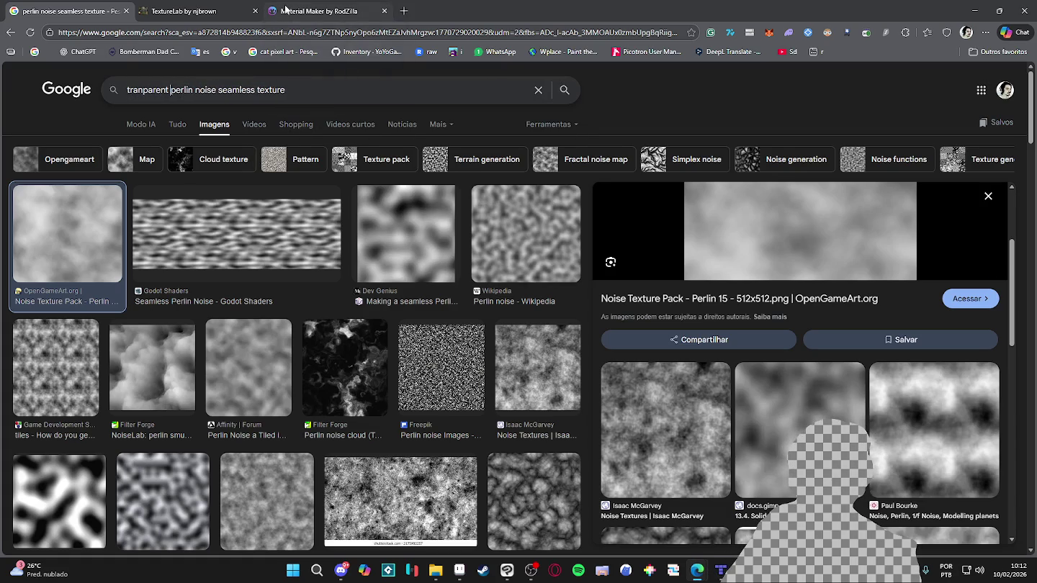
key("Return")
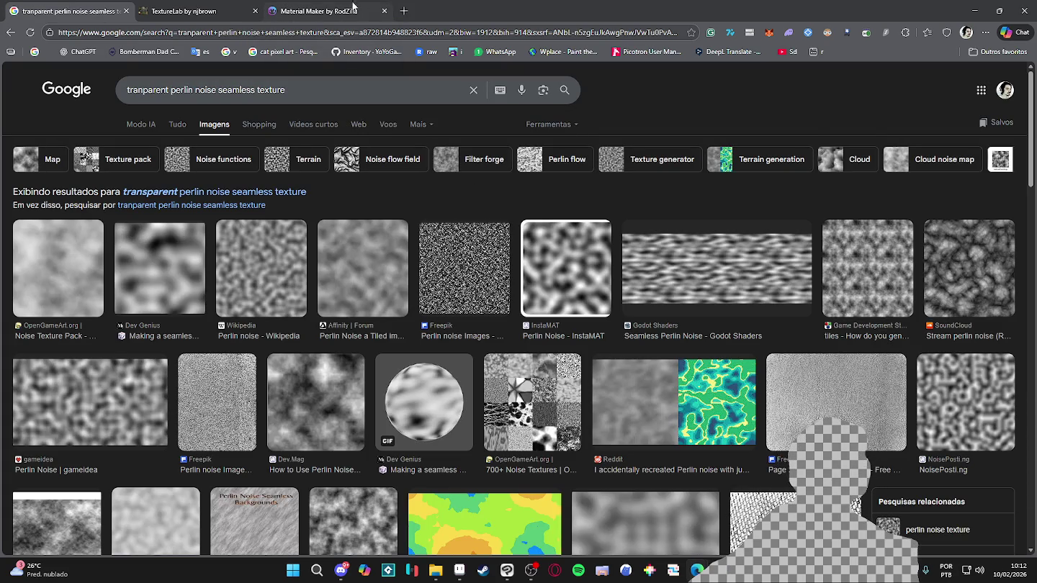
Preview the OpenGameArt Noise Texture Pack image, then go back to the Tiled map
left_click(44, 288)
scroll(797, 317, "down", 4)
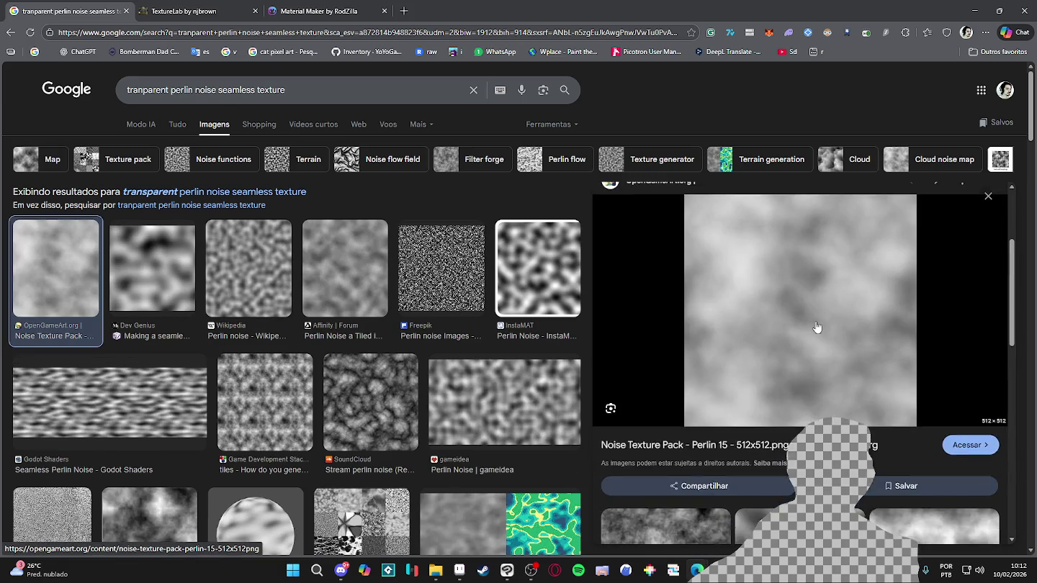
scroll(833, 320, "up", 4)
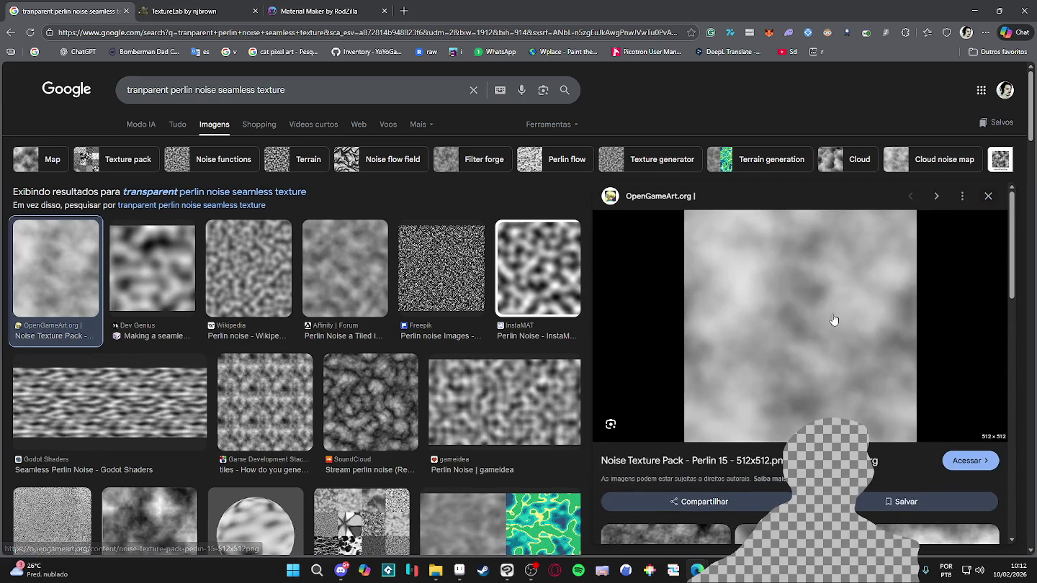
key("alt+Tab")
scroll(639, 336, "down", 1)
mouse_move(637, 336)
left_mouse_down()
mouse_move(606, 392)
mouse_move(604, 158)
mouse_move(555, 346)
left_mouse_up()
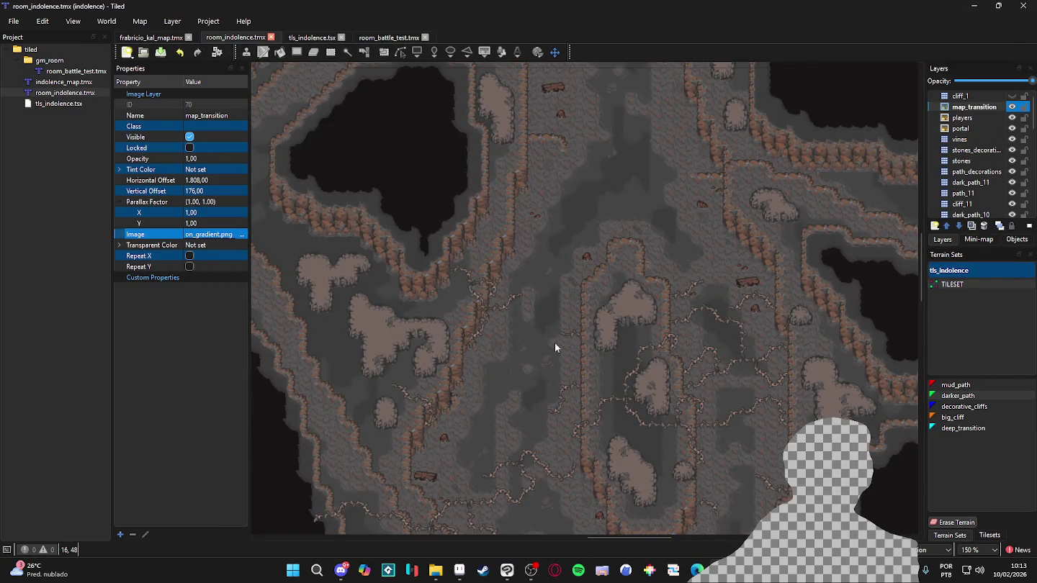
scroll(555, 348, "down", 1)
mouse_move(529, 175)
left_mouse_down()
mouse_move(579, 410)
mouse_move(681, 331)
mouse_move(472, 321)
mouse_move(787, 407)
mouse_move(684, 419)
mouse_move(650, 296)
mouse_move(658, 326)
left_mouse_up()
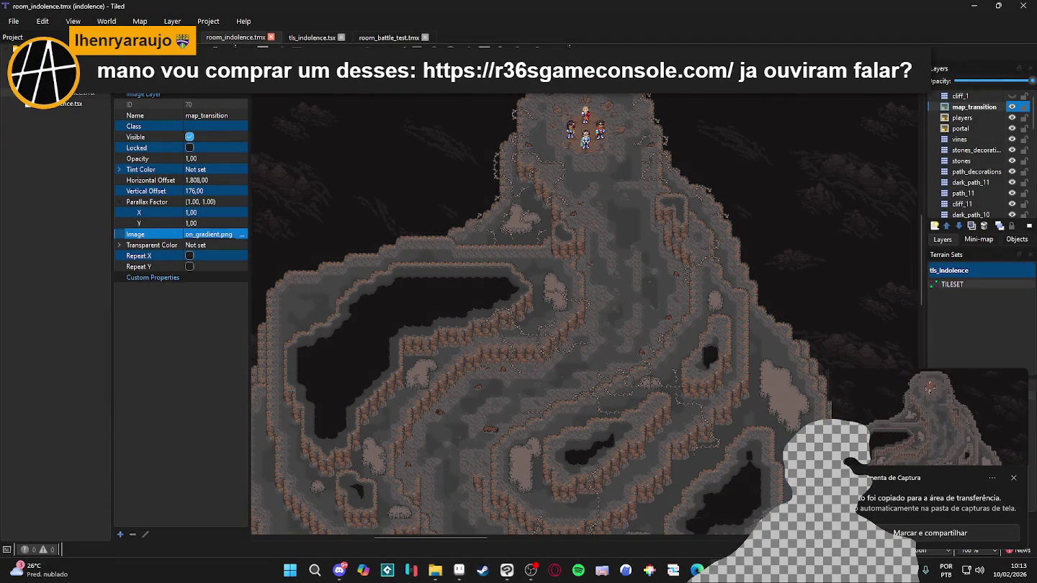
Create a new Clip Studio Paint canvas with the default settings
mouse_move(515, 575)
left_click(514, 556)
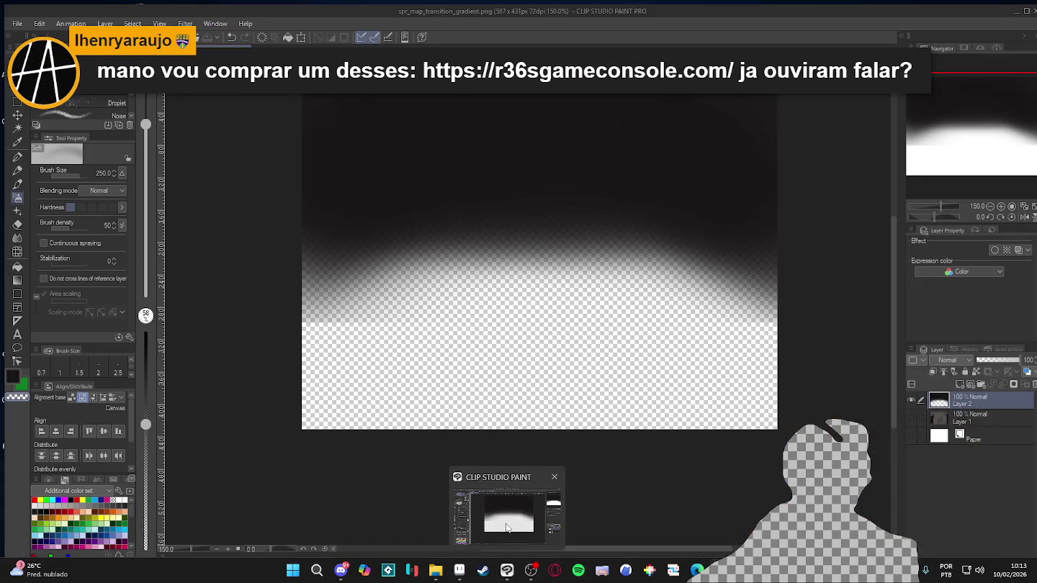
left_click(13, 20)
left_click(17, 34)
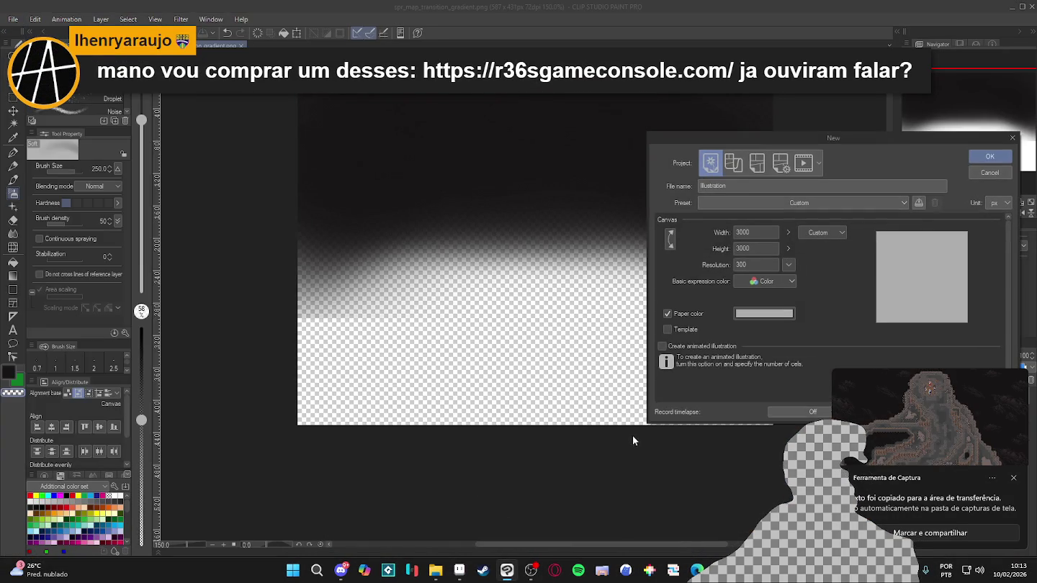
left_click(991, 164)
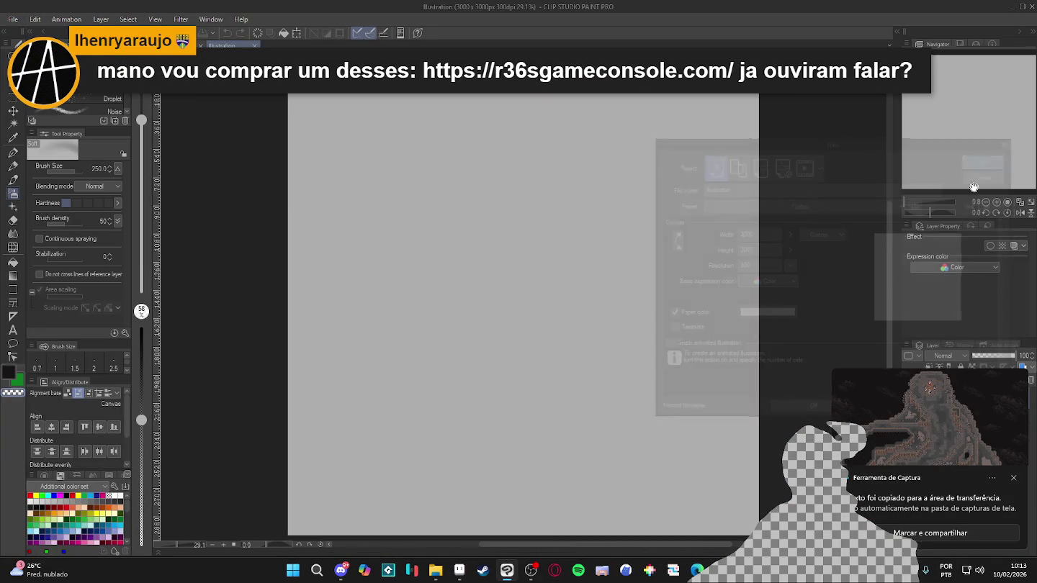
left_click(1014, 478)
Undo the paste, close the blank canvas without saving, and return to the cave map document
key("ctrl+v")
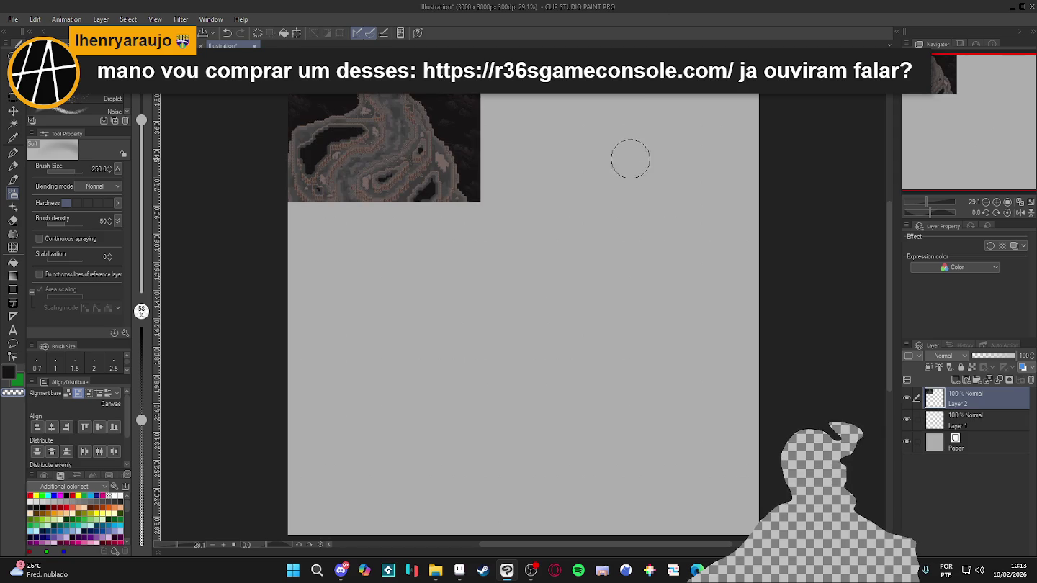
key("ctrl+z")
key("ctrl+w")
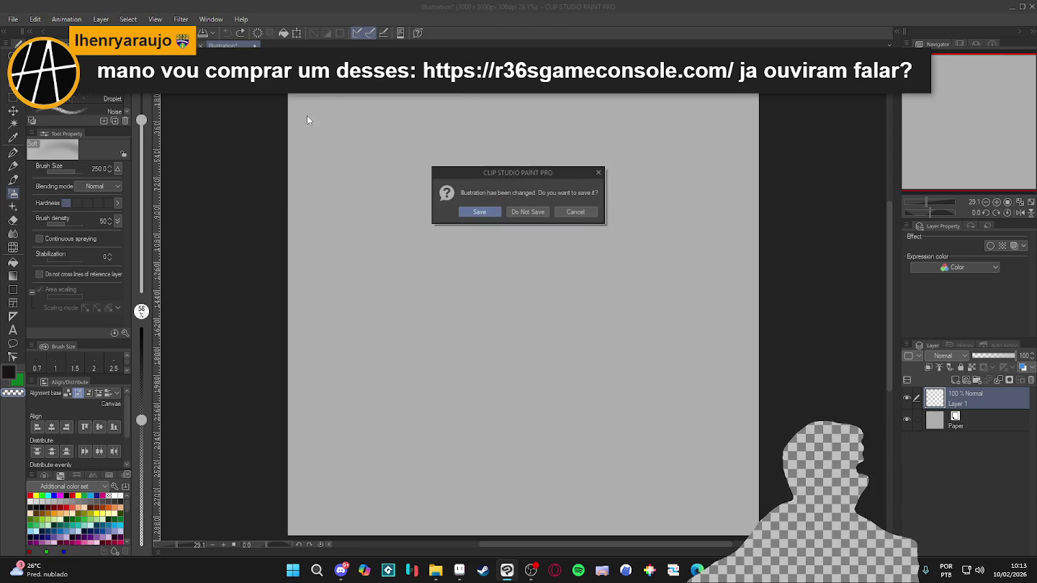
left_click(525, 216)
left_click(14, 19)
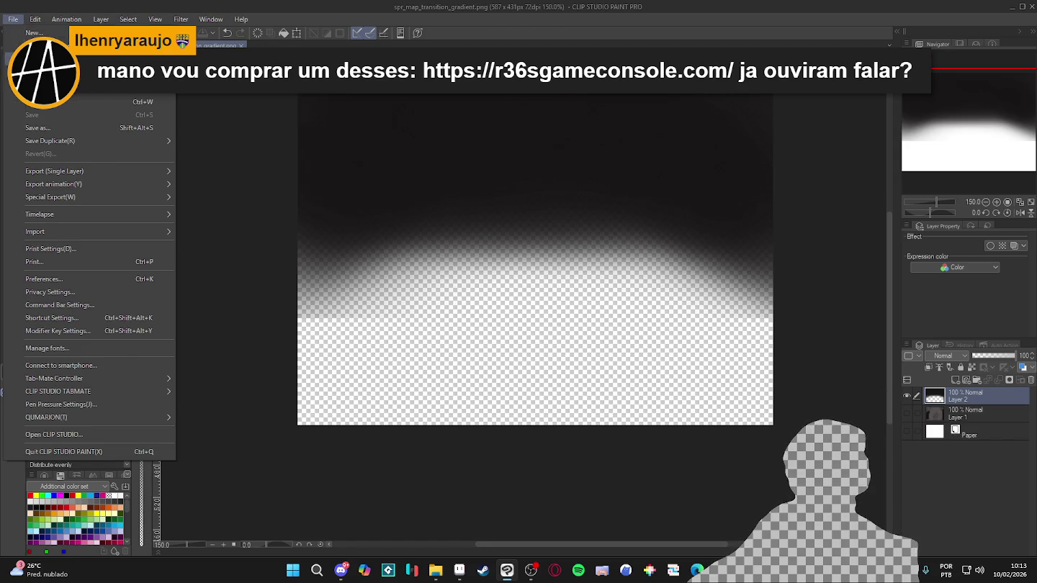
left_click(11, 57)
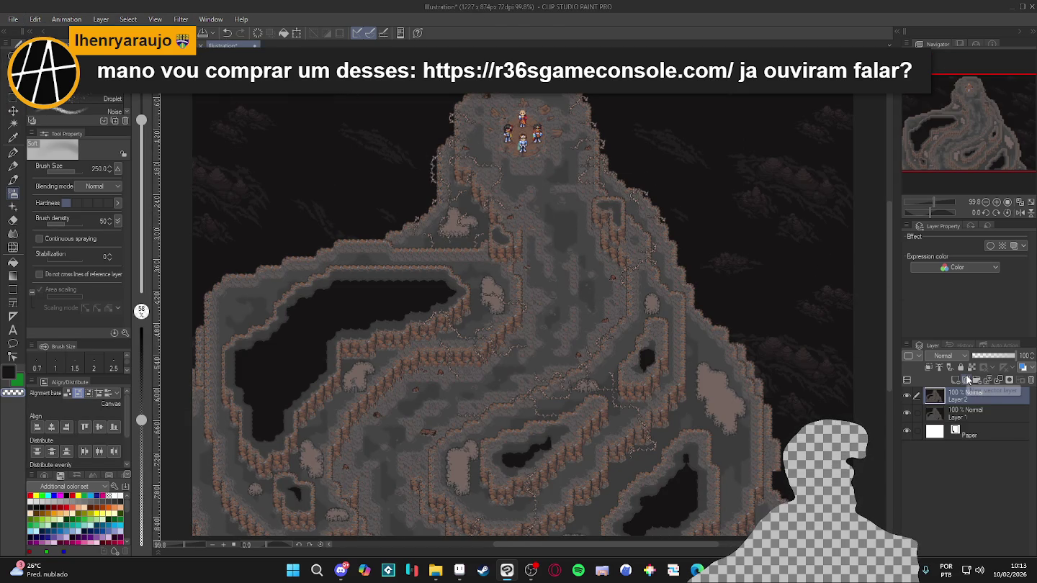
left_click(457, 573)
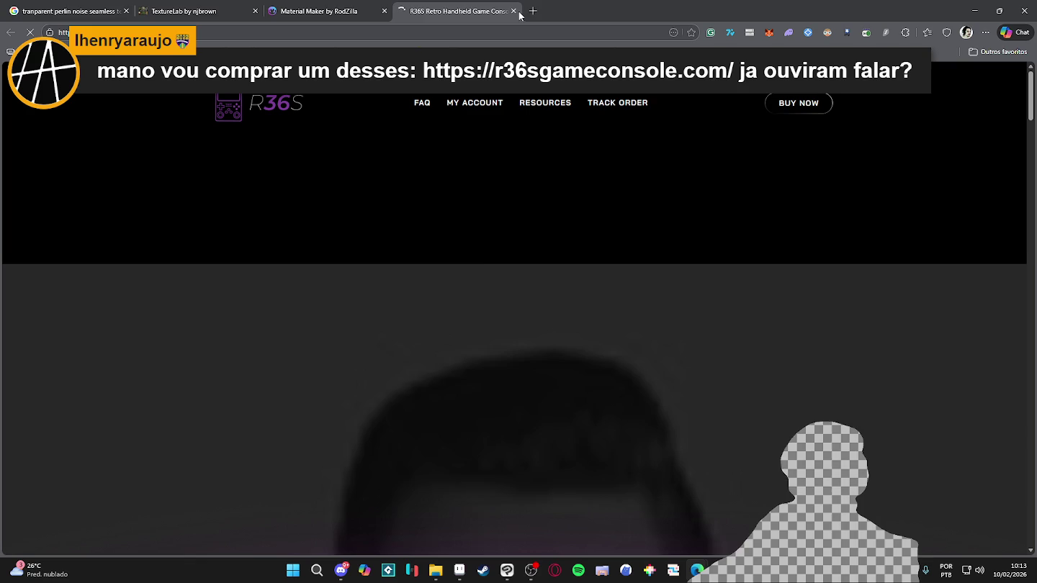
Scroll the R36S console page, close its tab, and minimise the browser
scroll(511, 167, "down", 5)
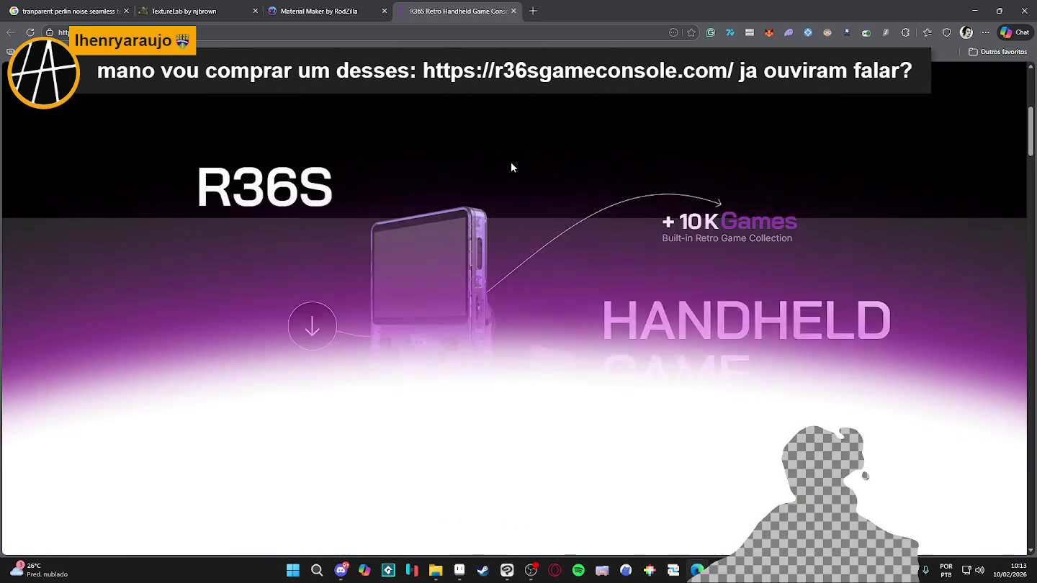
scroll(511, 167, "down", 10)
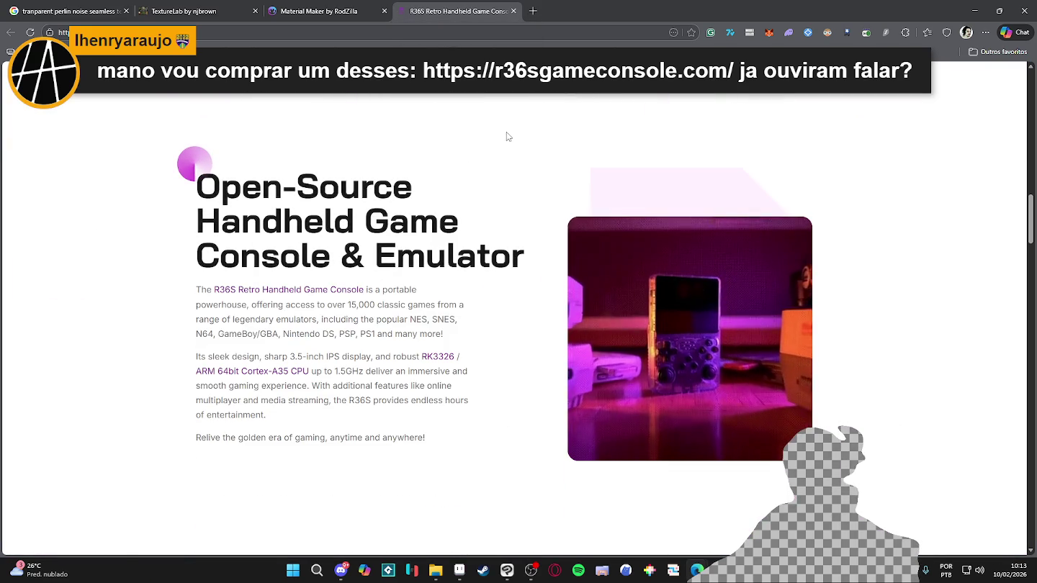
scroll(505, 130, "down", 7)
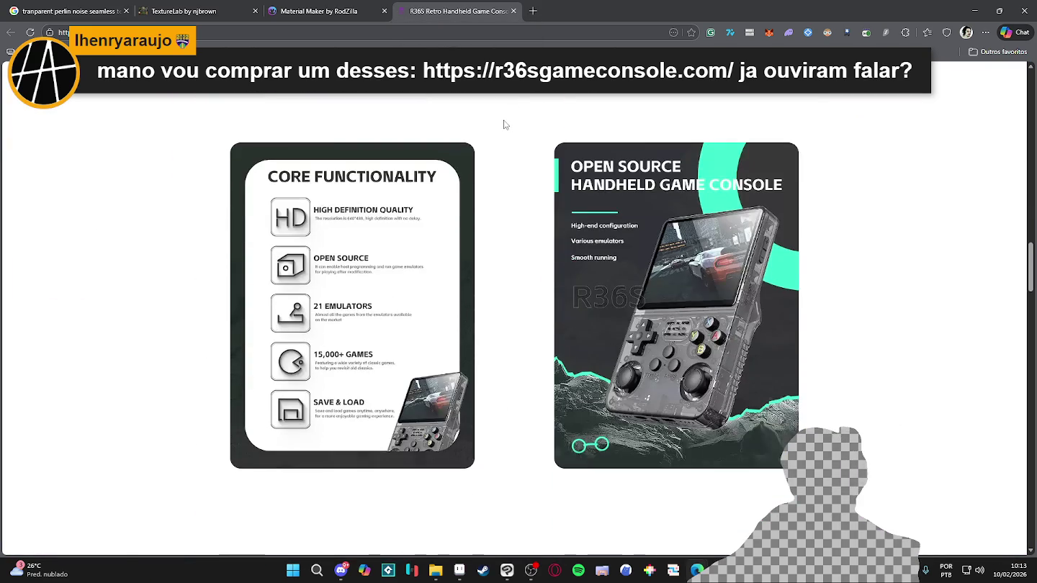
left_click(514, 11)
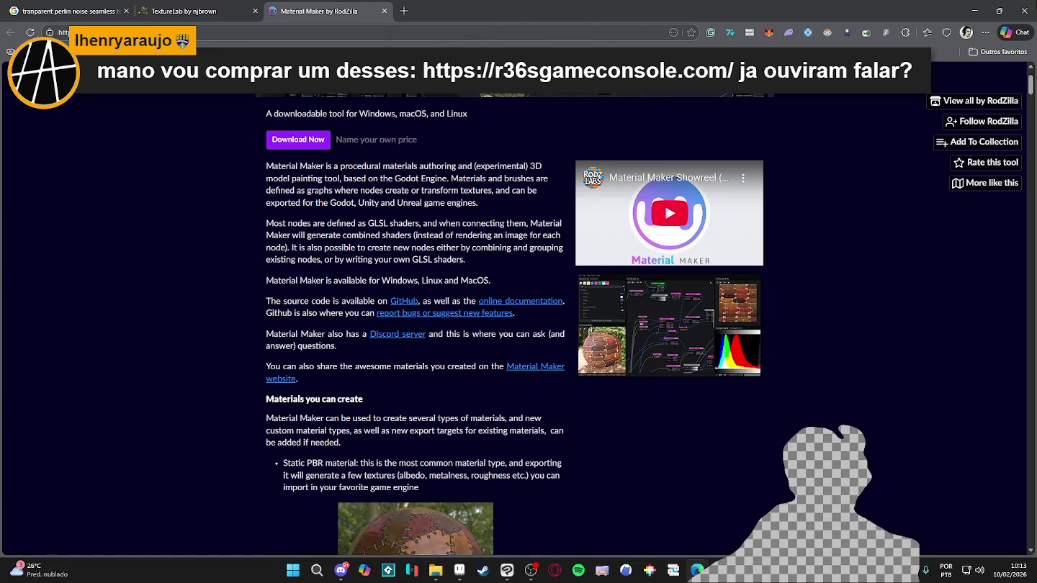
left_click(975, 11)
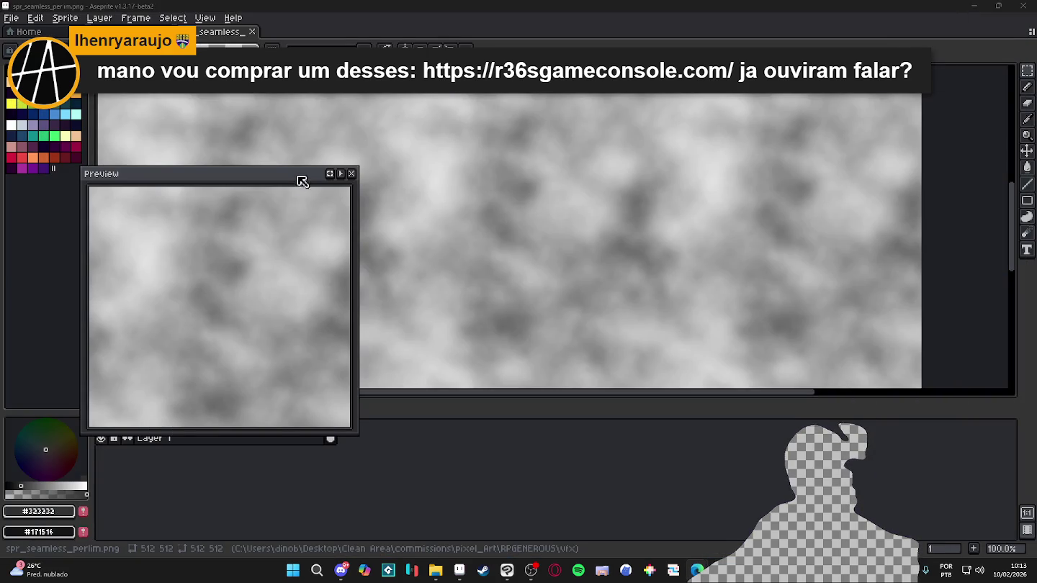
Close Aseprite's floating preview of the noise texture
left_click(352, 174)
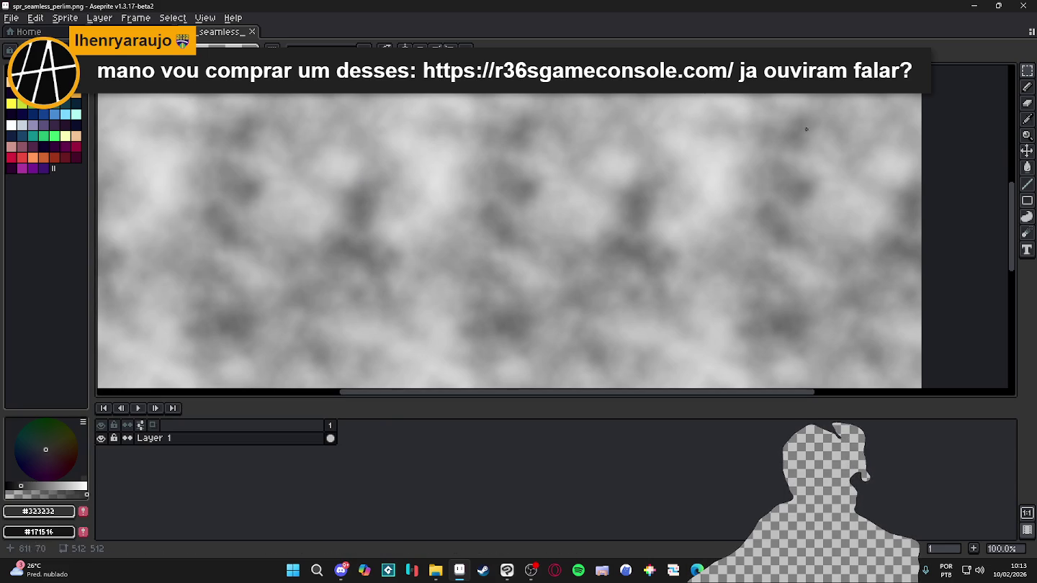
mouse_move(1015, 249)
left_mouse_down()
mouse_move(1021, 139)
mouse_move(1020, 174)
left_mouse_up()
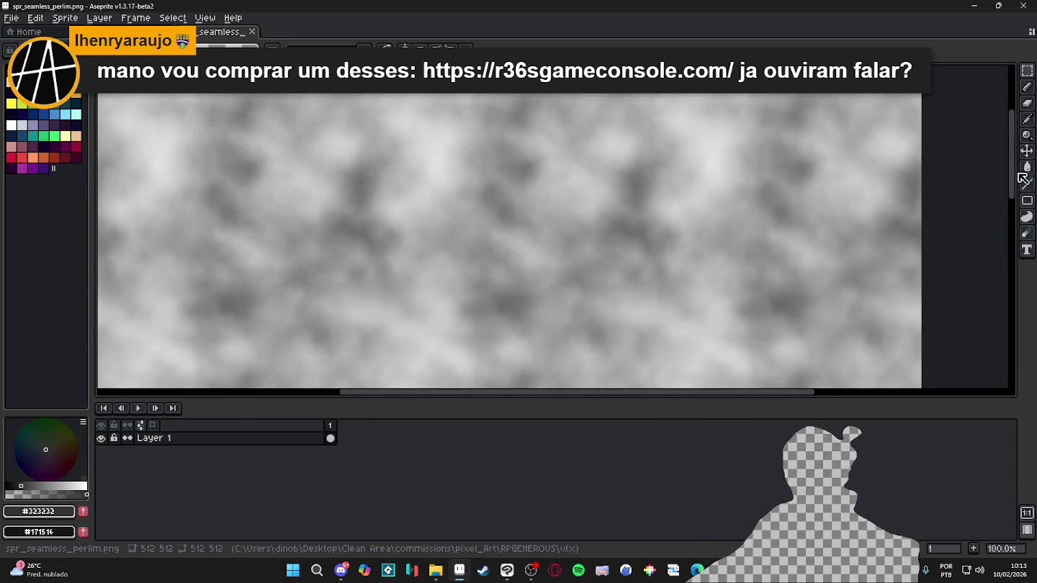
scroll(411, 282, "down", 2)
scroll(454, 310, "up", 2)
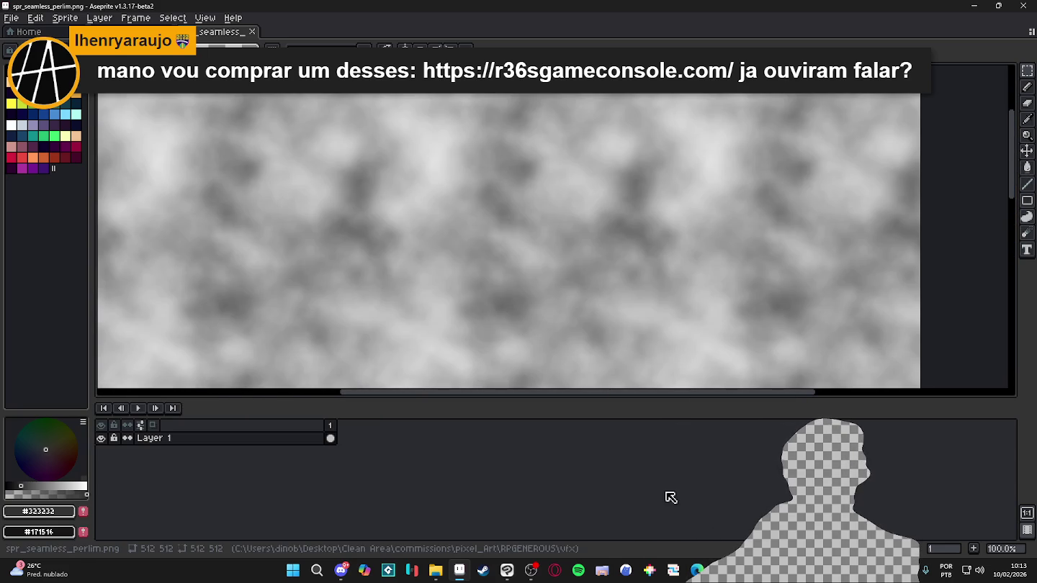
Start a new 3000×3000 px Illustration2 canvas in Clip Studio Paint
left_click(507, 570)
left_click(13, 18)
left_click(33, 35)
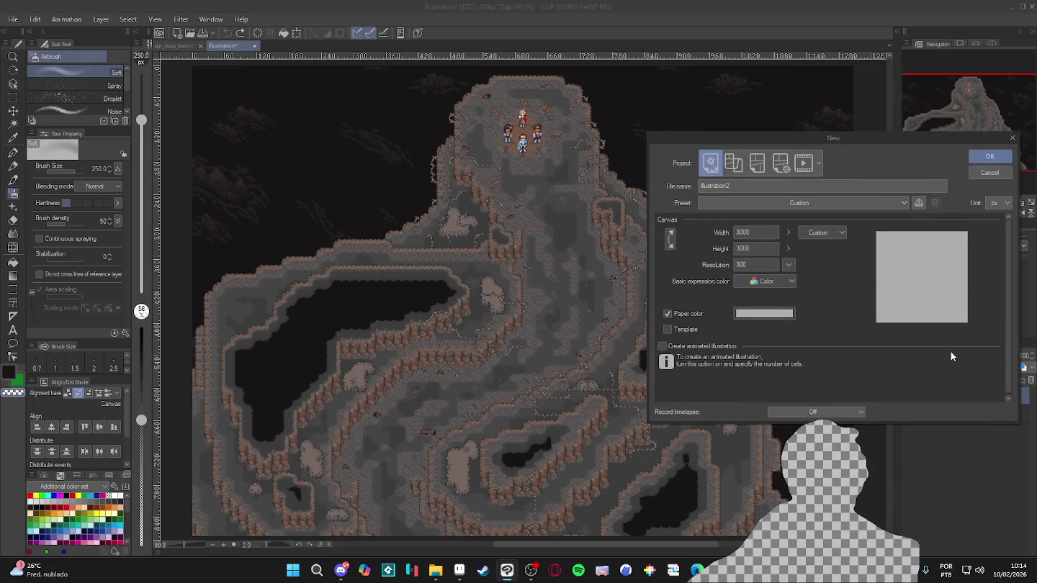
Confirm a 3000×3000 canvas, undo the paste, then create a 512×512 canvas from the clipboard
left_click(996, 172)
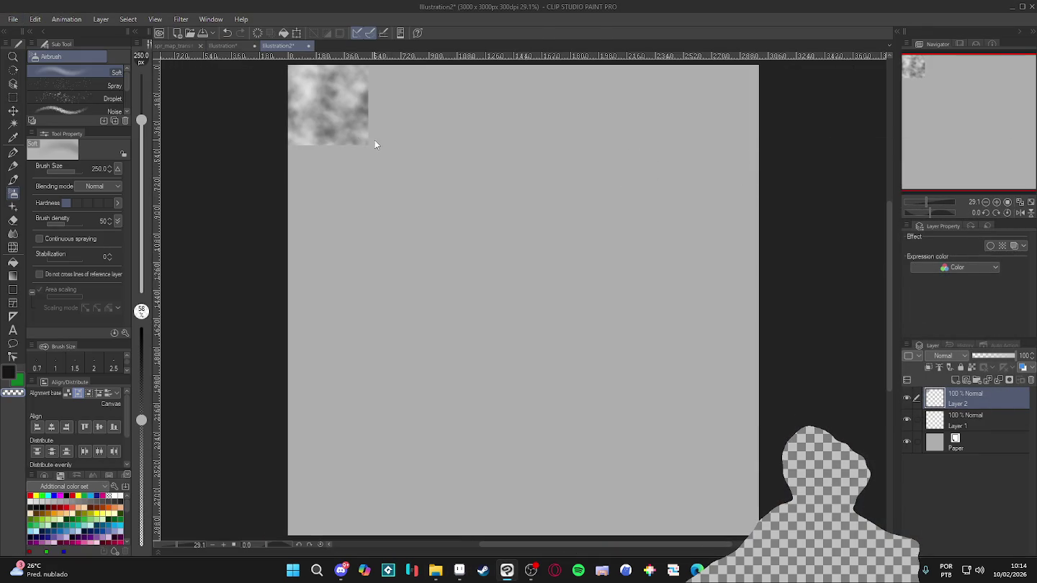
key("ctrl+z")
left_click(13, 19)
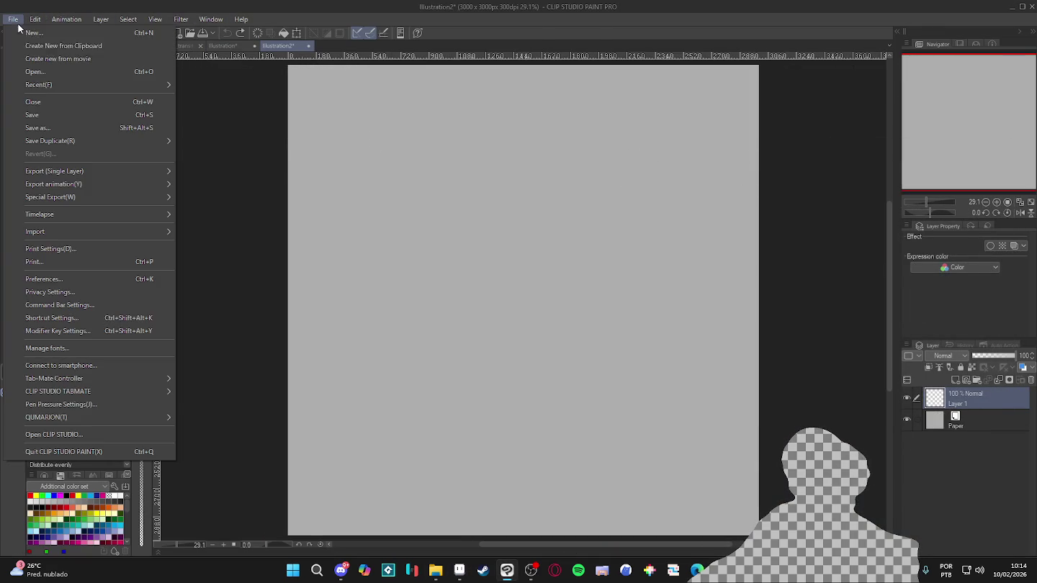
left_click(97, 47)
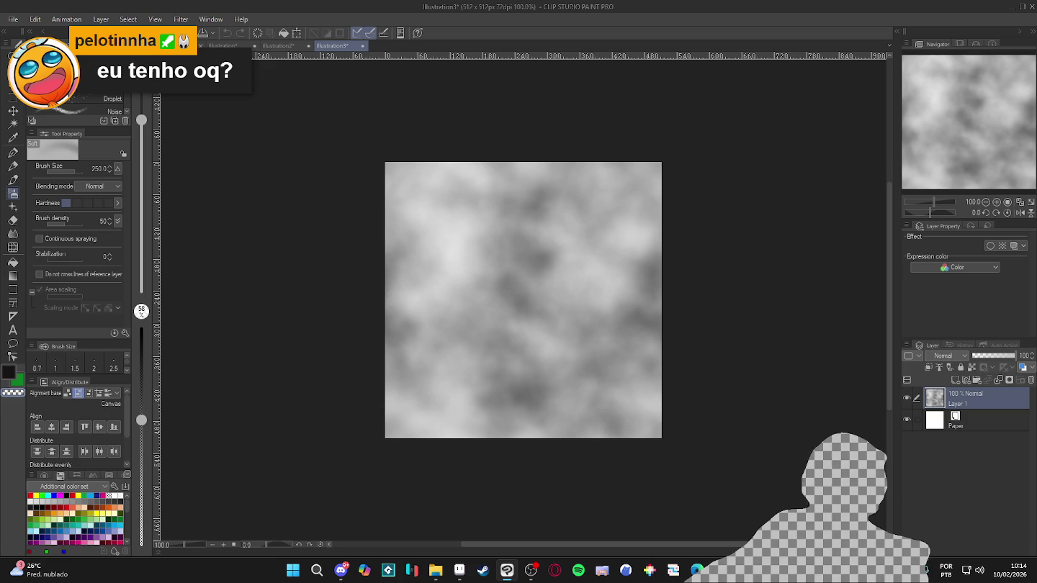
left_click(128, 20)
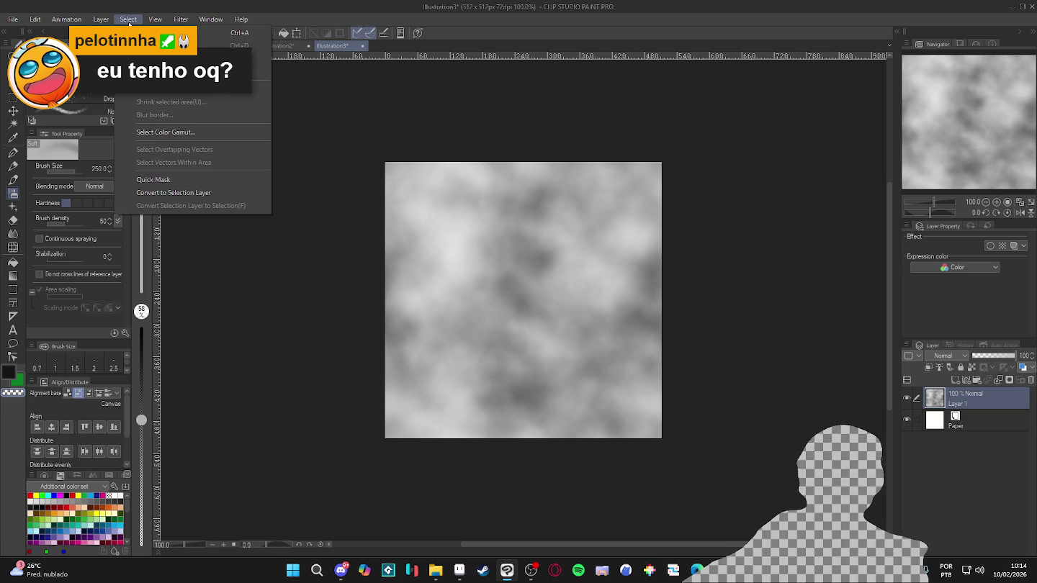
Select the light cloud tone with Select Color Gamut, delete it, then undo and deselect
left_click(195, 136)
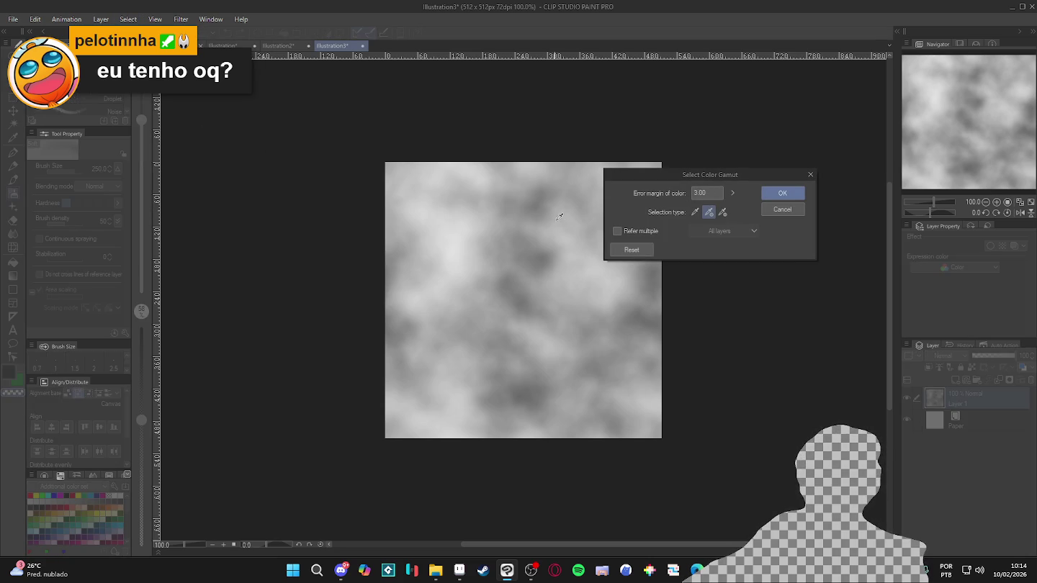
left_click(596, 285)
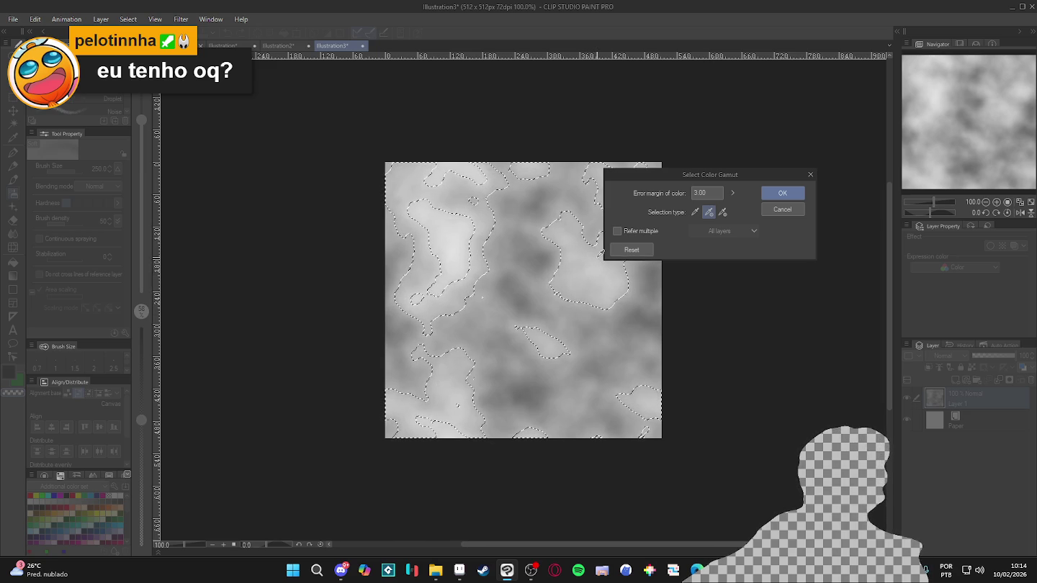
left_click_drag(694, 190, 721, 189)
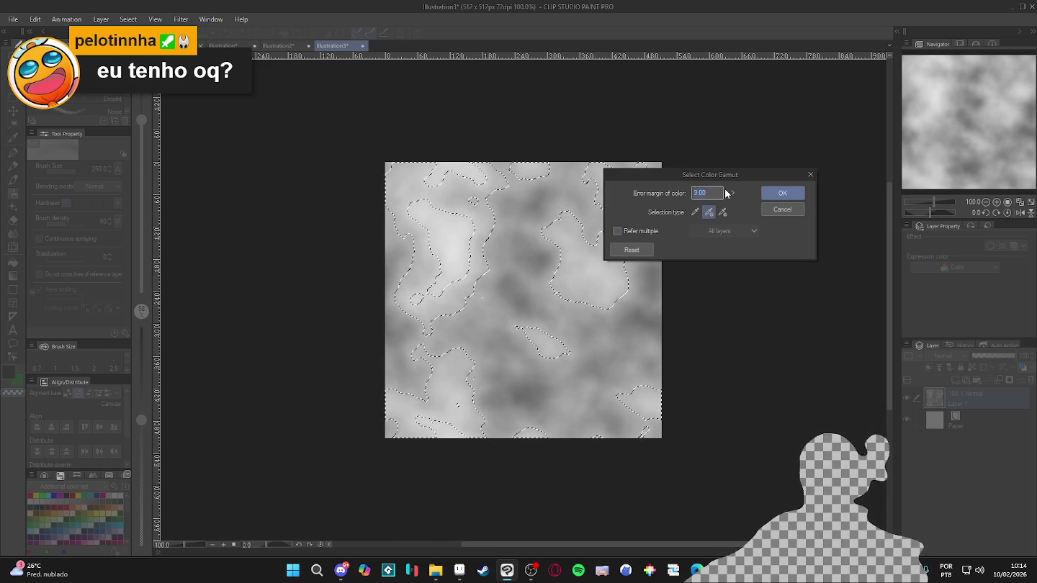
type("10")
key("Return")
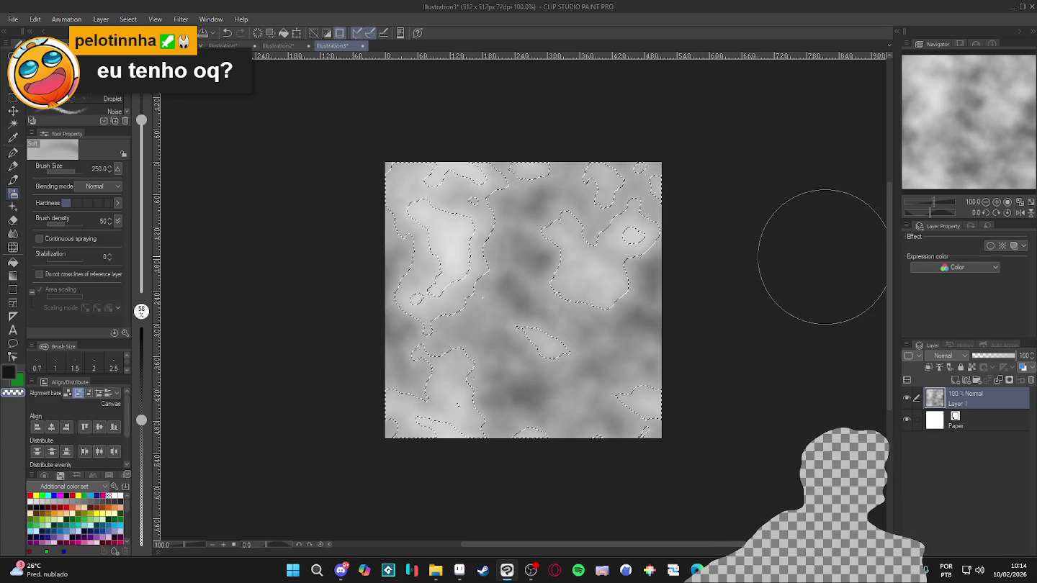
key("Delete")
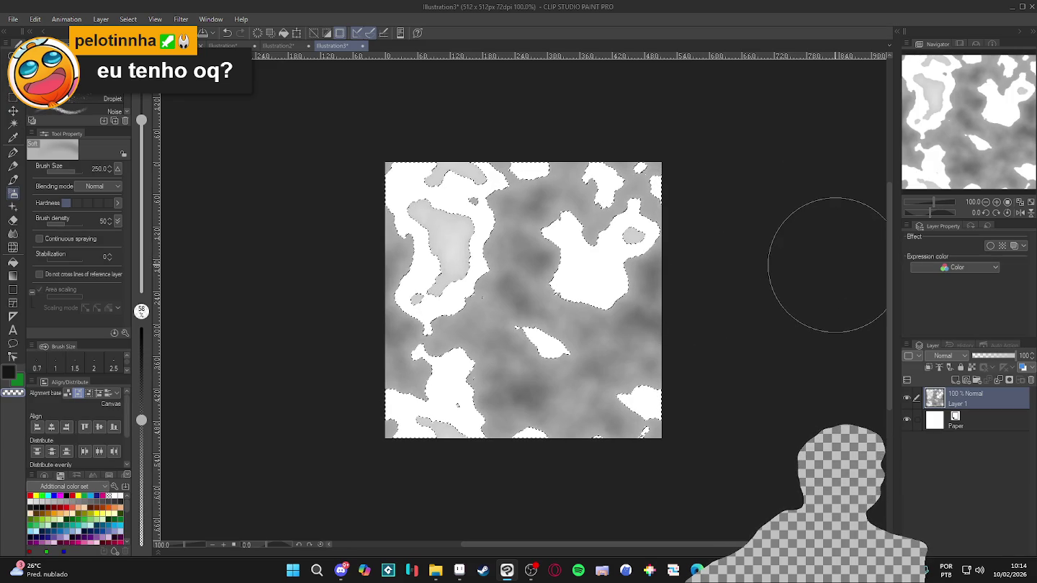
key("ctrl+z")
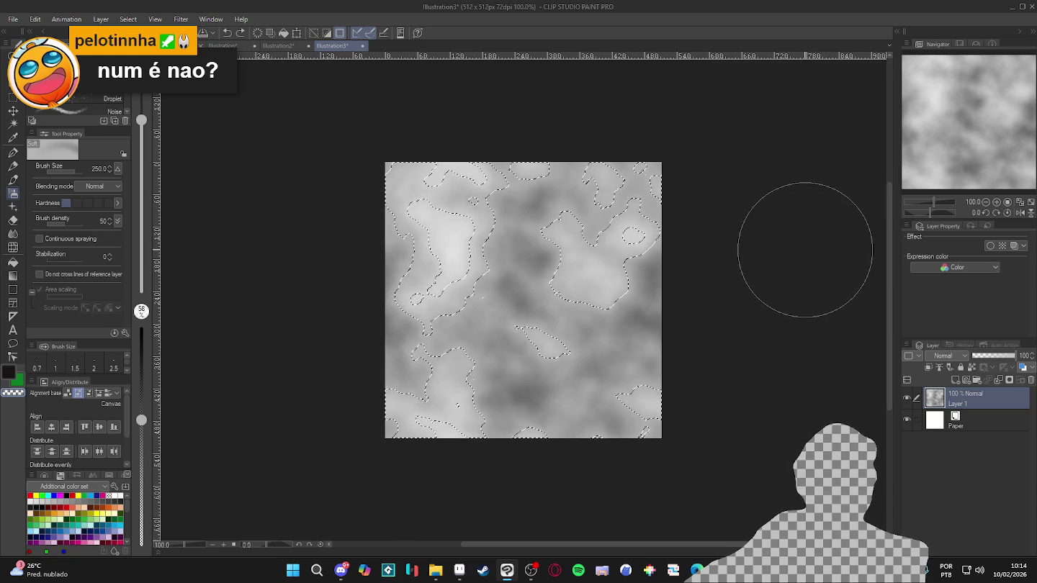
key("ctrl+d")
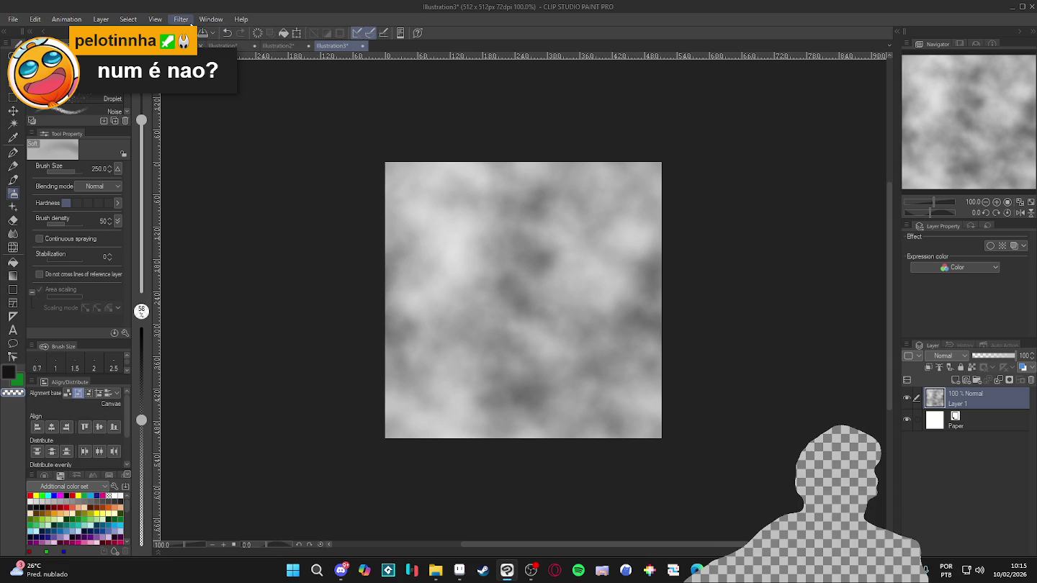
Browse the Window, Filter, Select, Layer and Help menus, then switch to another canvas tab
left_click(204, 22)
mouse_move(181, 19)
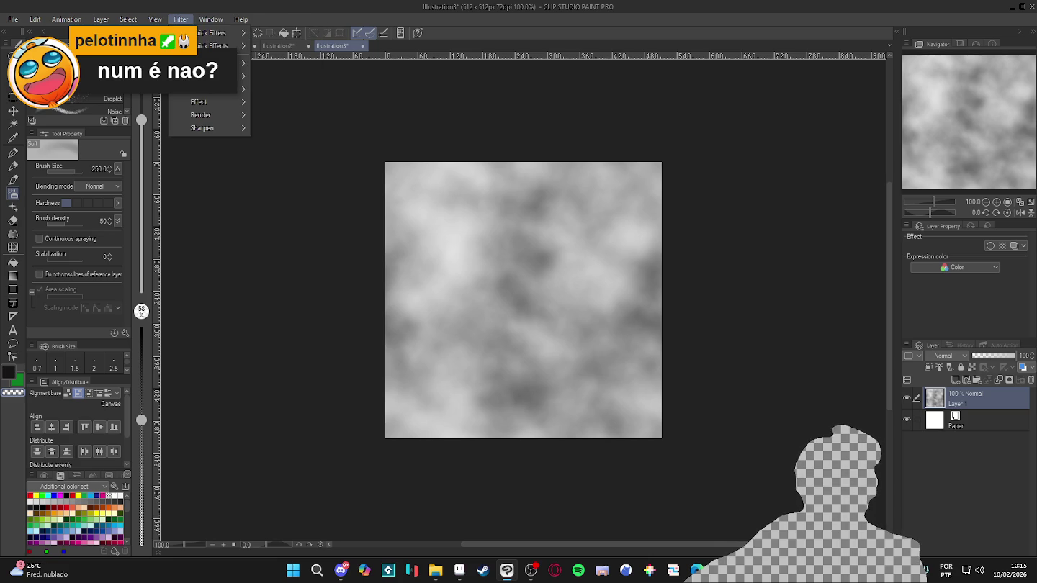
mouse_move(137, 21)
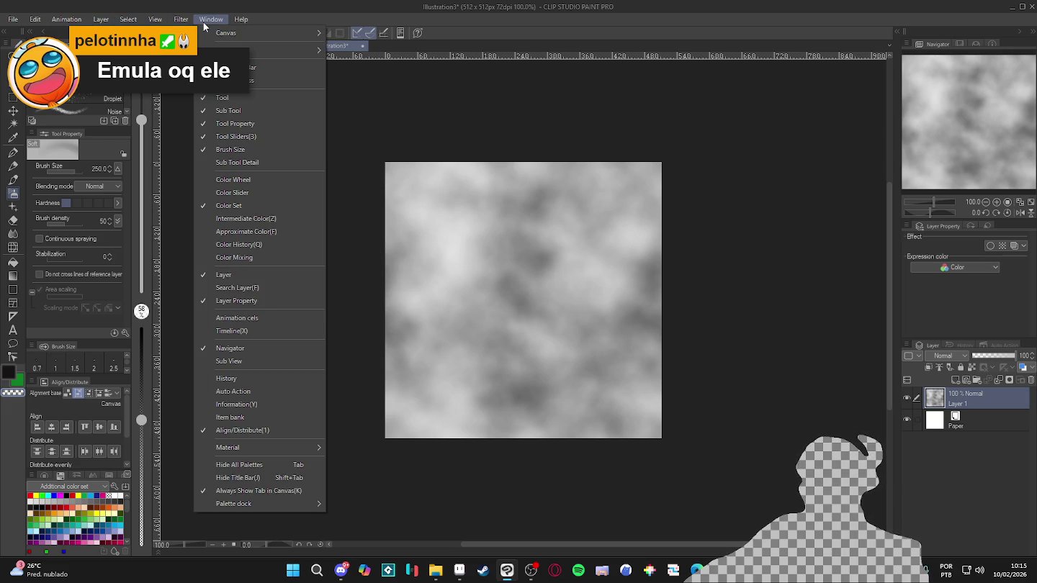
mouse_move(249, 19)
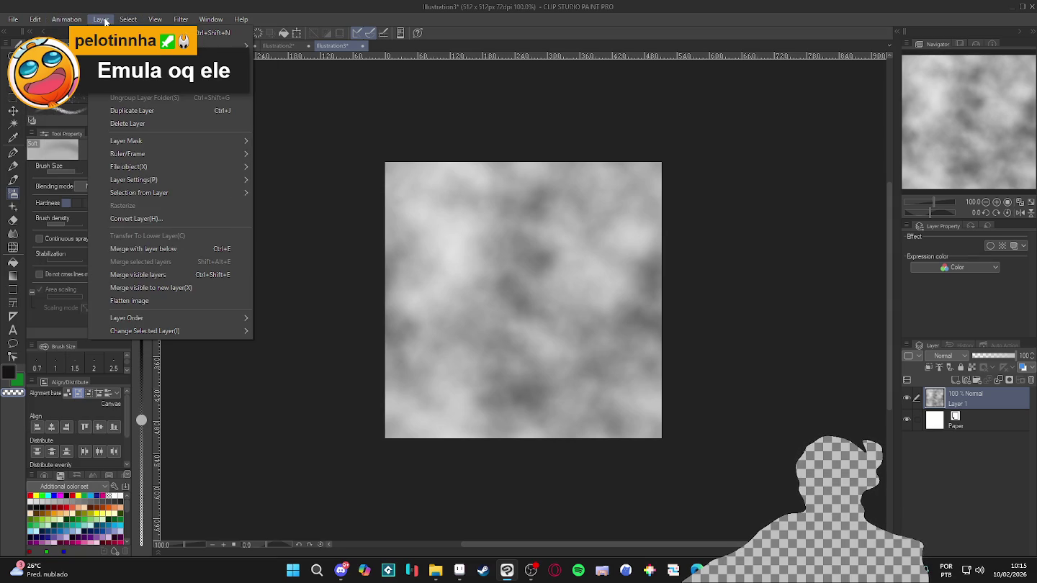
mouse_move(33, 28)
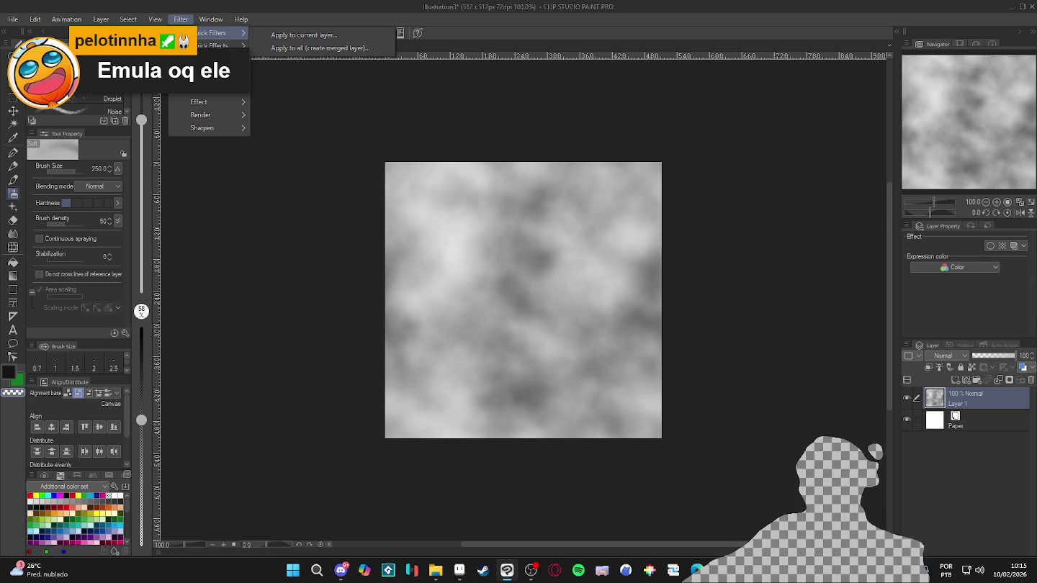
mouse_move(208, 20)
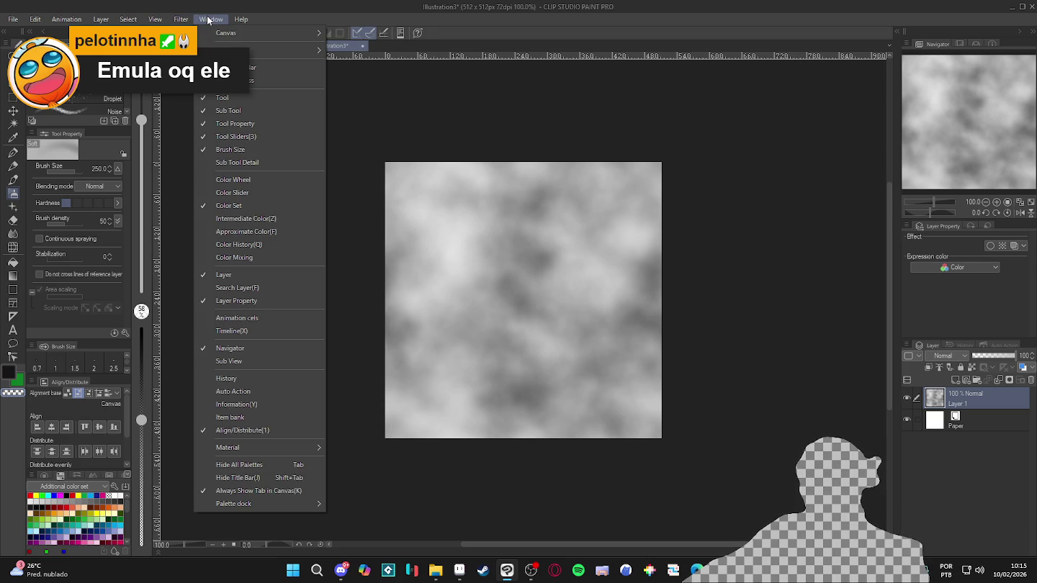
left_click(293, 22)
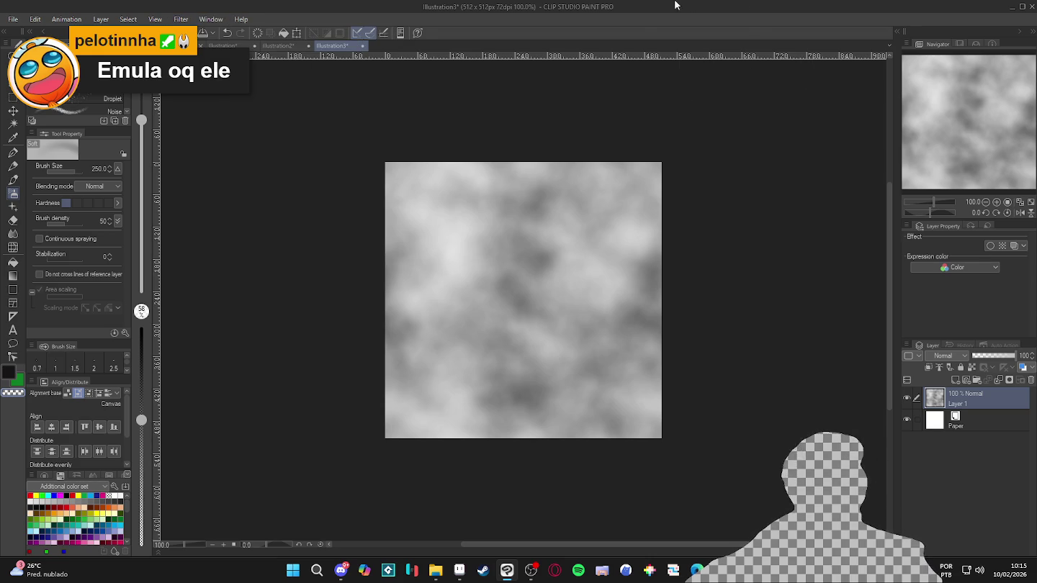
left_click(294, 45)
Paste the cloud texture twice into the cave map and place the second copy beside the first
left_click(223, 46)
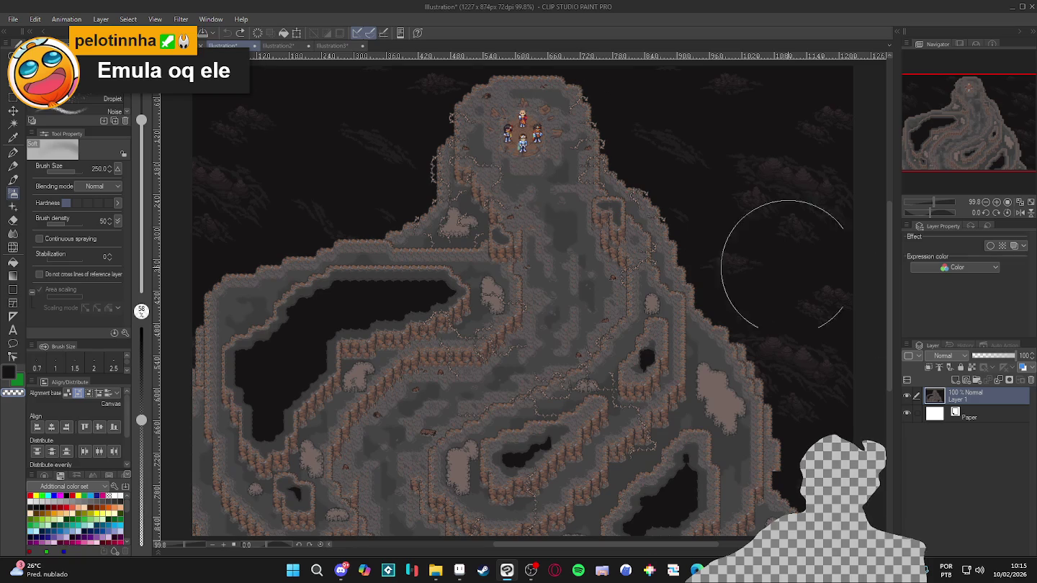
key("ctrl+v")
key("k")
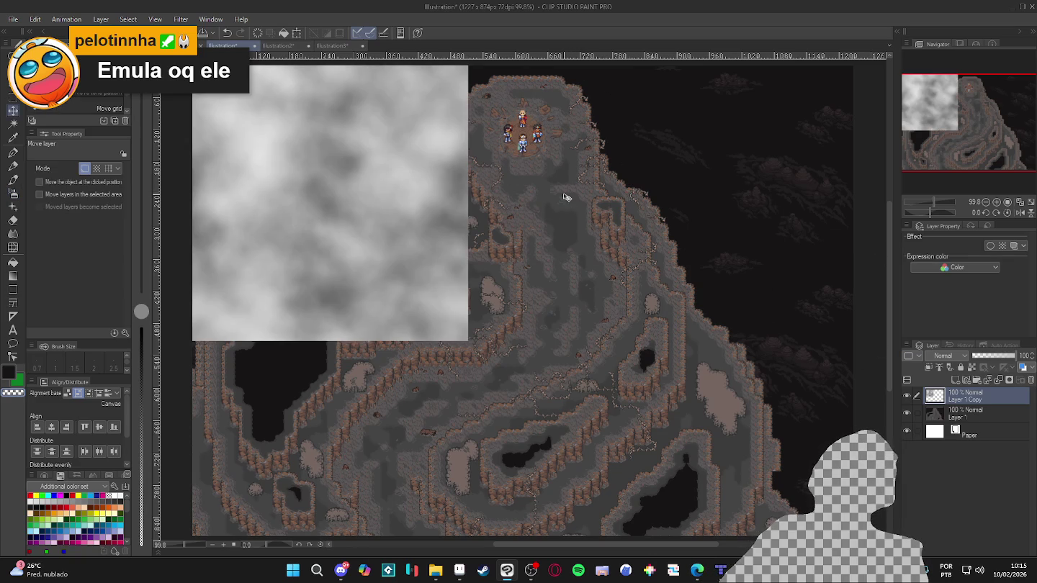
key("ctrl+v")
left_click_drag(329, 261, 591, 221)
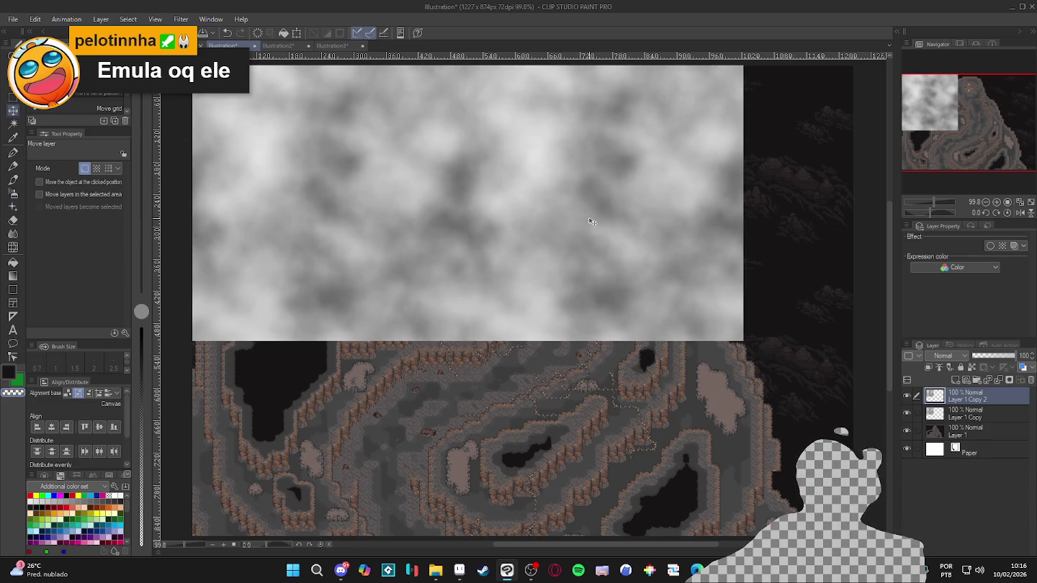
Shift the cloud copies down and right to cover the canvas bottom and the dark strip
left_click(953, 368)
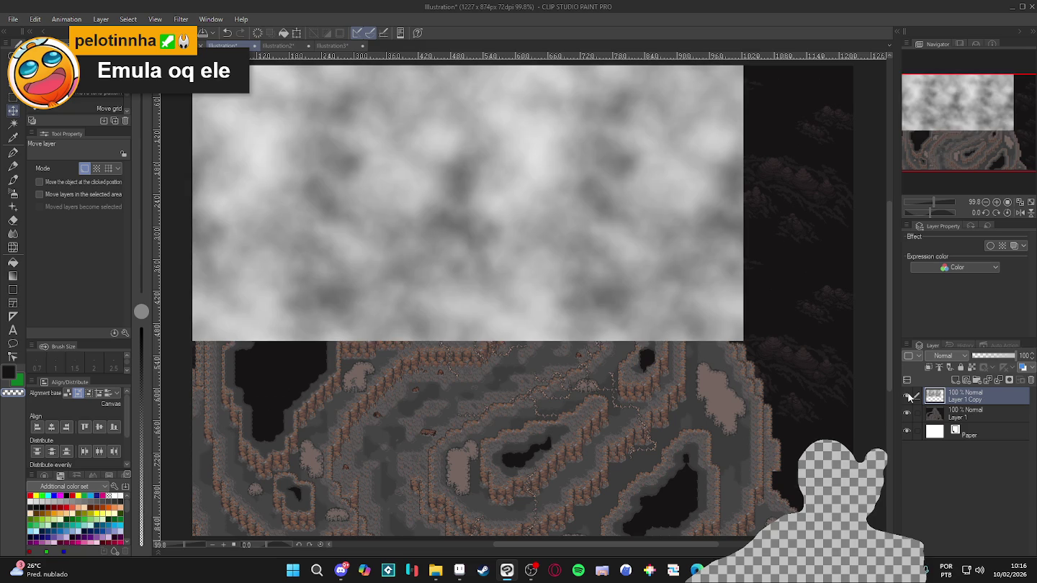
key("ctrl+z")
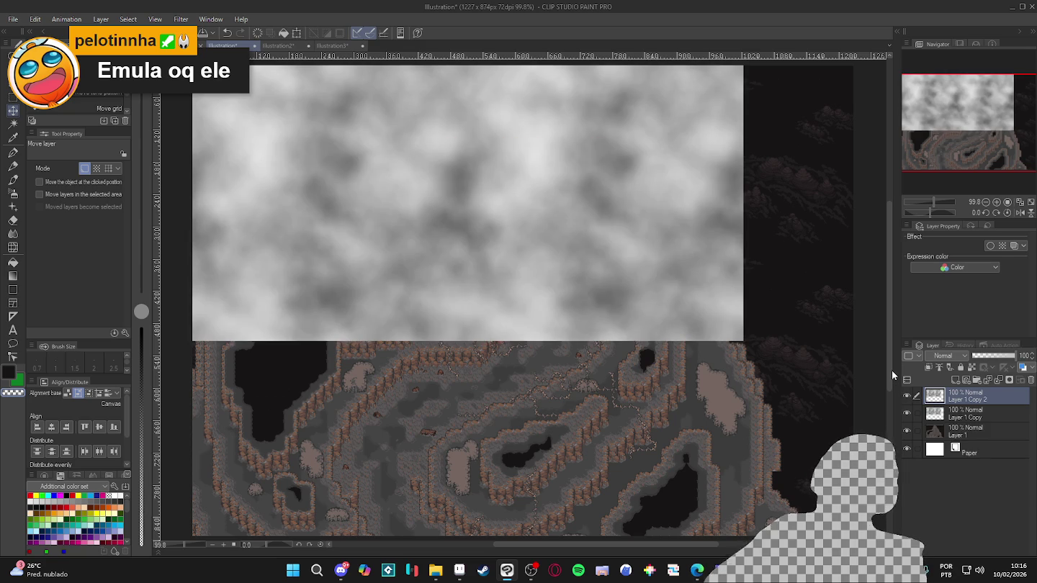
scroll(576, 273, "down", 2)
mouse_move(539, 201)
left_mouse_down()
mouse_move(529, 399)
mouse_move(555, 389)
left_mouse_up()
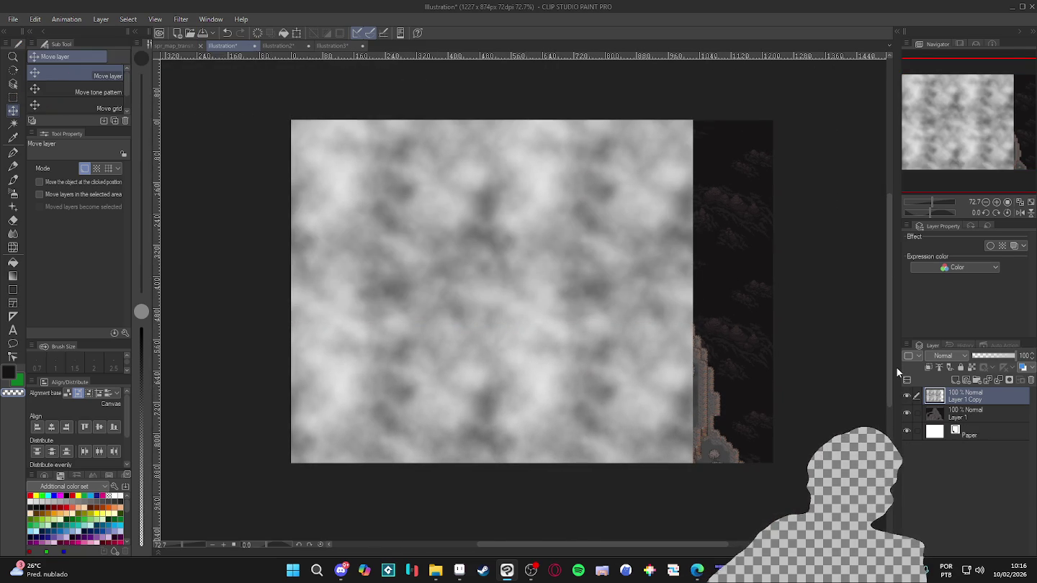
mouse_move(638, 335)
left_mouse_down()
mouse_move(666, 309)
mouse_move(825, 282)
left_mouse_up()
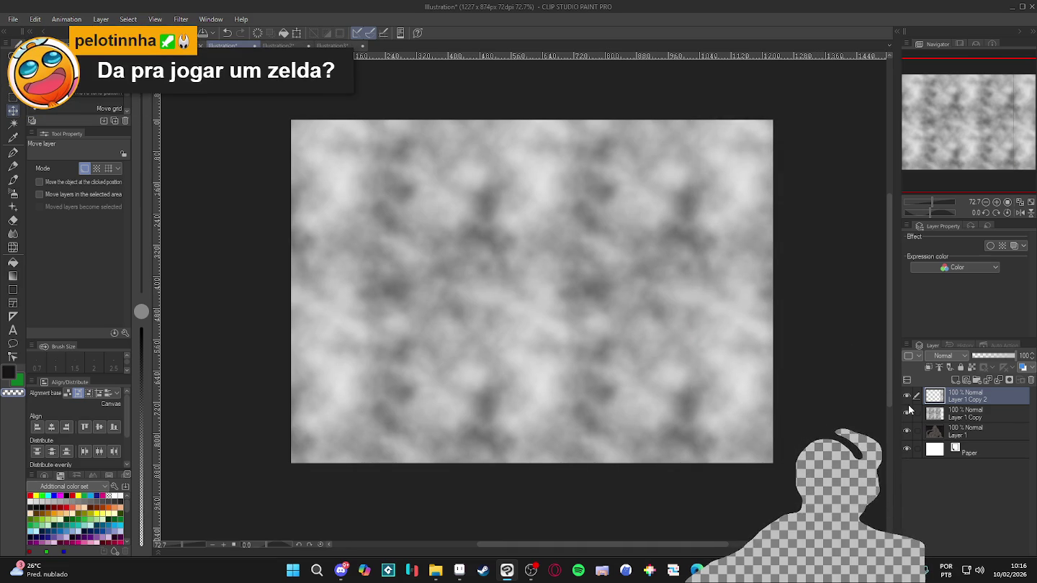
Merge the cloud copies into one layer and set its blend mode to Multiply
key("ctrl+e")
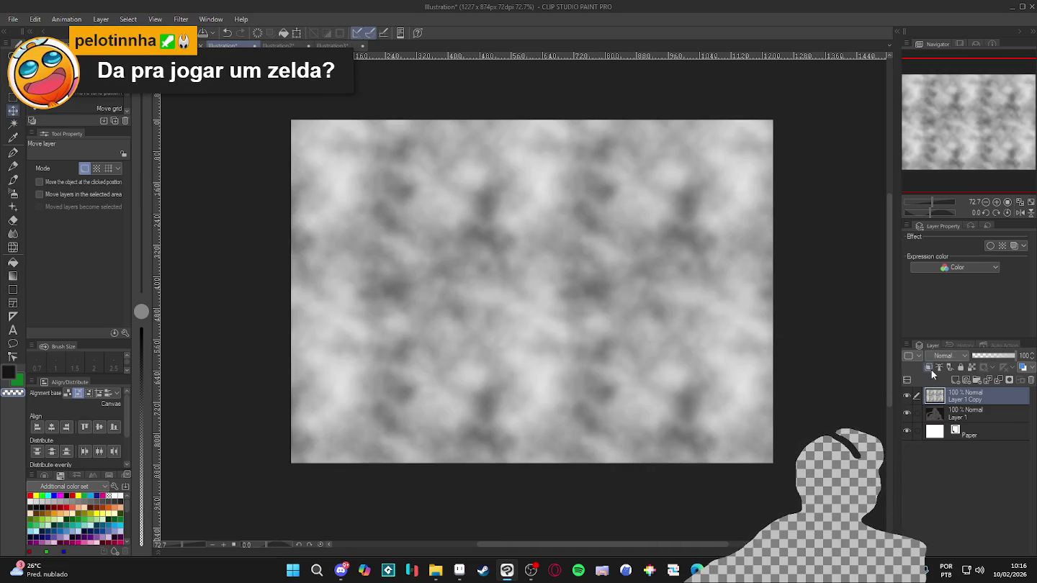
left_click(947, 356)
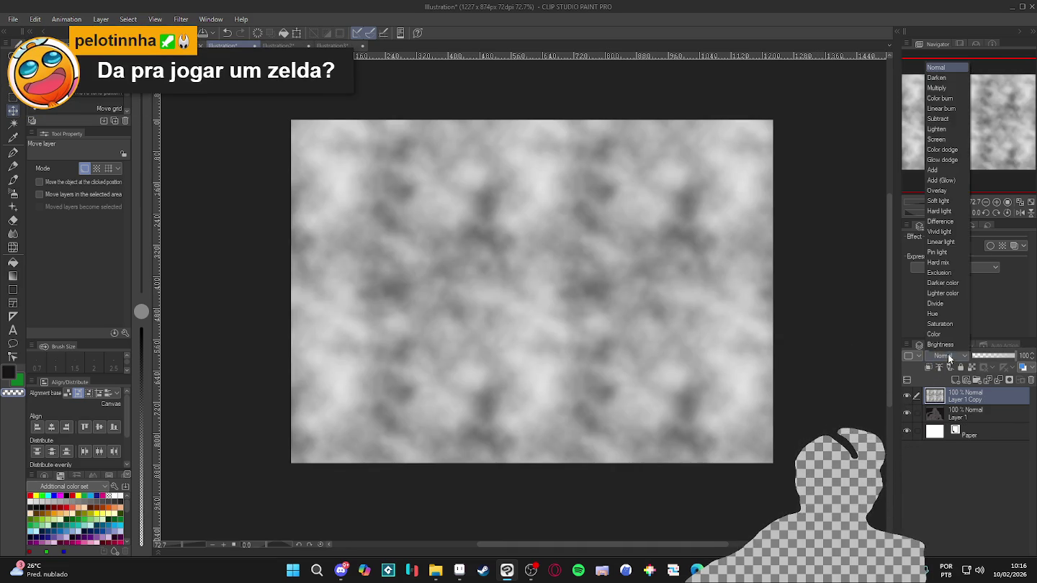
left_click(942, 88)
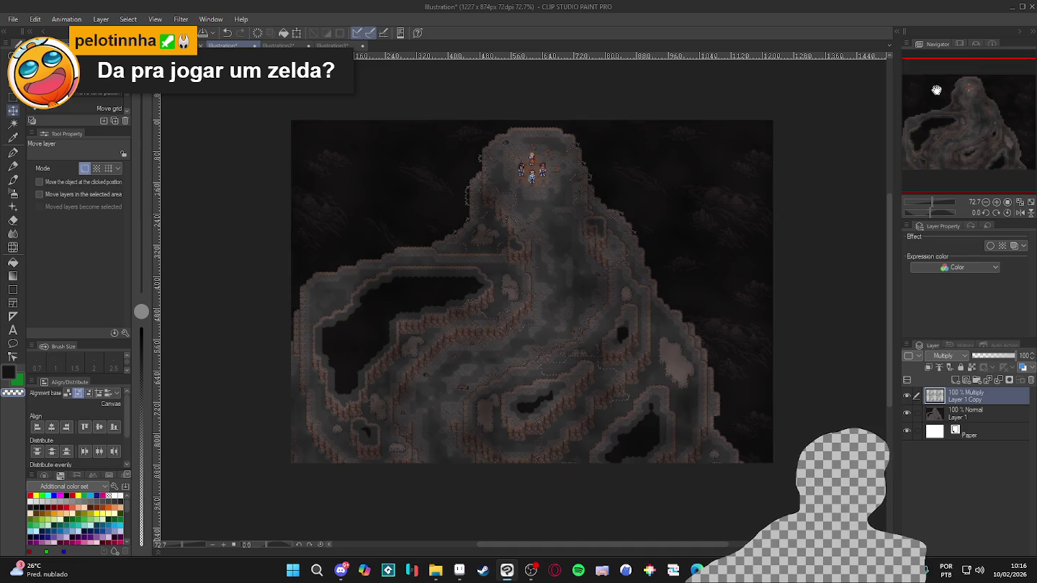
scroll(514, 231, "up", 3)
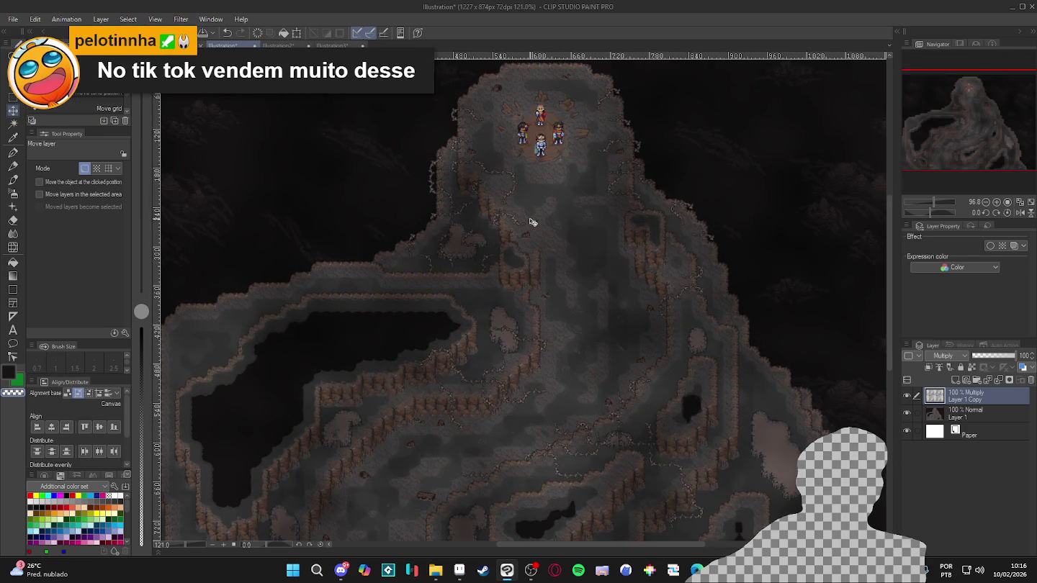
scroll(536, 218, "down", 1)
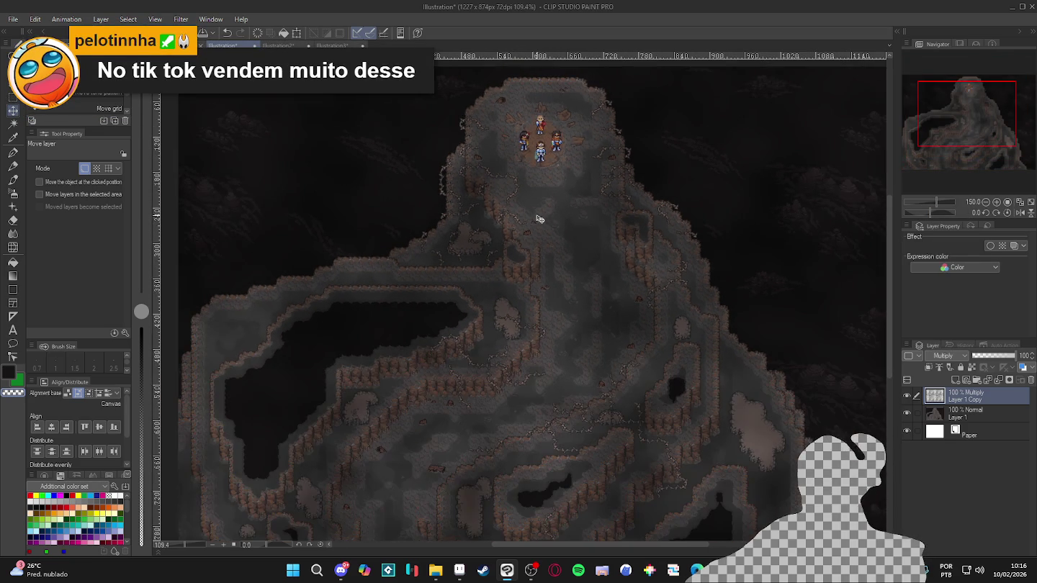
scroll(479, 261, "up", 1)
scroll(682, 250, "up", 1)
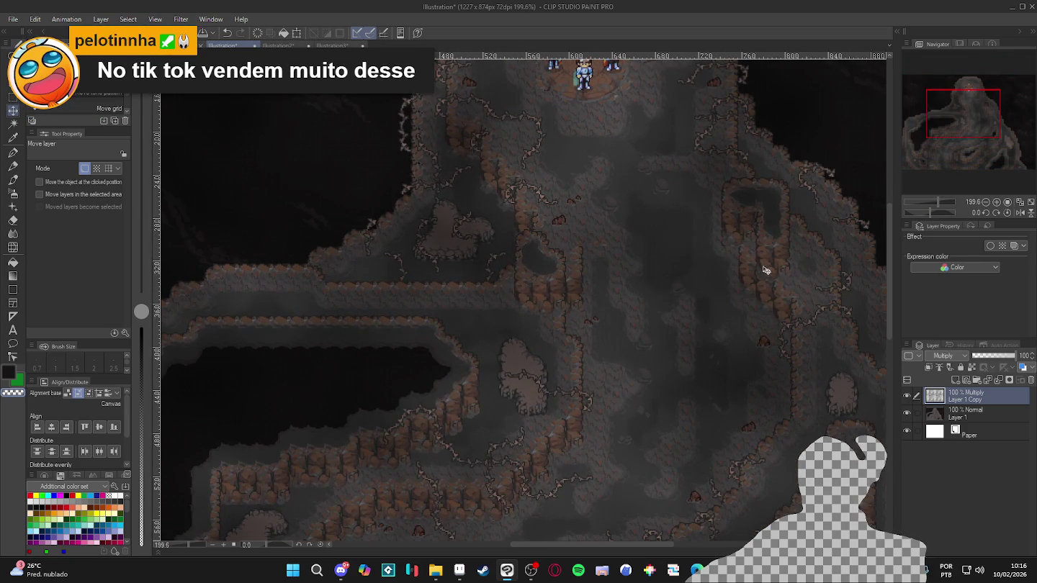
Set the cloud layer opacity to about 67%, then hide it briefly to compare
left_click(995, 360)
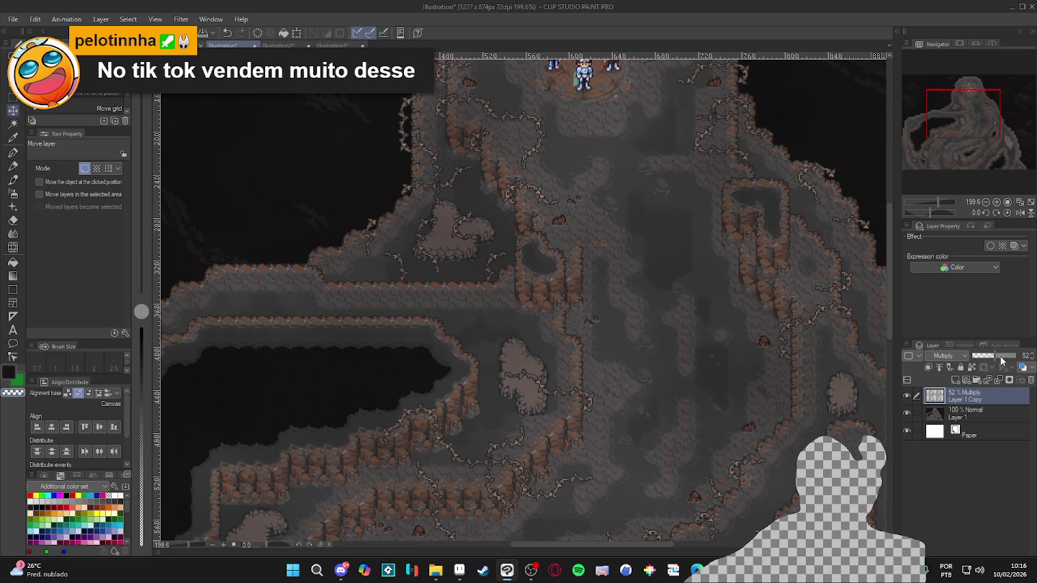
scroll(583, 305, "down", 2)
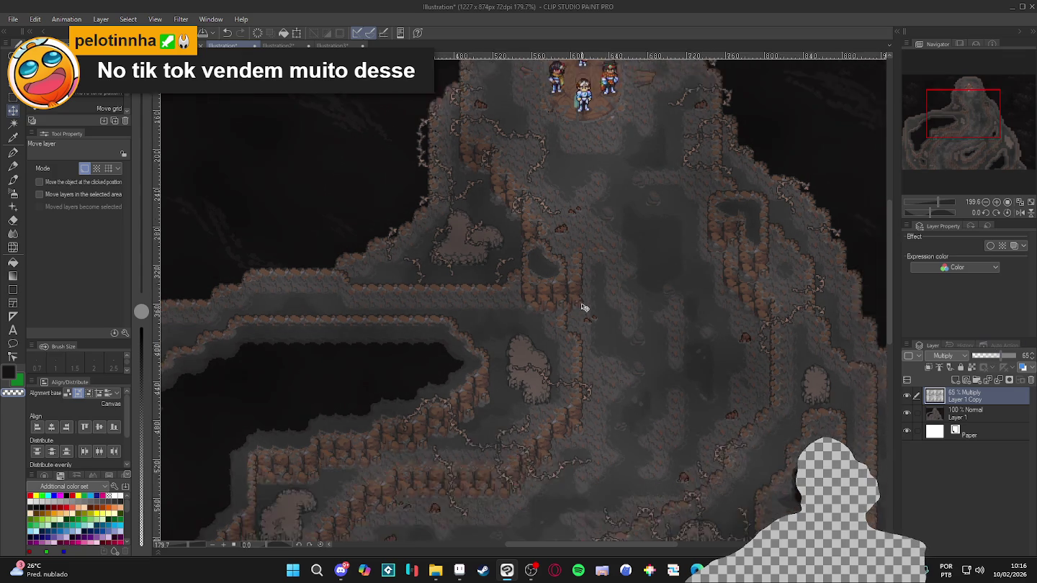
scroll(694, 303, "up", 1)
scroll(693, 301, "down", 1)
scroll(693, 302, "up", 2)
mouse_move(1004, 364)
left_mouse_down()
mouse_move(1026, 357)
mouse_move(1001, 363)
left_mouse_up()
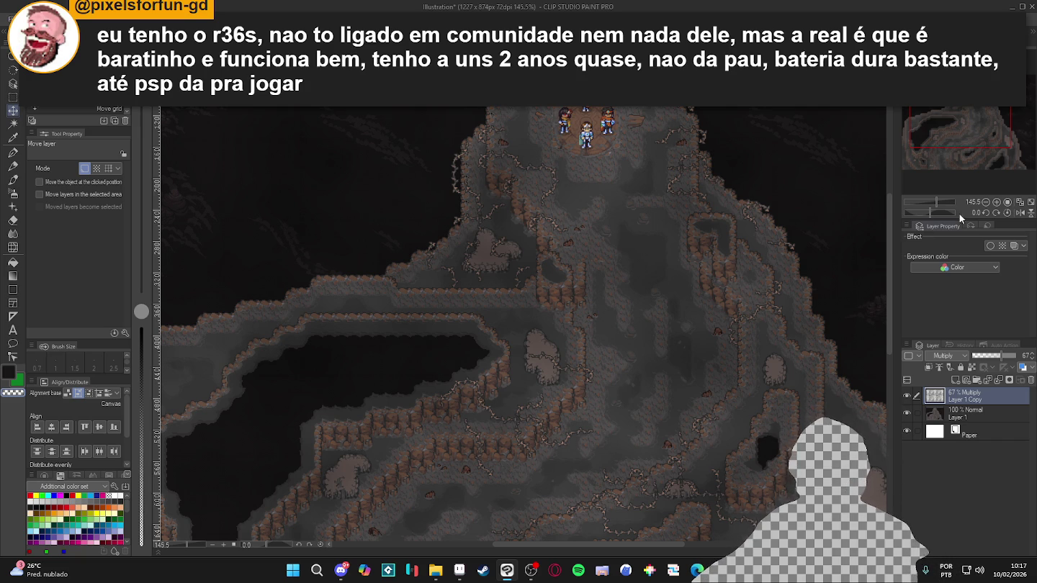
scroll(652, 294, "down", 3)
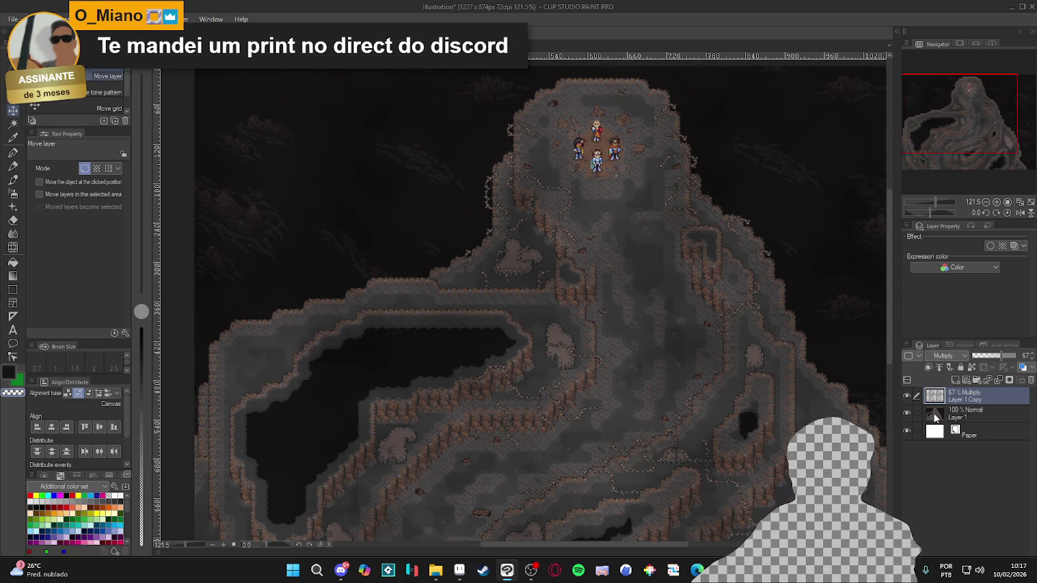
left_click(907, 397)
left_click(906, 397)
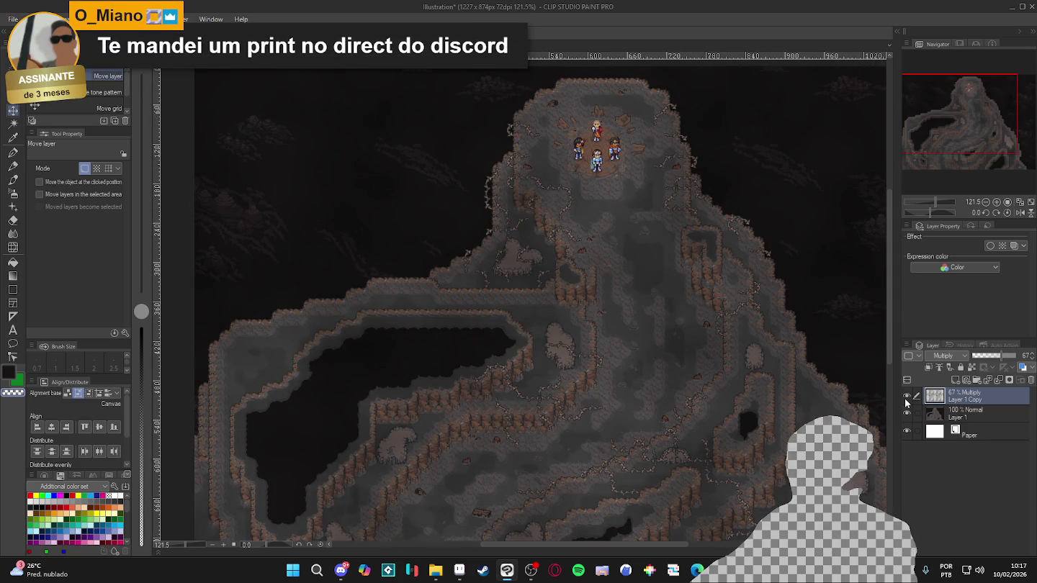
Toggle the cloud layer's visibility, then enable its Layer Color effect in black
key("g")
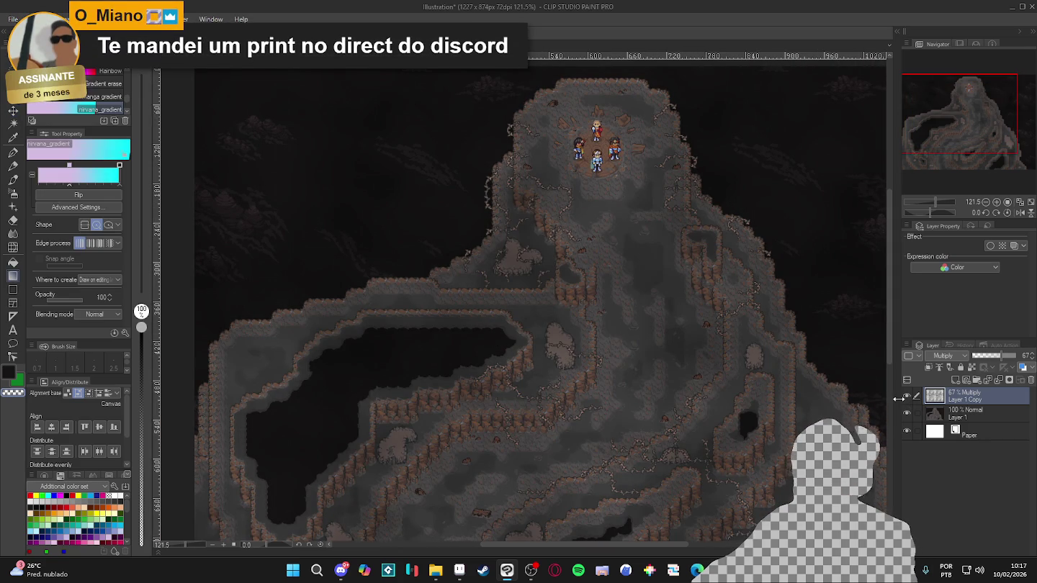
left_click(905, 395)
key("g")
scroll(453, 321, "up", 3)
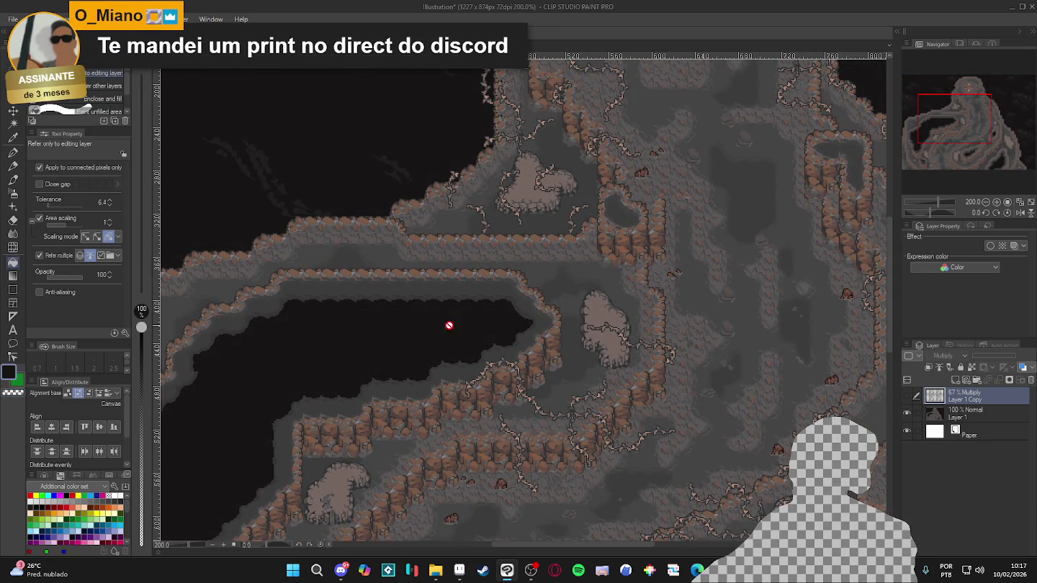
scroll(453, 321, "down", 2)
left_click(906, 395)
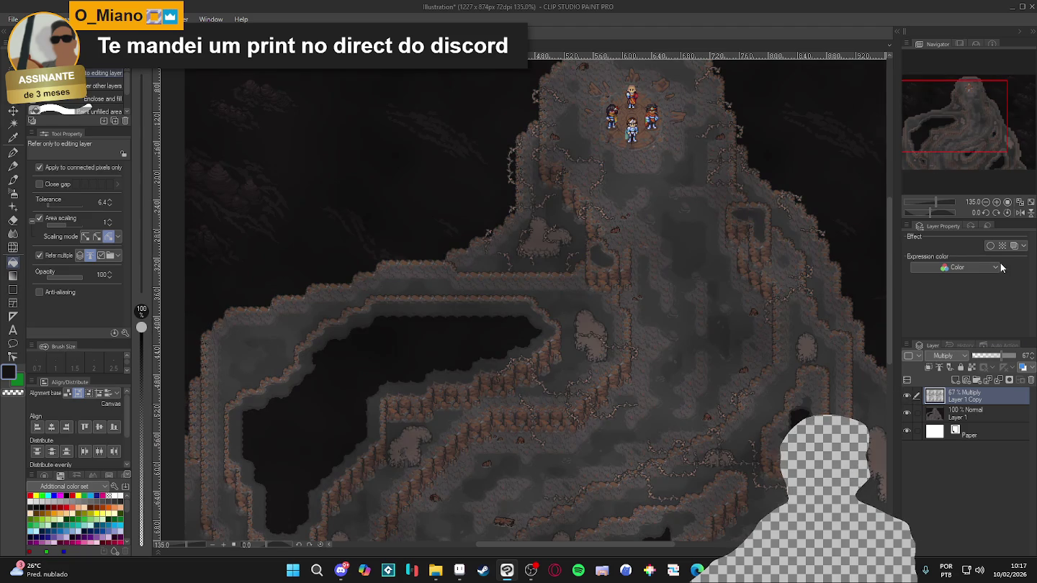
left_click(1014, 245)
left_click(1020, 257)
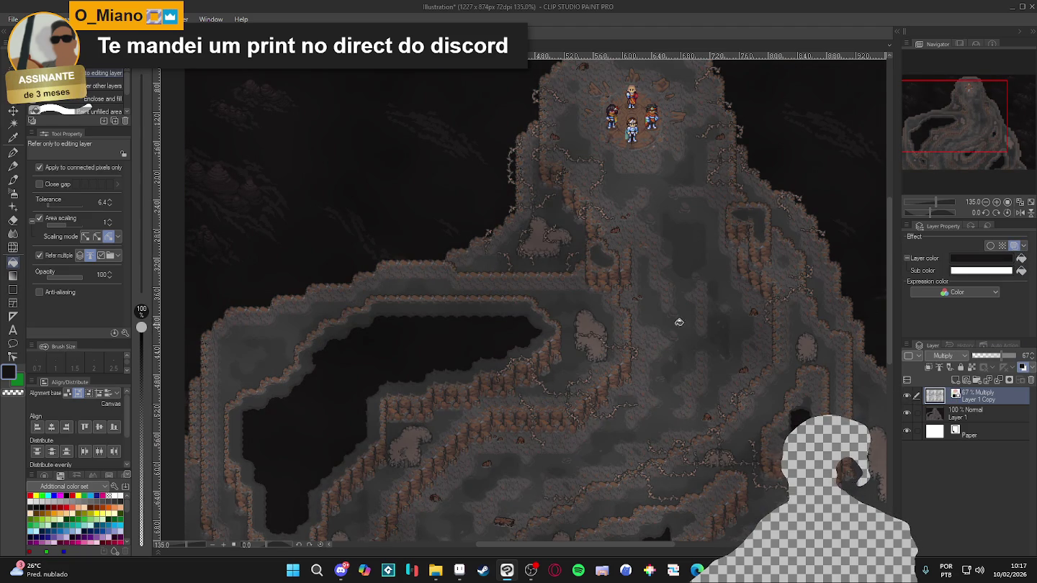
Hide the cave map and Paper layers and raise the cloud opacity to 85%
scroll(671, 320, "down", 1)
scroll(671, 288, "down", 1)
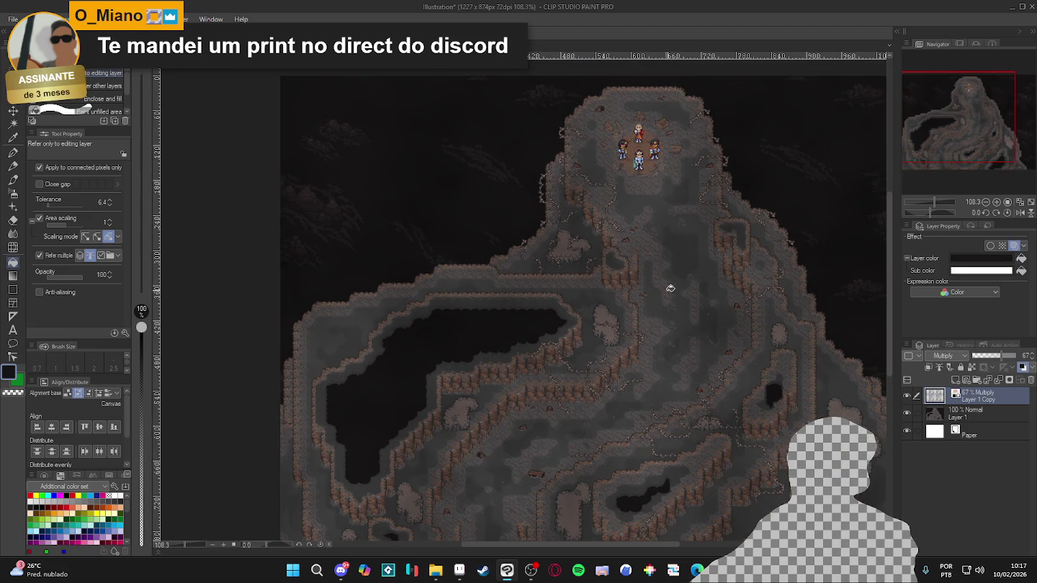
scroll(673, 292, "down", 1)
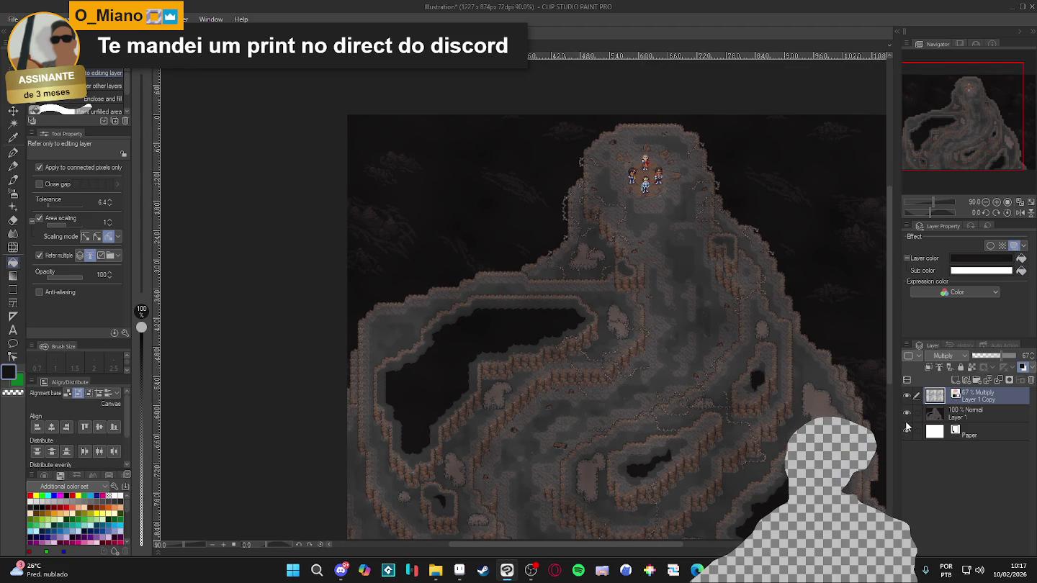
left_click(906, 415)
left_click(906, 430)
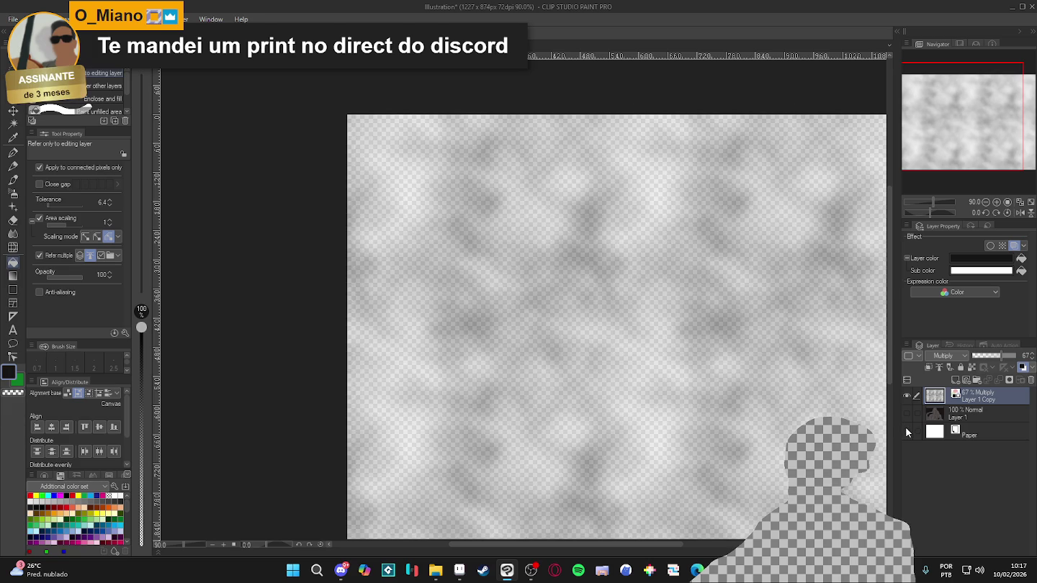
scroll(688, 327, "down", 1)
scroll(585, 282, "up", 2)
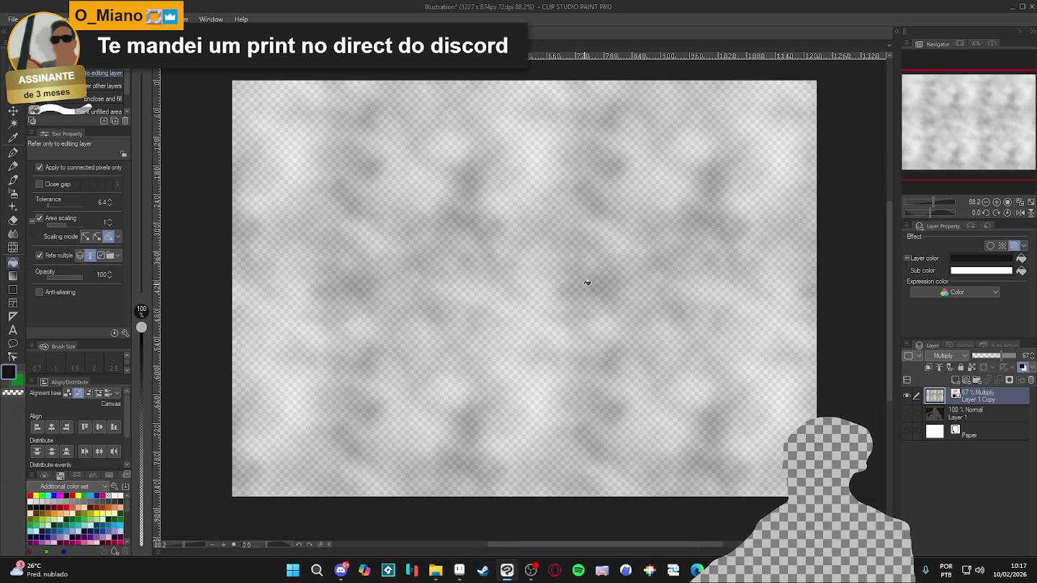
mouse_move(997, 355)
left_mouse_down()
mouse_move(1007, 355)
mouse_move(993, 364)
mouse_move(1024, 361)
left_mouse_up()
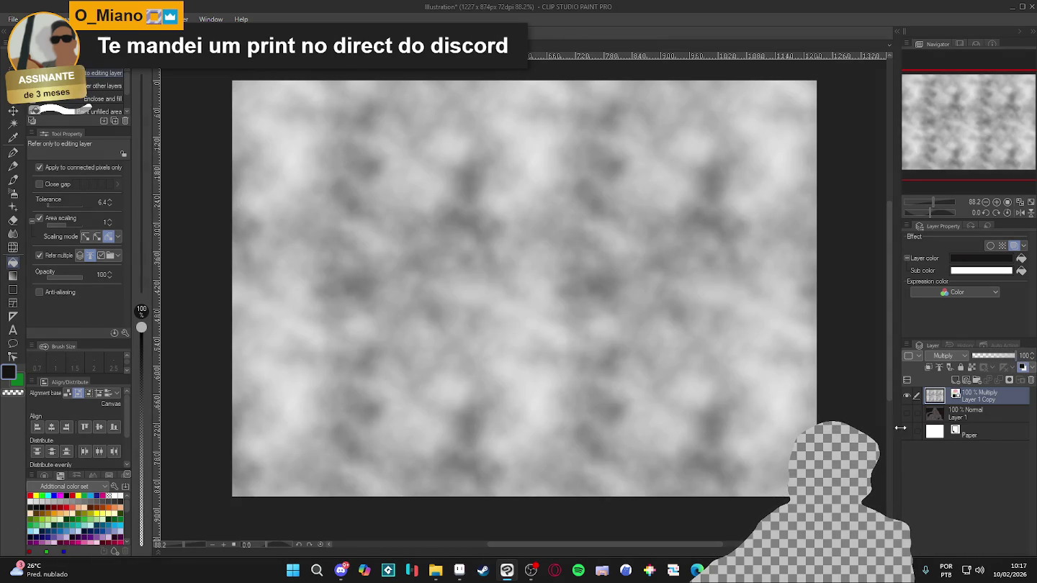
Set the cloud layer to 100% opacity and toggle layers so only the clouds show
left_click(906, 431)
left_click(906, 412)
left_click(906, 431)
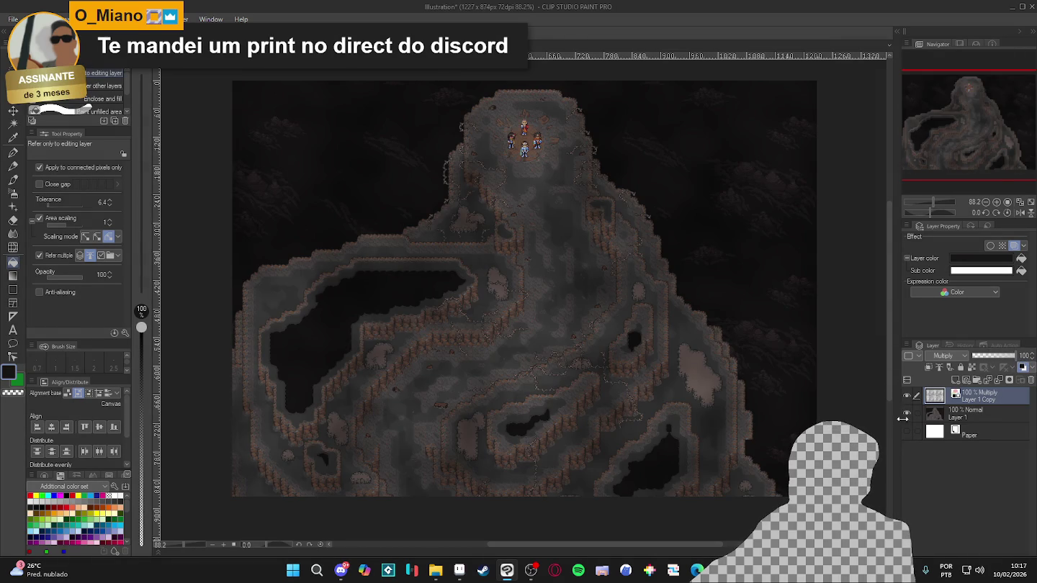
left_click(906, 412)
left_click(906, 394)
left_click(907, 396)
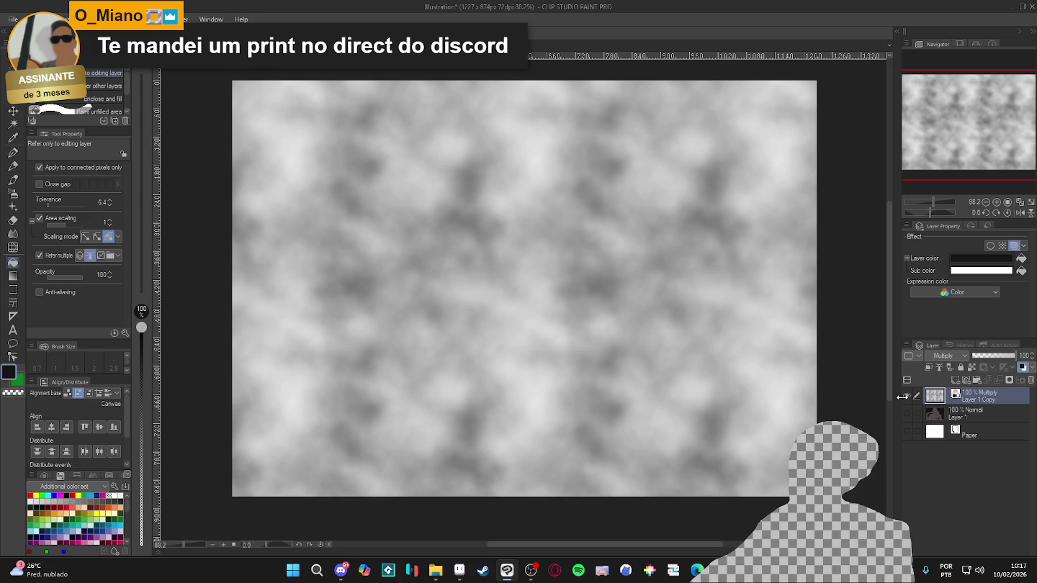
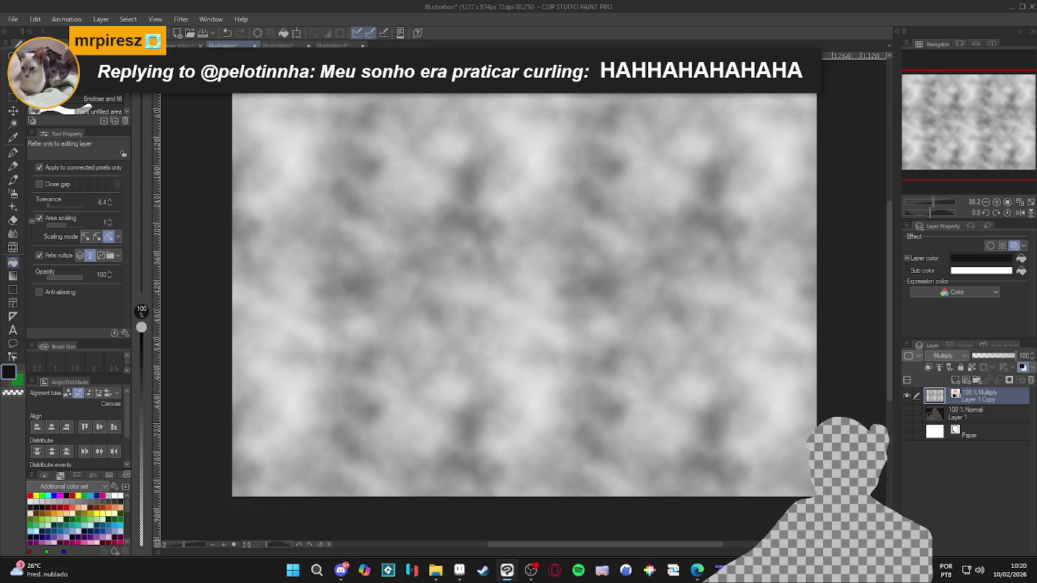
Switch to the 512×512 Illustration4 cloud texture and bring up its save window
left_click(13, 19)
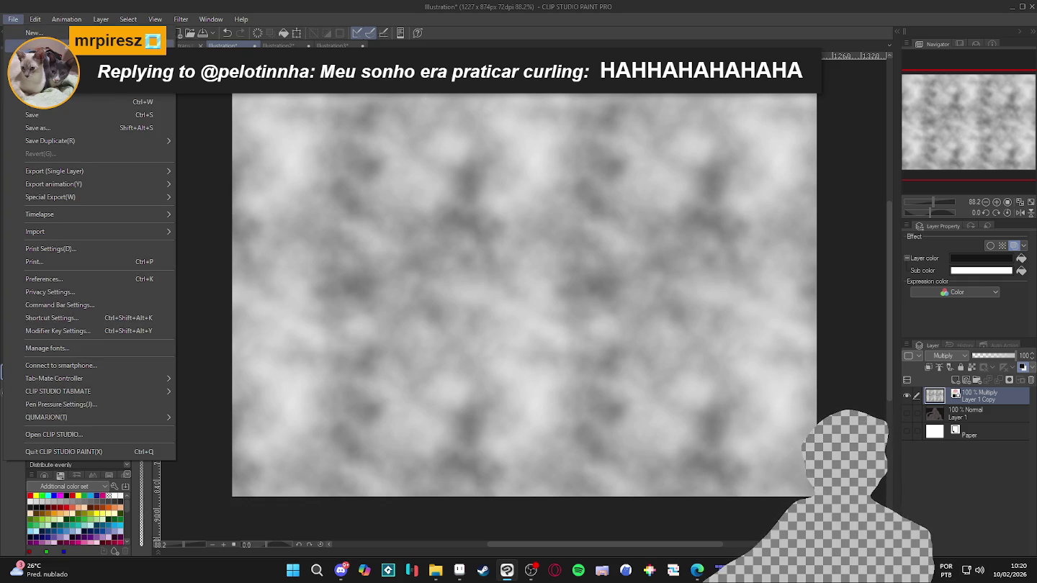
left_click(42, 59)
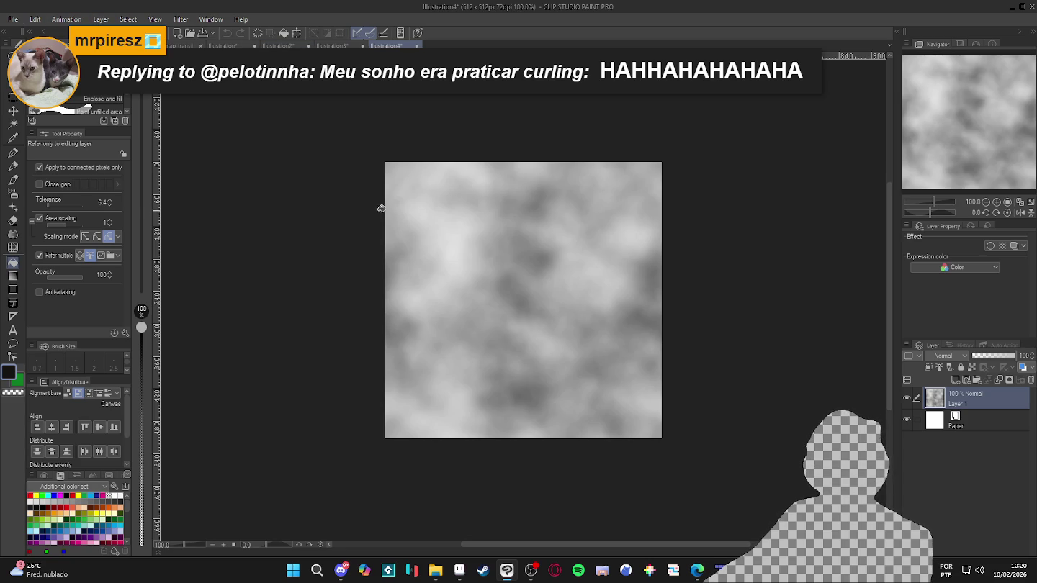
key("ctrl+s")
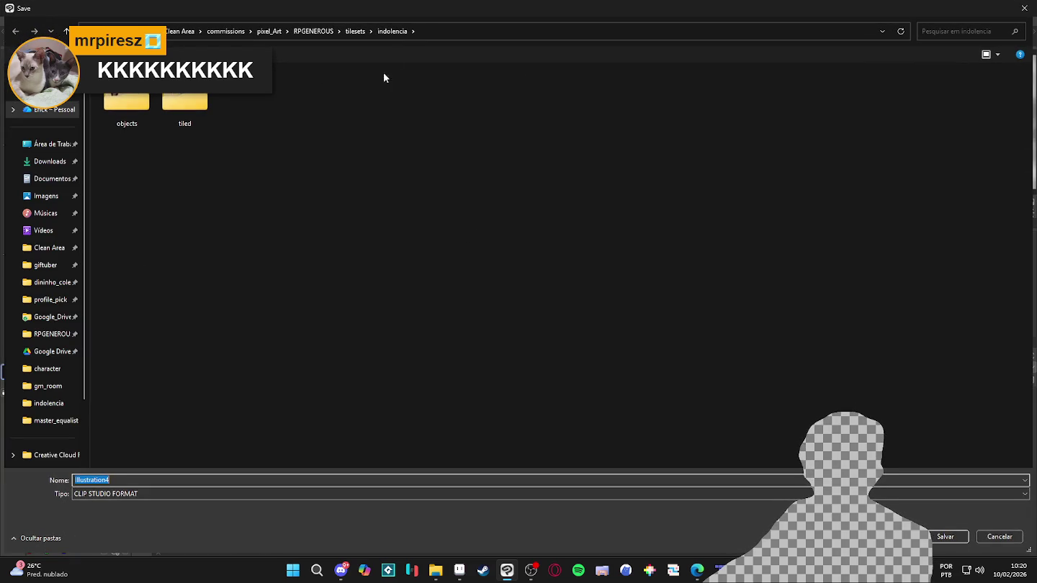
left_click(354, 31)
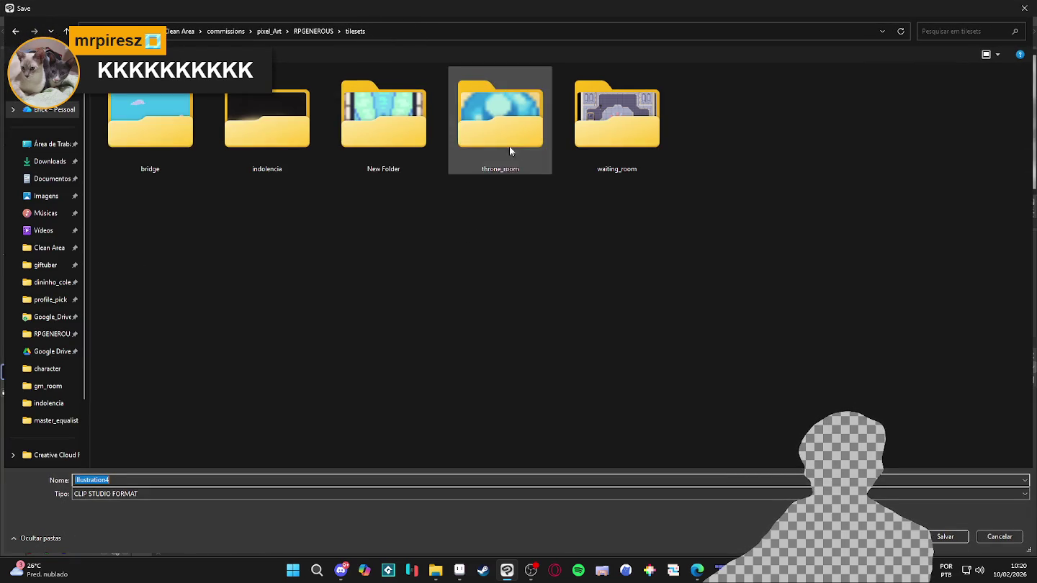
double_click(266, 122)
left_click(356, 30)
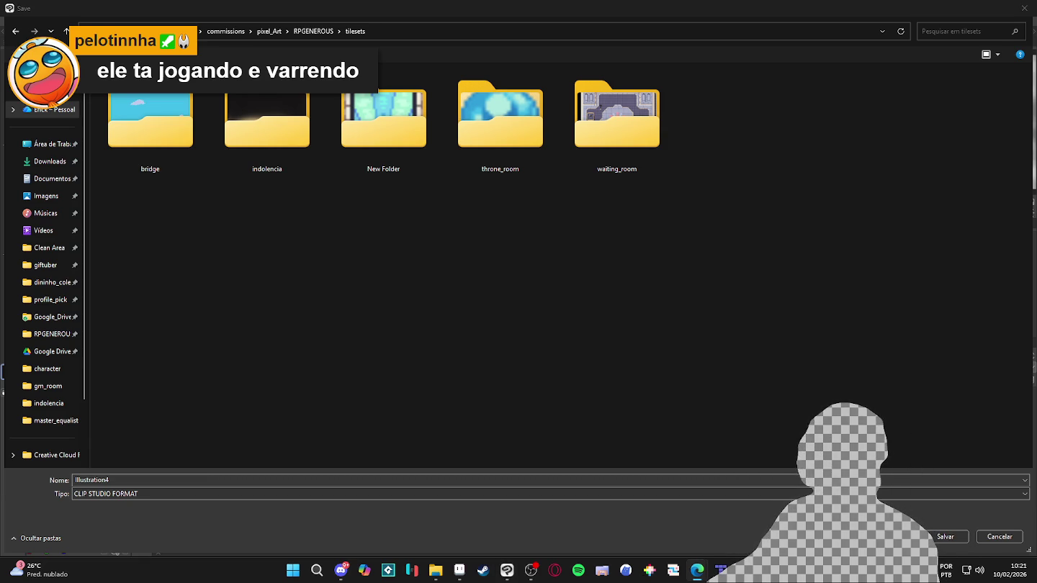
left_click(641, 244)
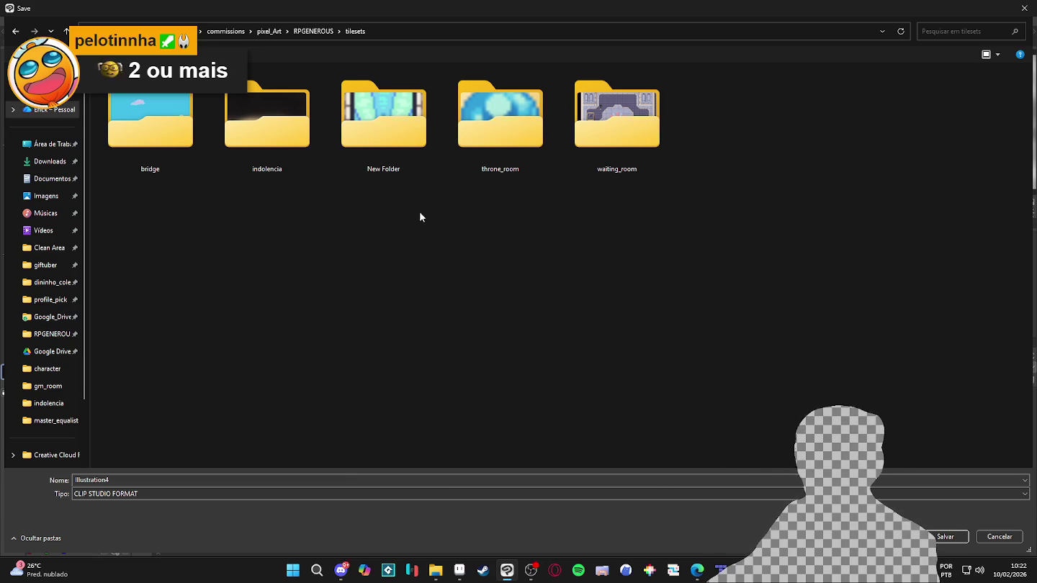
double_click(294, 110)
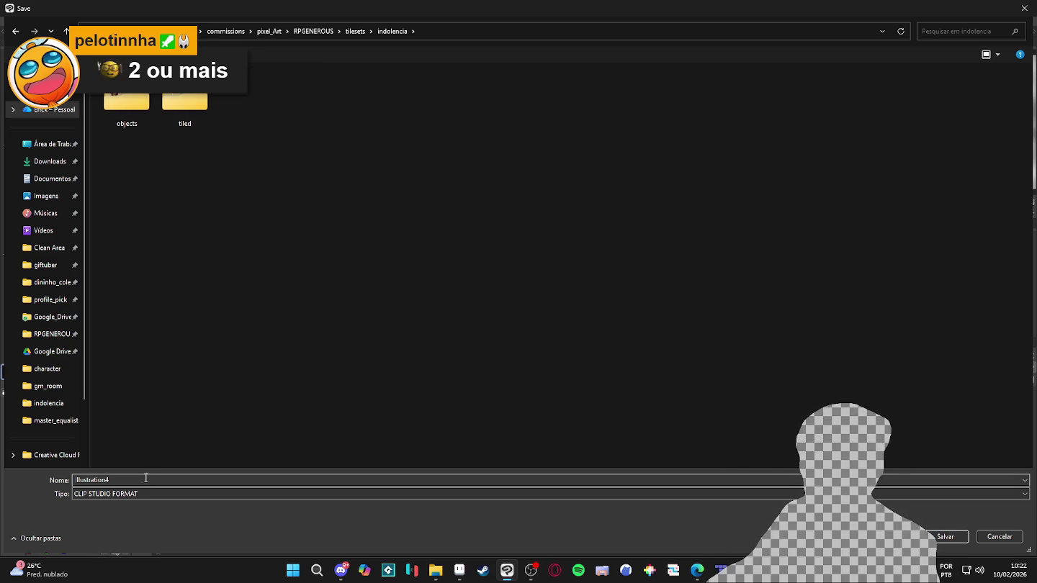
Choose PNG as the file type and save the texture as spr_seamless_perlim_noise
left_click(181, 493)
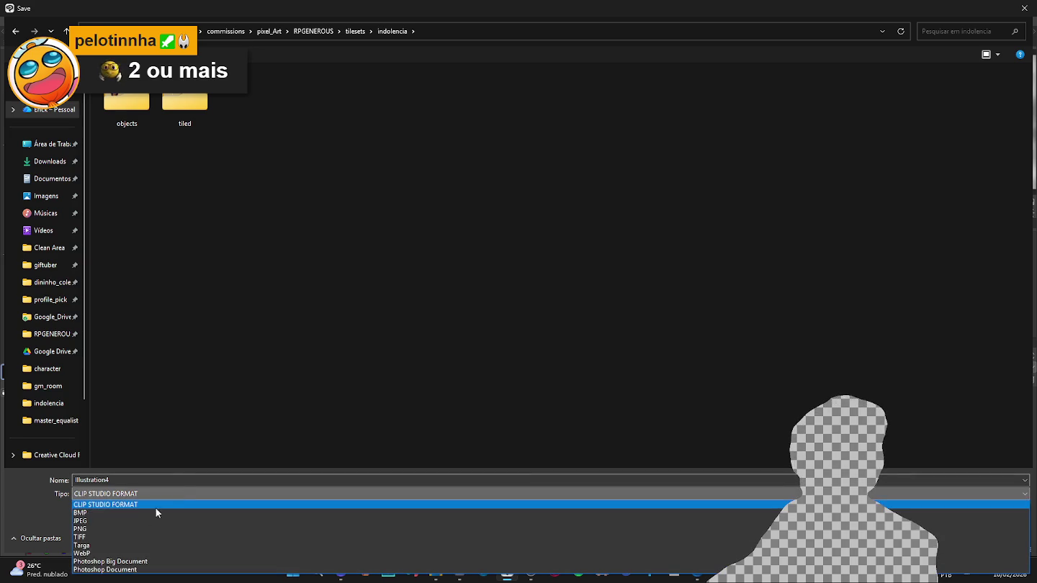
left_click(122, 529)
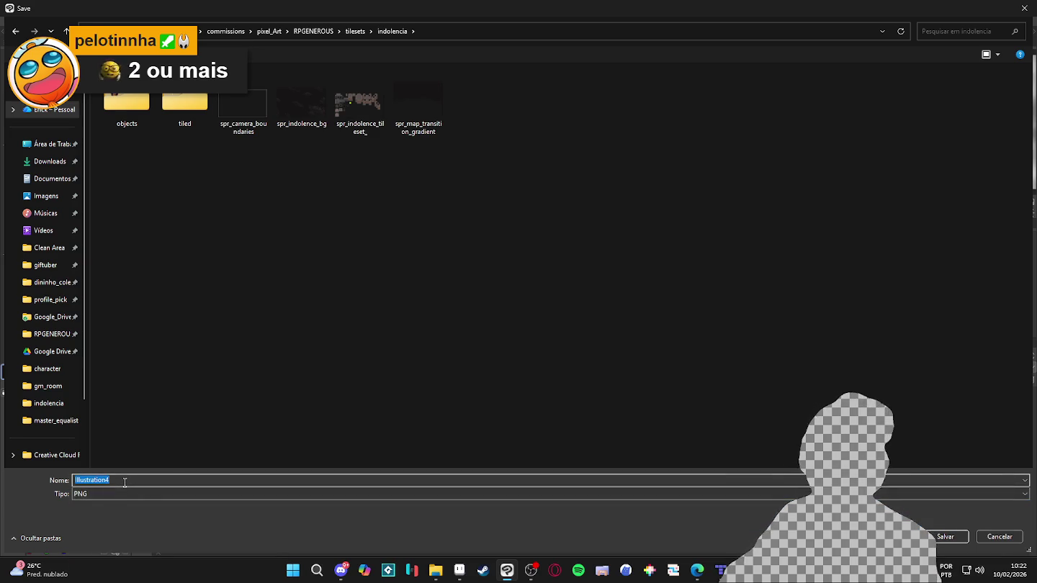
type("spr_")
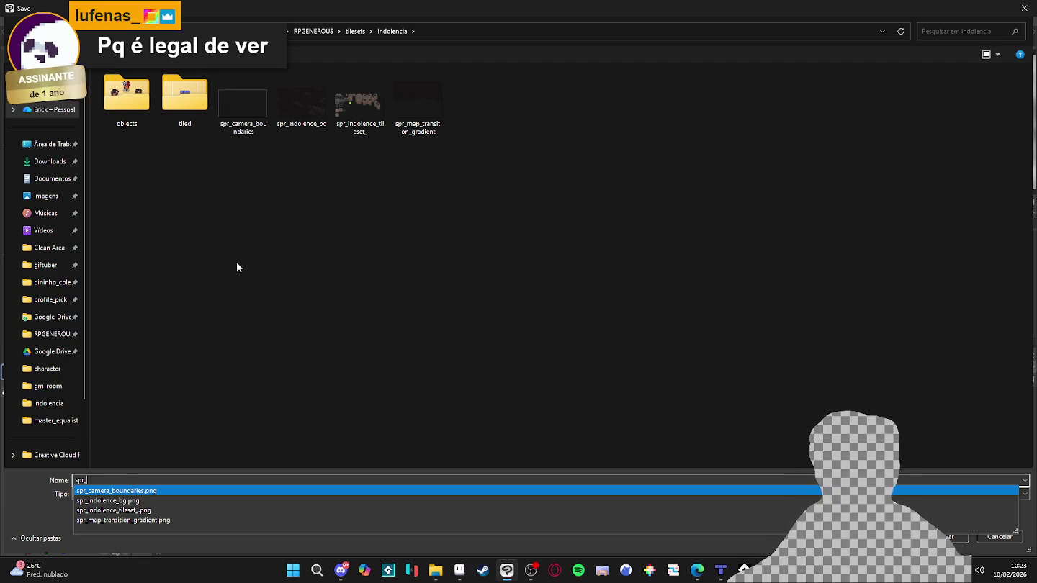
left_click(108, 476)
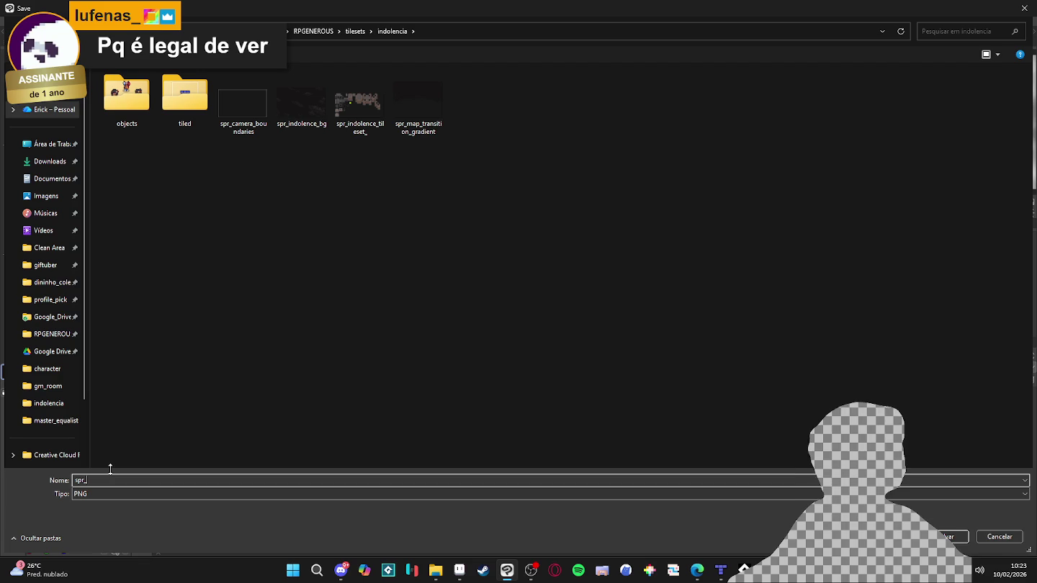
type("seamless_perlim_noise")
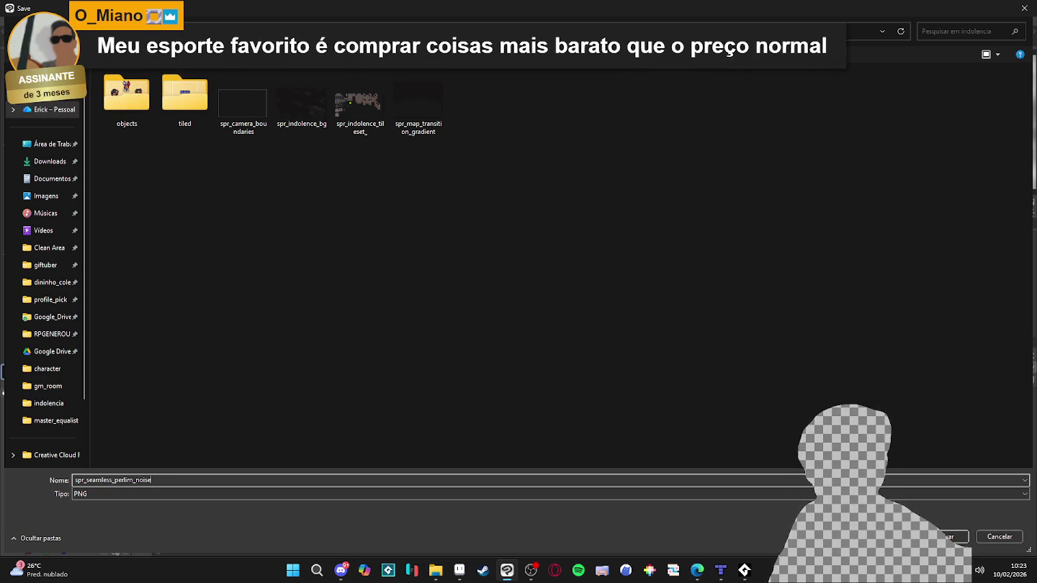
key("Return")
key("Return")
Find GameMaker in the Steam library by searching 'game' and launch it
left_click(483, 570)
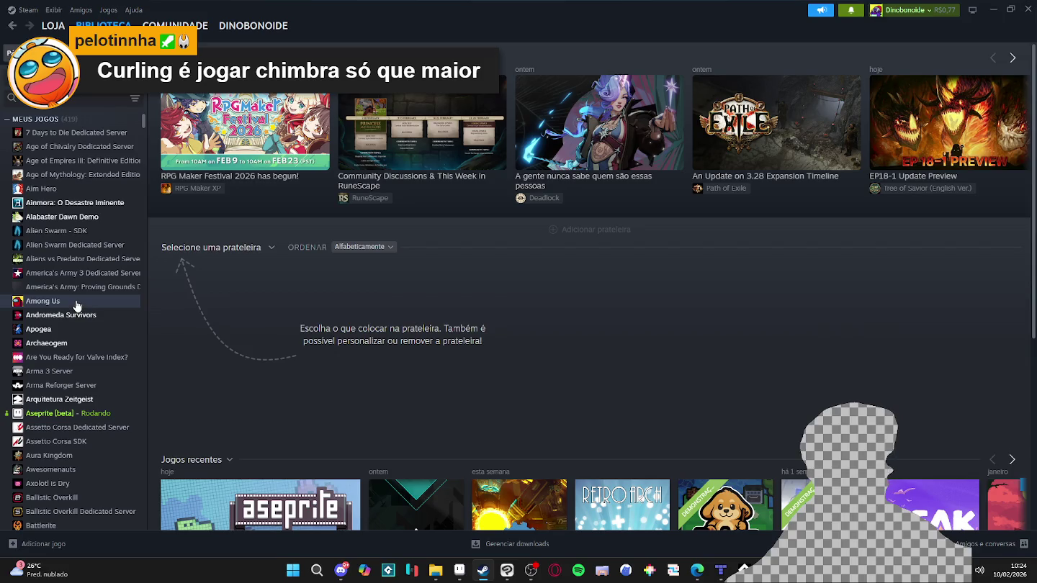
left_click(93, 102)
type("game")
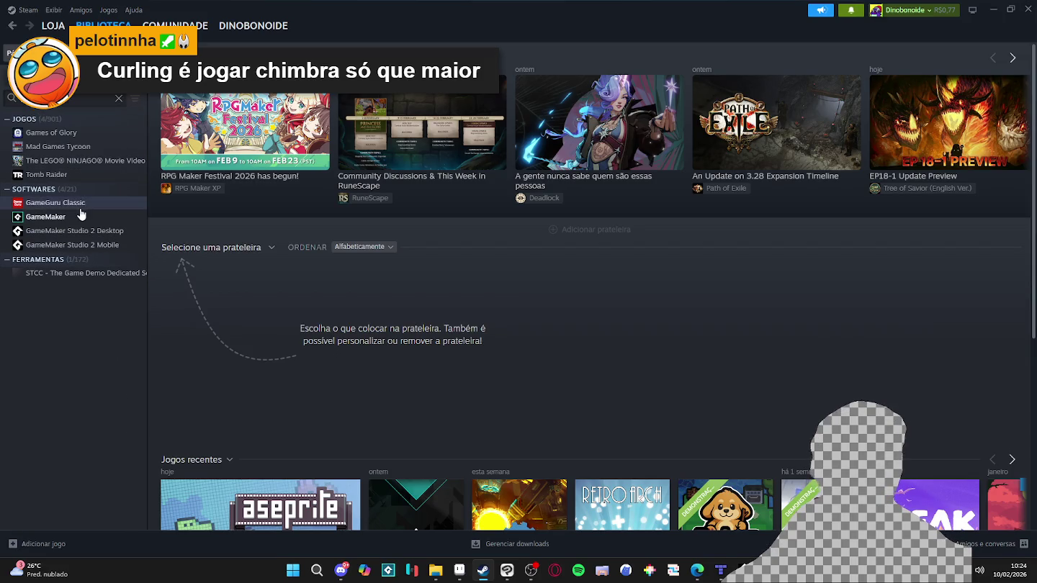
left_click(87, 213)
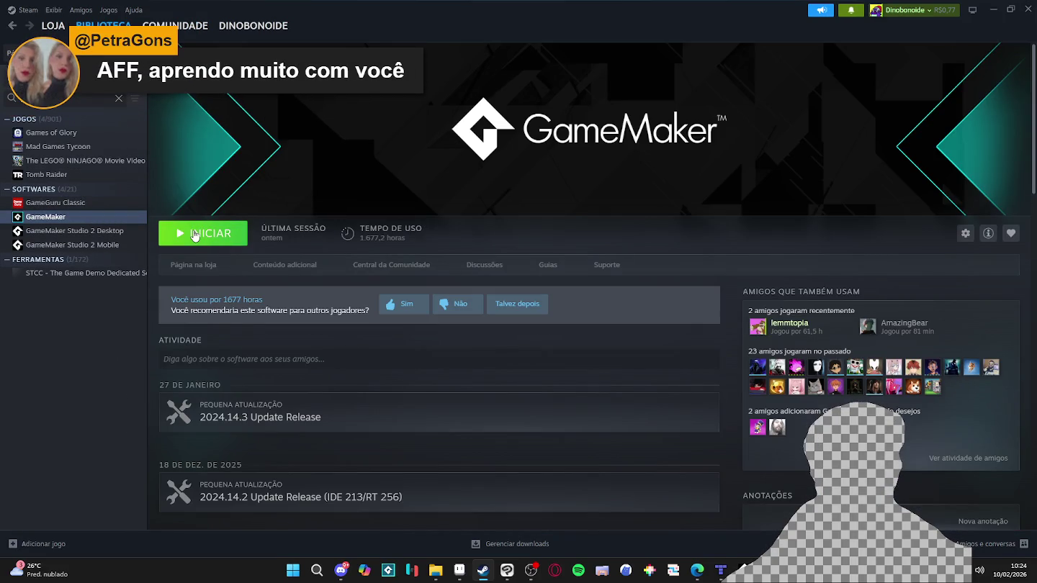
left_click(222, 238)
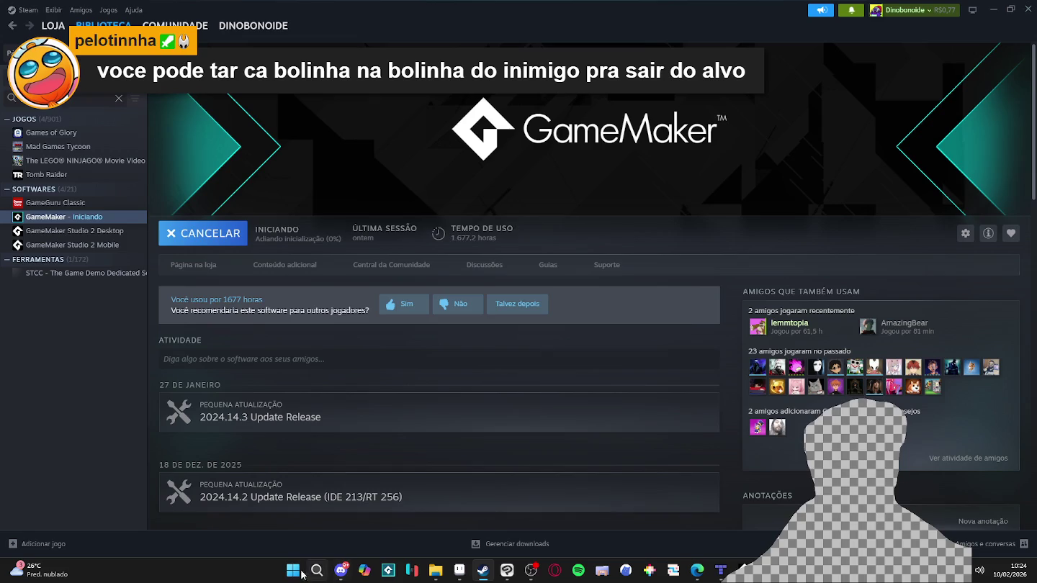
Launch GitHub Desktop from the Windows start search using 'git'
left_click(292, 570)
type("git")
key("Return")
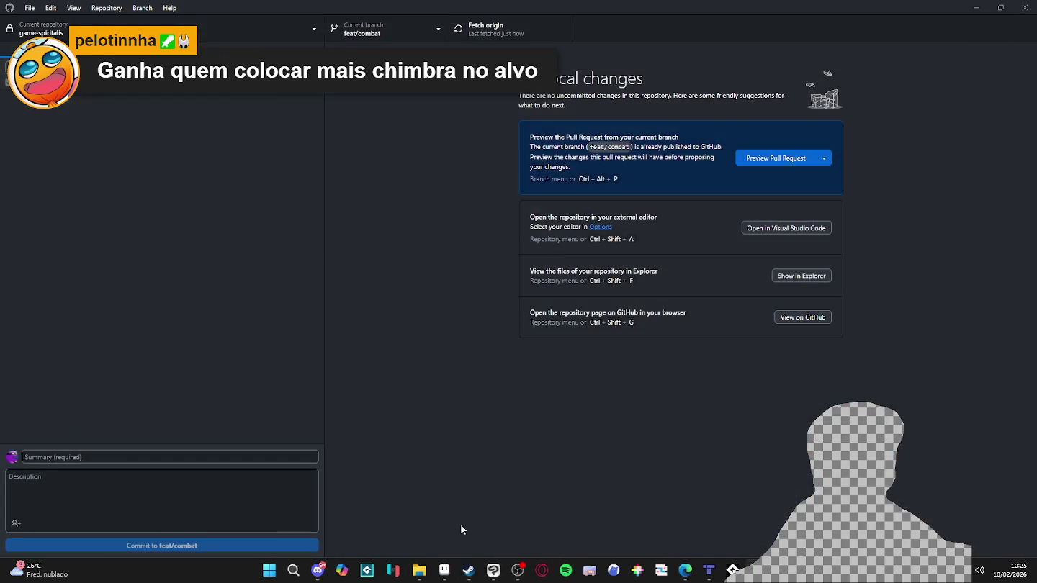
Restart GameMaker from its Steam page and open Spiritalis from the recent projects
left_click(468, 569)
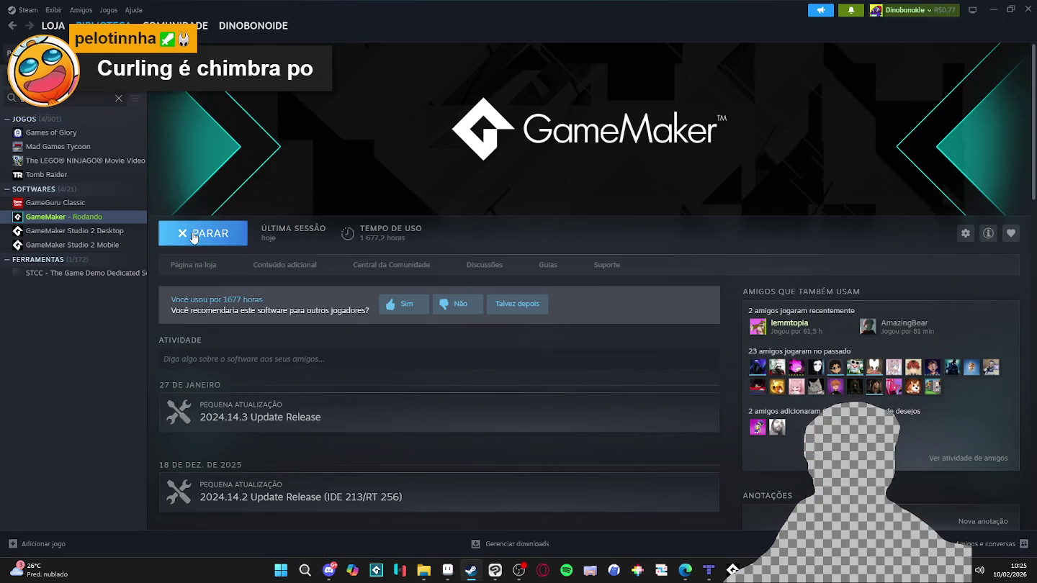
left_click(202, 234)
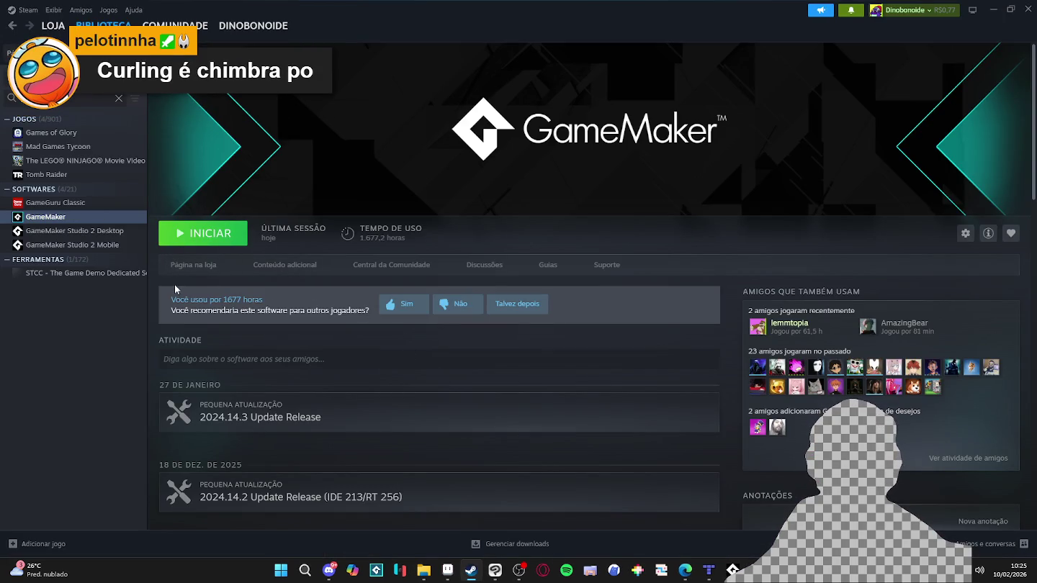
left_click(180, 241)
left_click(994, 10)
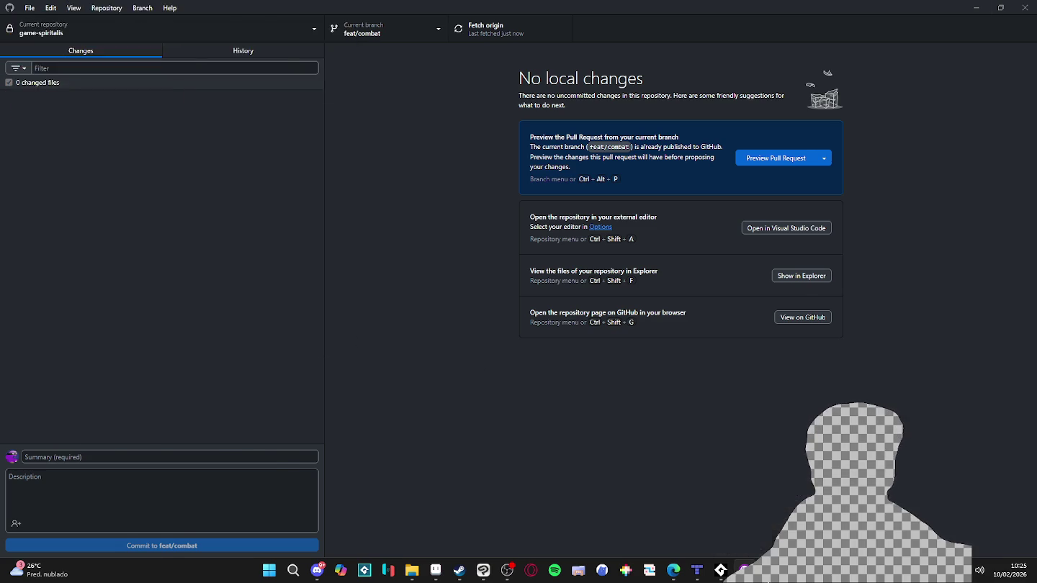
left_click(743, 570)
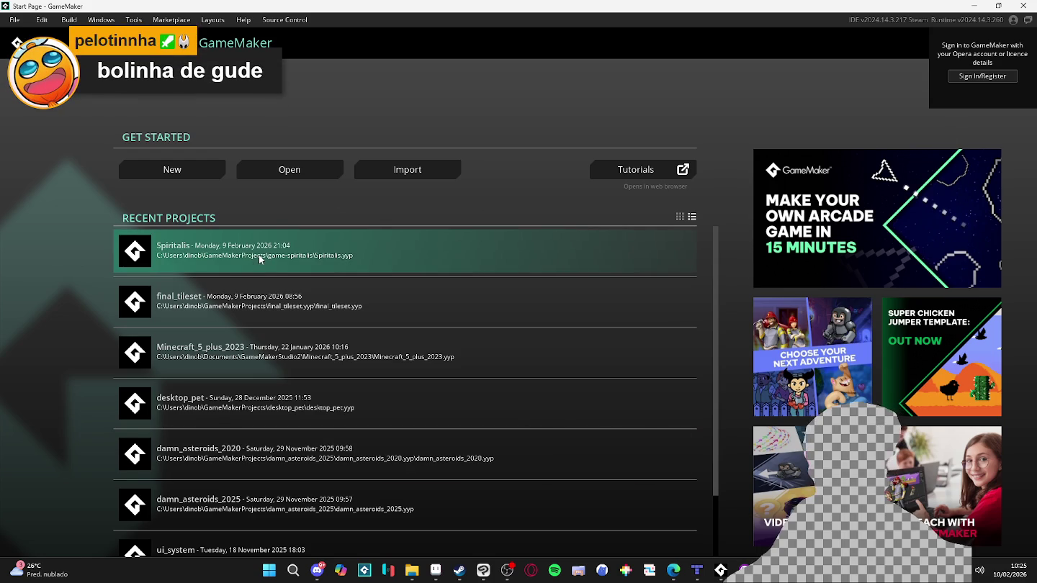
left_click(261, 260)
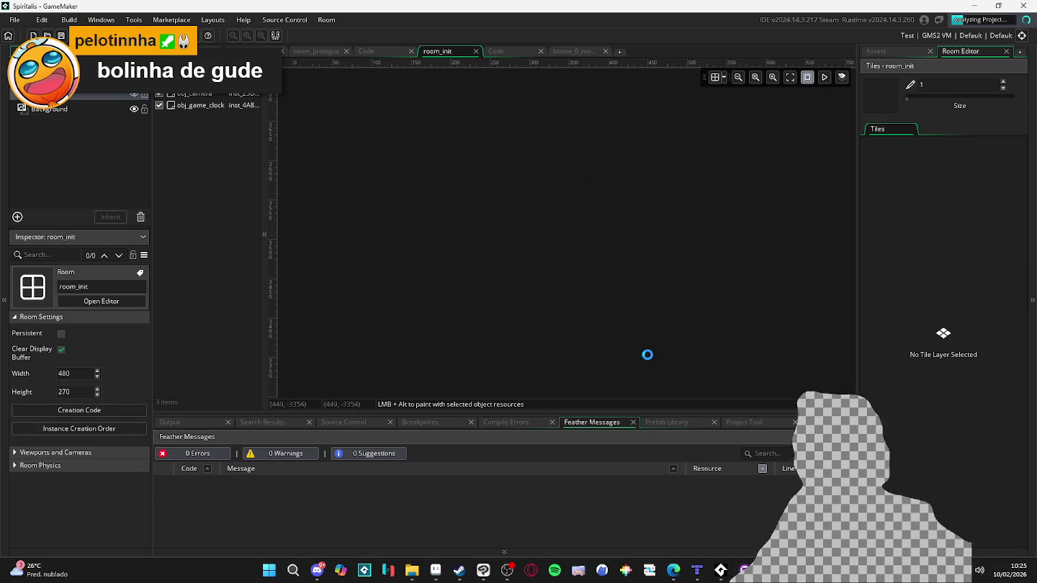
Drag the saved noise PNG from the indolencia folder into Sprites > _Common > VFX
left_click(874, 52)
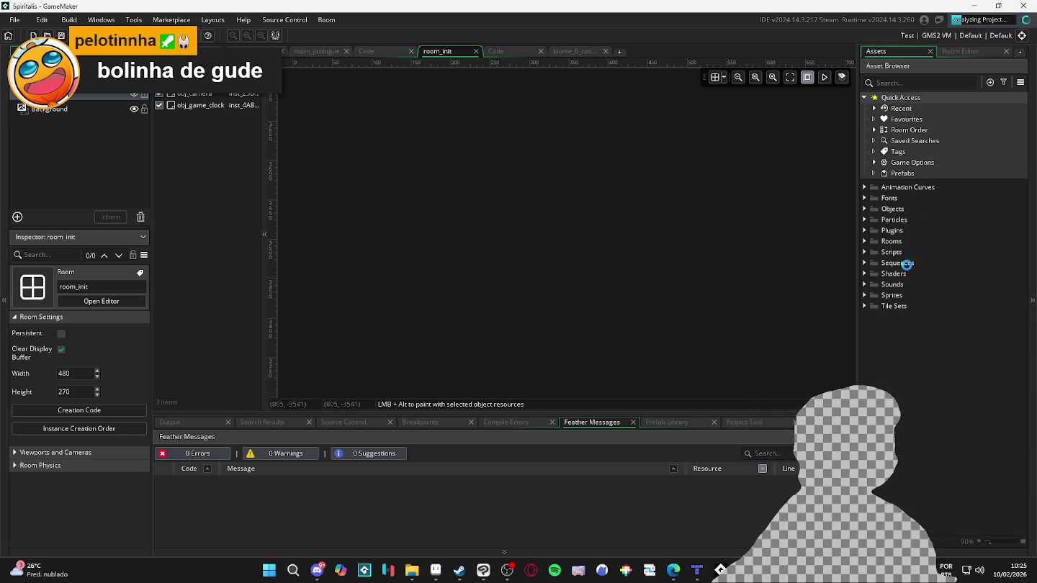
left_click(866, 296)
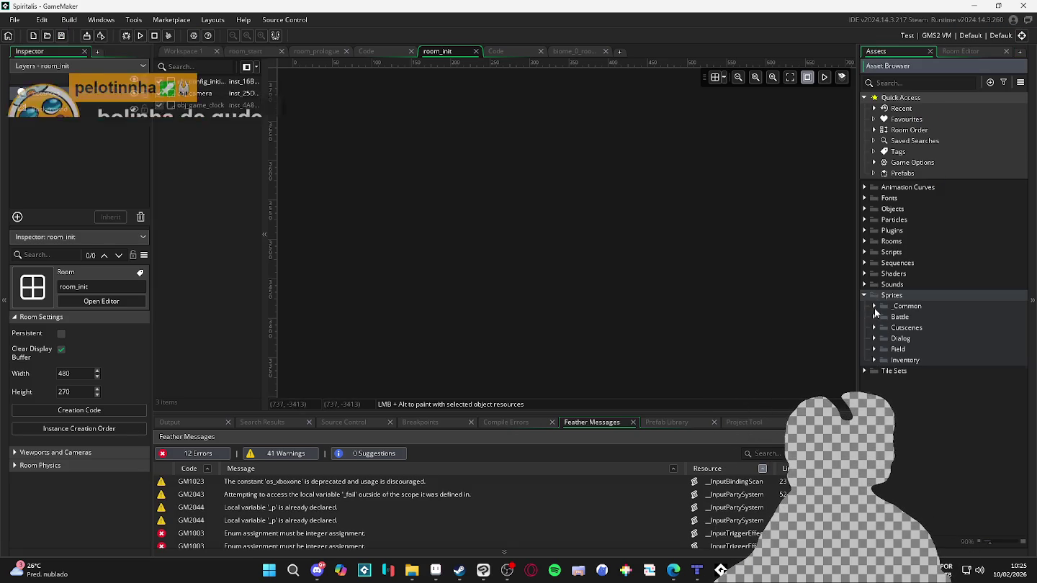
left_click(874, 306)
left_click(883, 359)
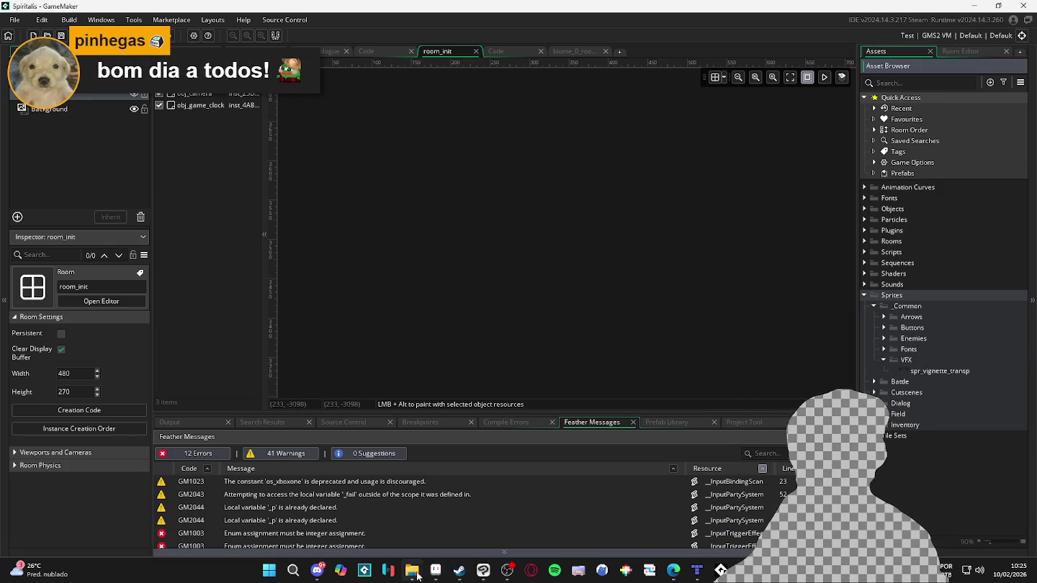
left_click(413, 573)
left_click(436, 107)
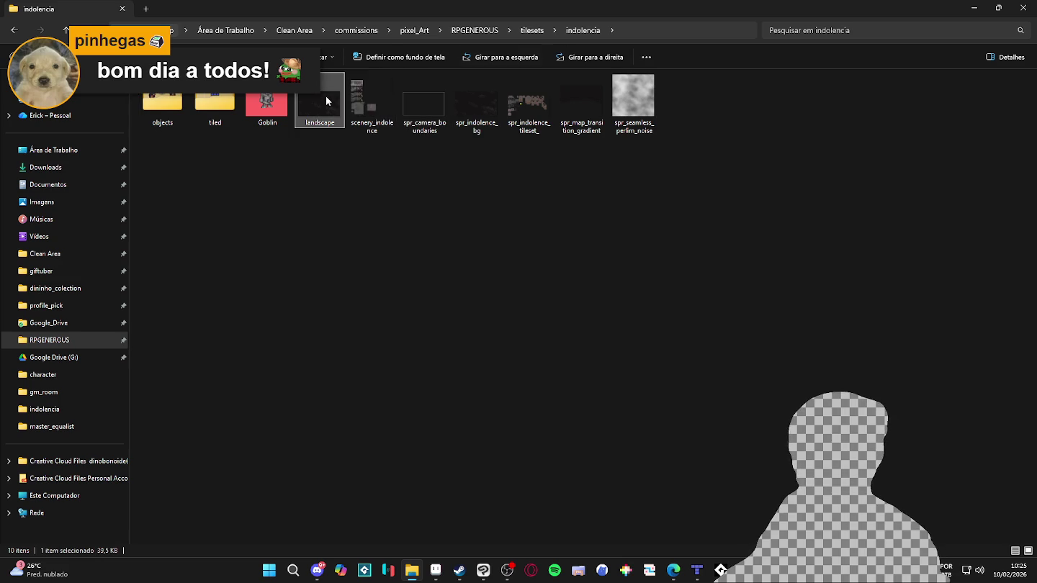
key("alt+Tab")
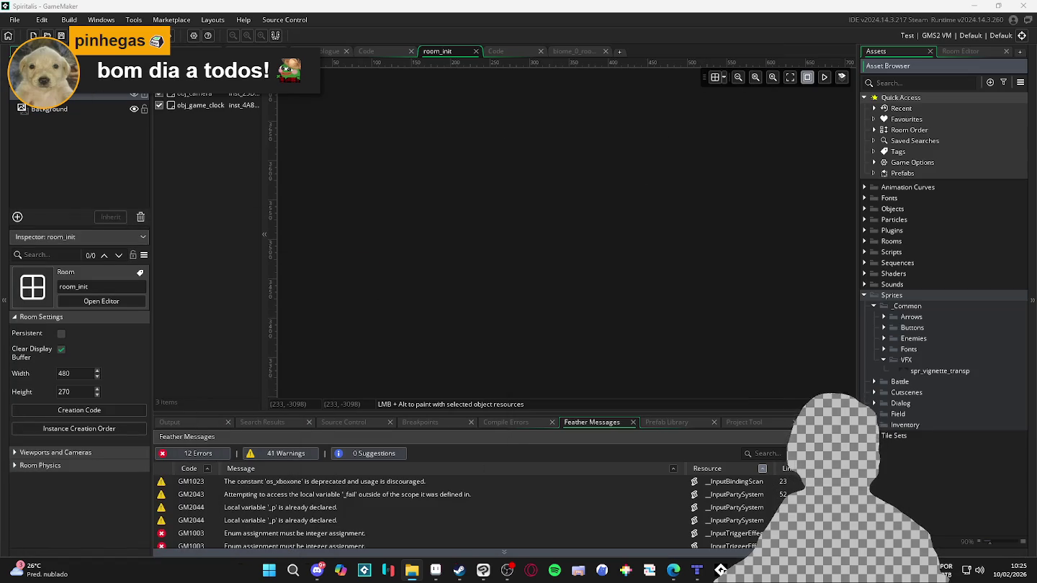
left_click_drag(919, 366, 920, 368)
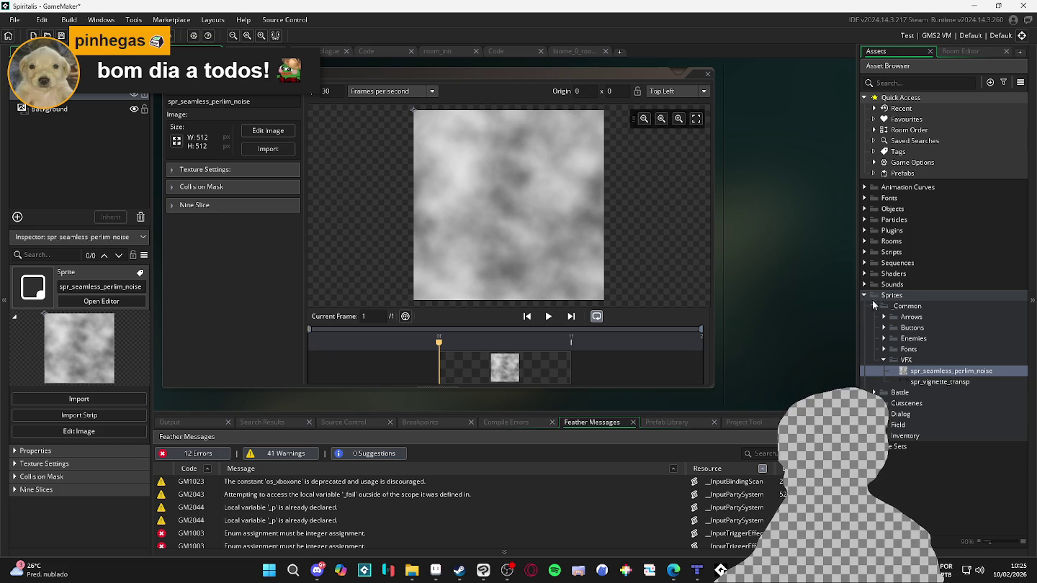
Expand the Shaders folder and its Stencil subfolder to review the existing shaders
left_click(865, 275)
left_click(865, 274)
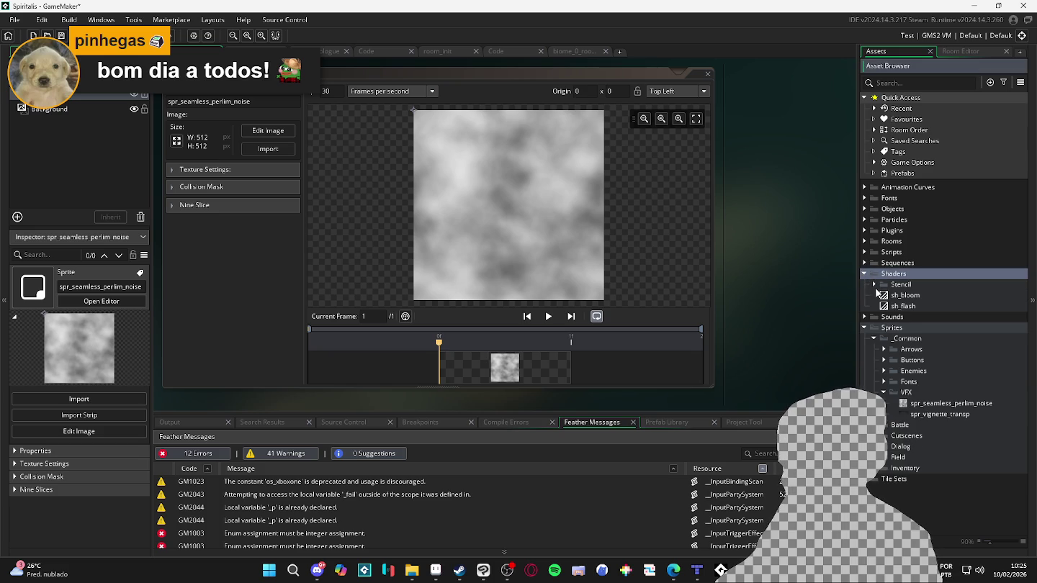
left_click(875, 285)
left_click(897, 307)
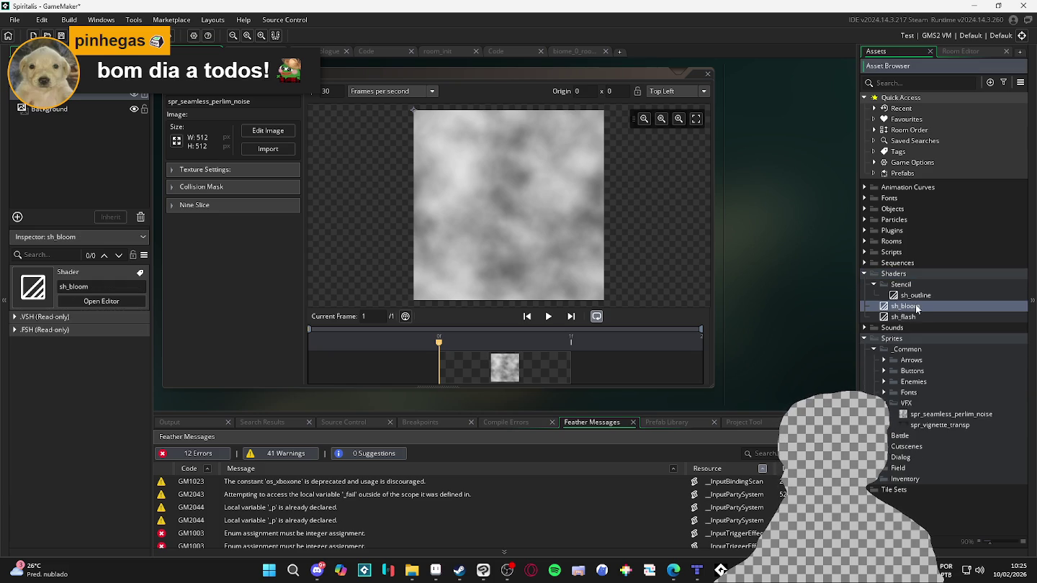
right_click(908, 288)
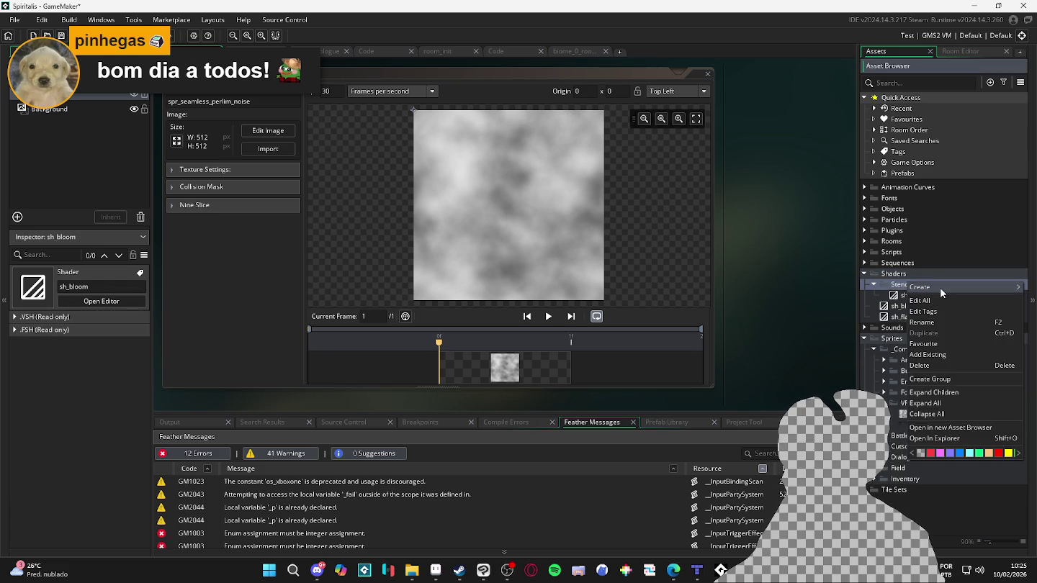
left_click(919, 273)
right_click(900, 287)
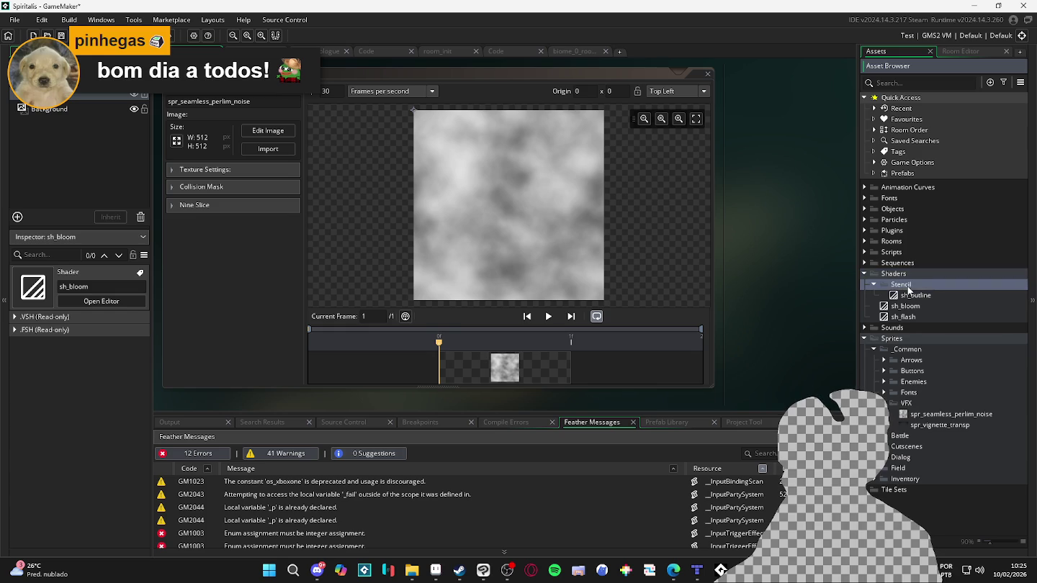
left_click(899, 288)
left_click(874, 285)
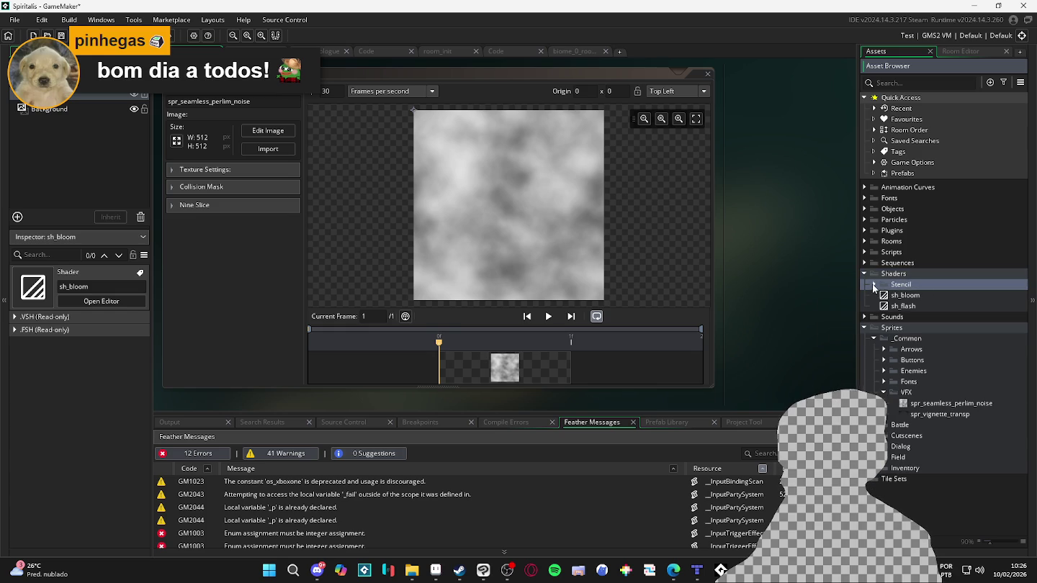
Create a new shader named sh_multiply in Shaders and show its fragment code
right_click(900, 273)
mouse_move(931, 285)
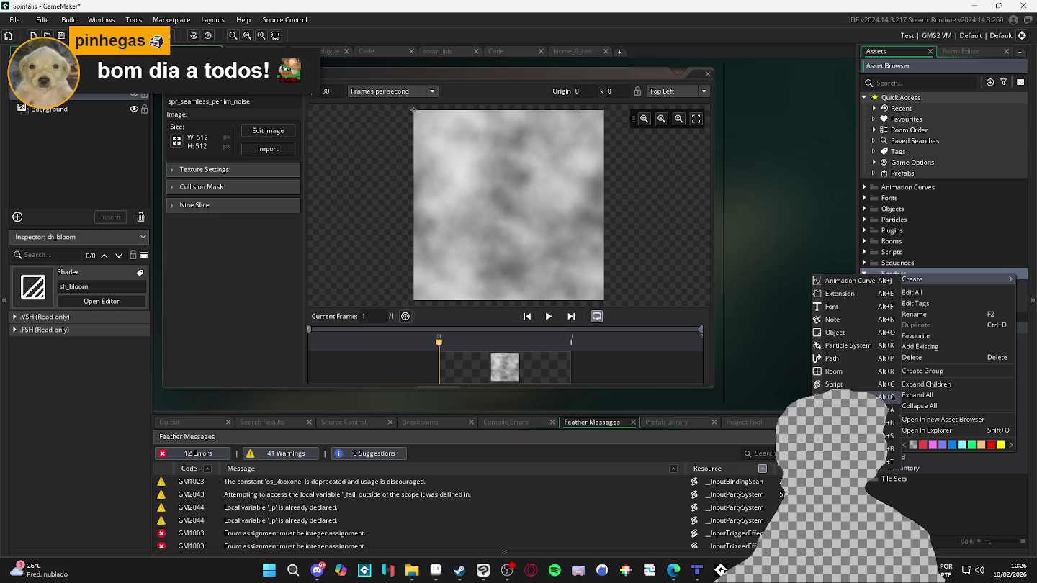
left_click(871, 397)
type("sh_mul")
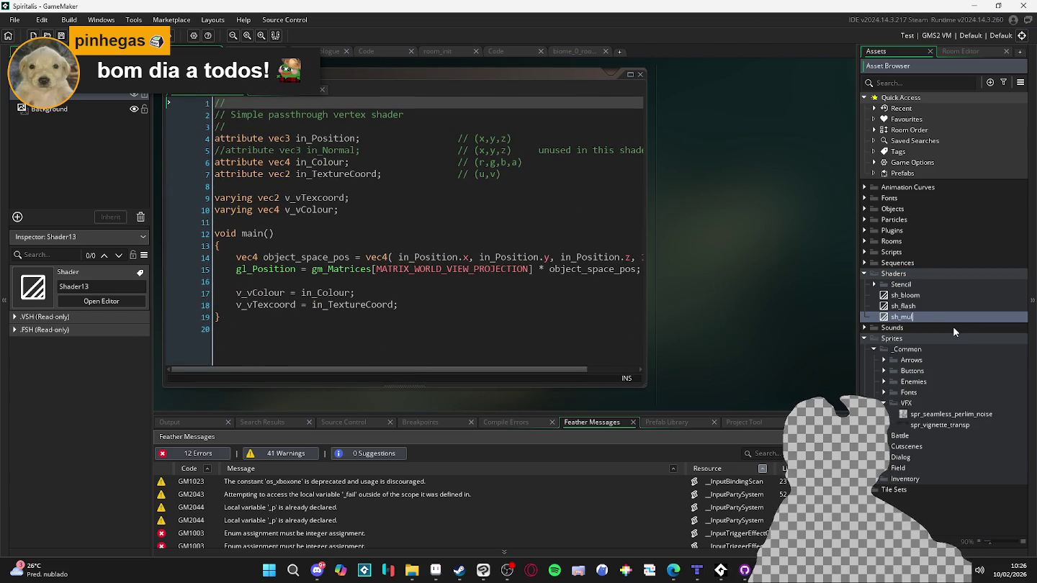
key("Return")
left_click(279, 92)
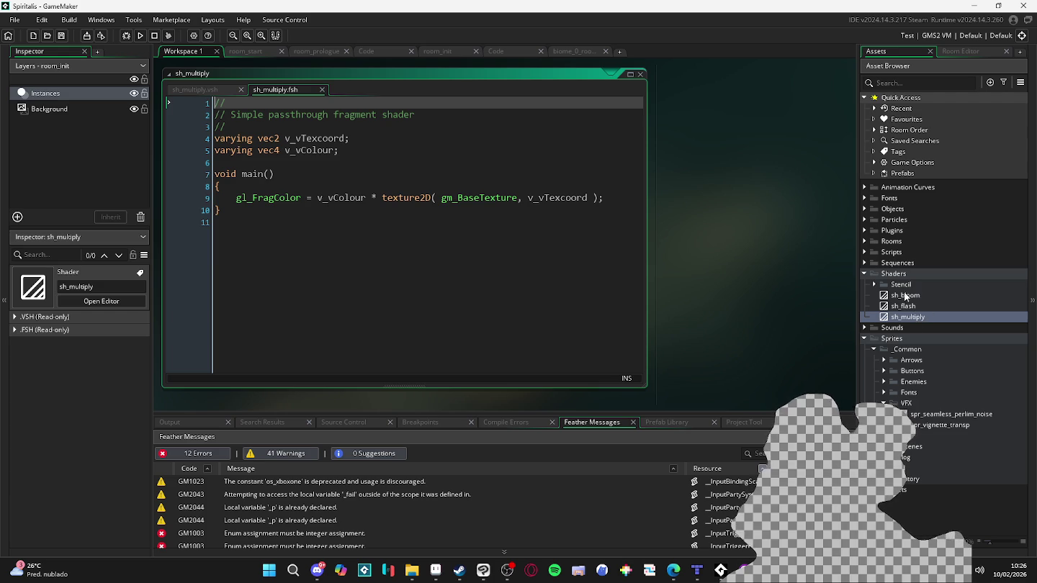
Open sh_outline's fragment code and select its neighbouring-pixel sampling lines 12–13
left_click(883, 288)
left_click(874, 287)
double_click(909, 296)
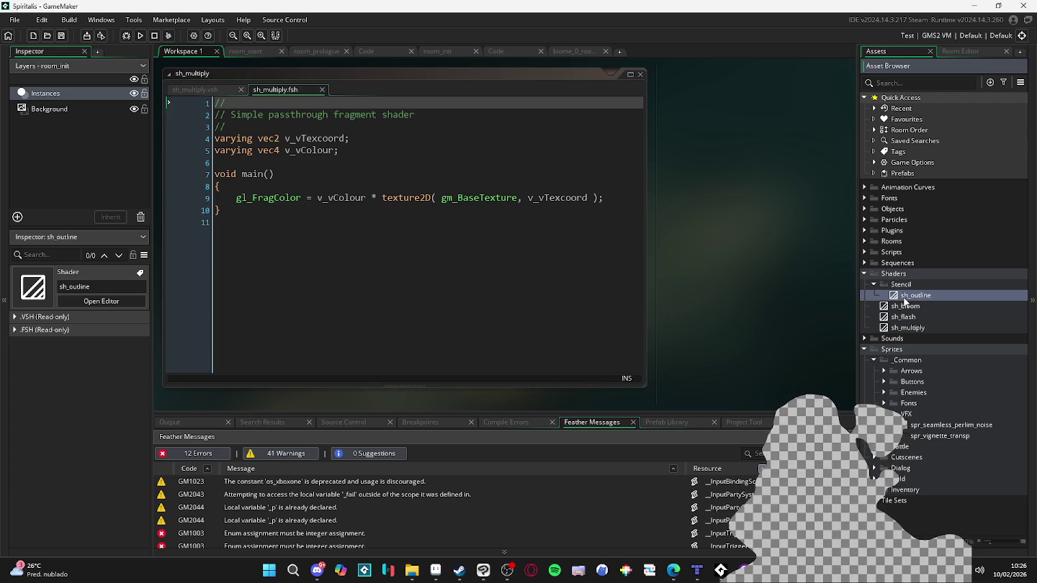
left_click(278, 90)
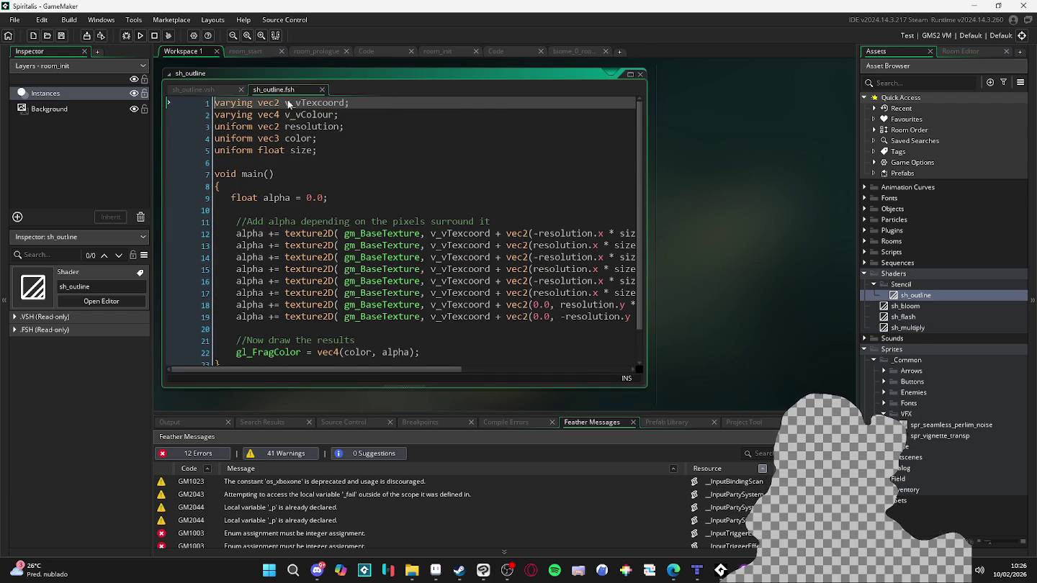
scroll(533, 298, "down", 1)
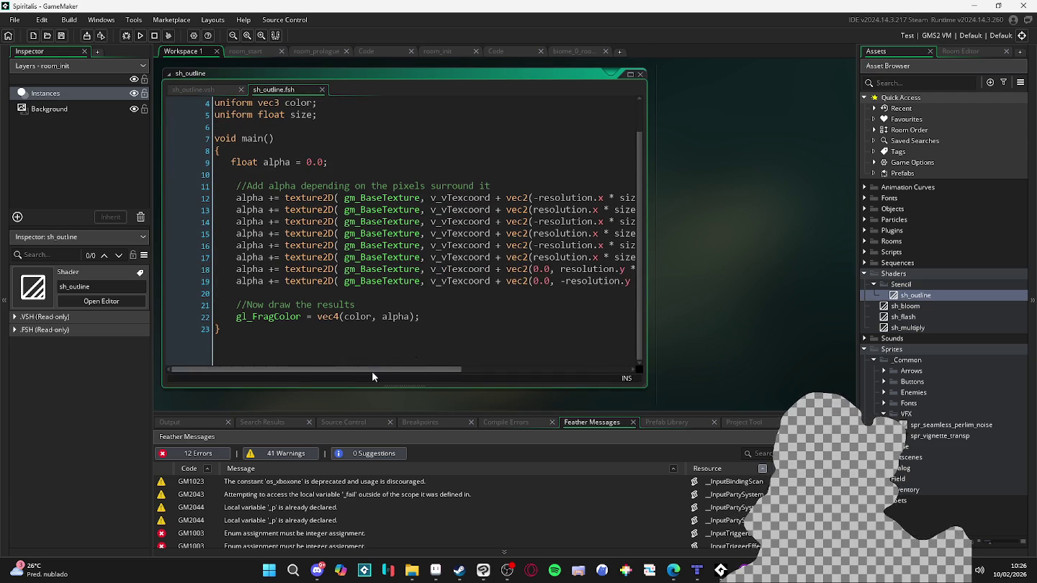
mouse_move(380, 371)
left_mouse_down()
mouse_move(483, 375)
mouse_move(374, 352)
mouse_move(557, 353)
mouse_move(352, 356)
mouse_move(453, 371)
mouse_move(342, 364)
left_mouse_up()
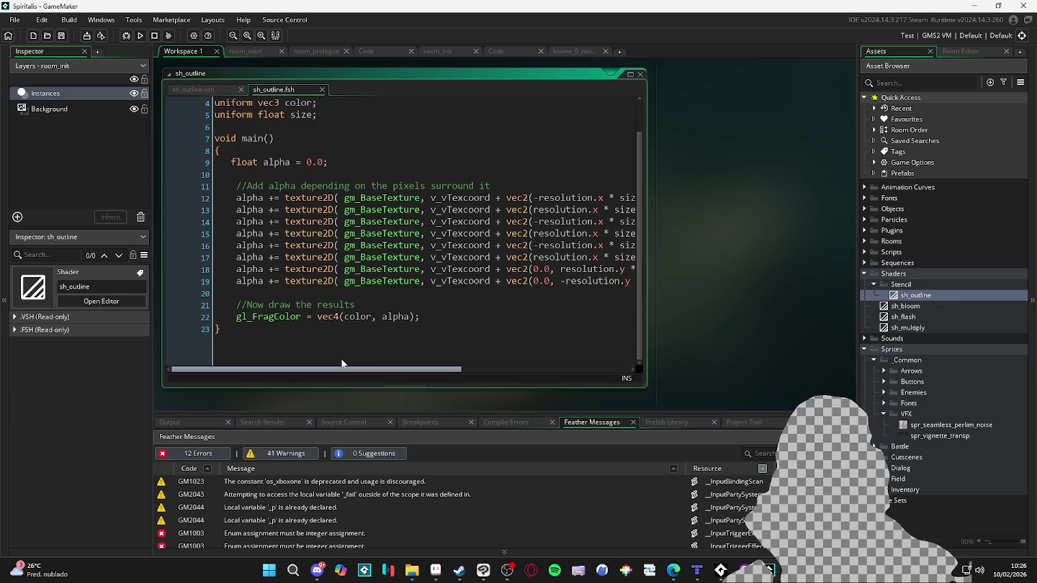
mouse_move(366, 363)
left_mouse_down()
mouse_move(536, 375)
mouse_move(330, 372)
mouse_move(496, 369)
mouse_move(368, 369)
left_mouse_up()
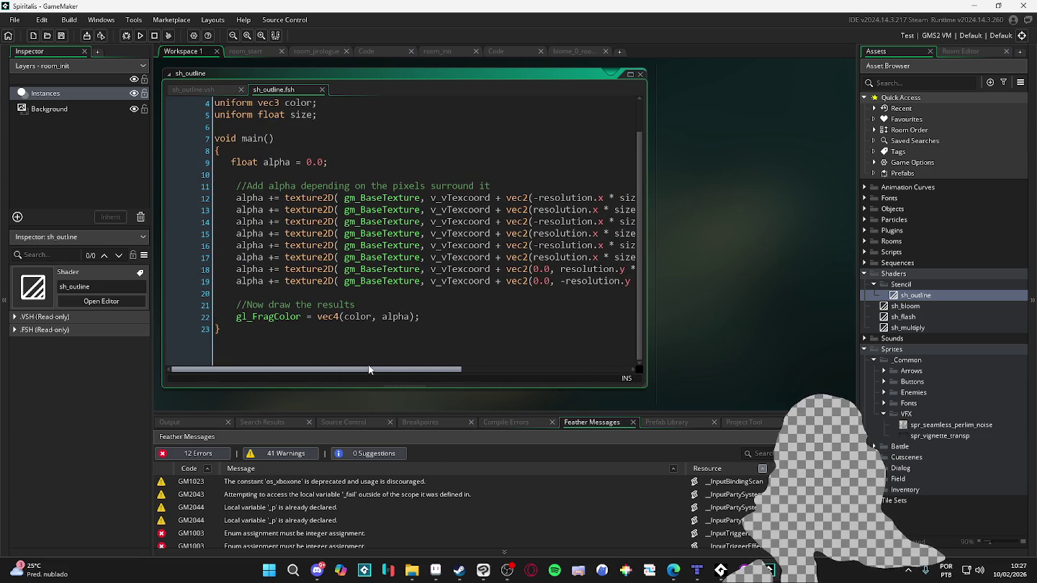
mouse_move(219, 198)
left_mouse_down()
mouse_move(656, 224)
mouse_move(583, 202)
mouse_move(516, 211)
left_mouse_up()
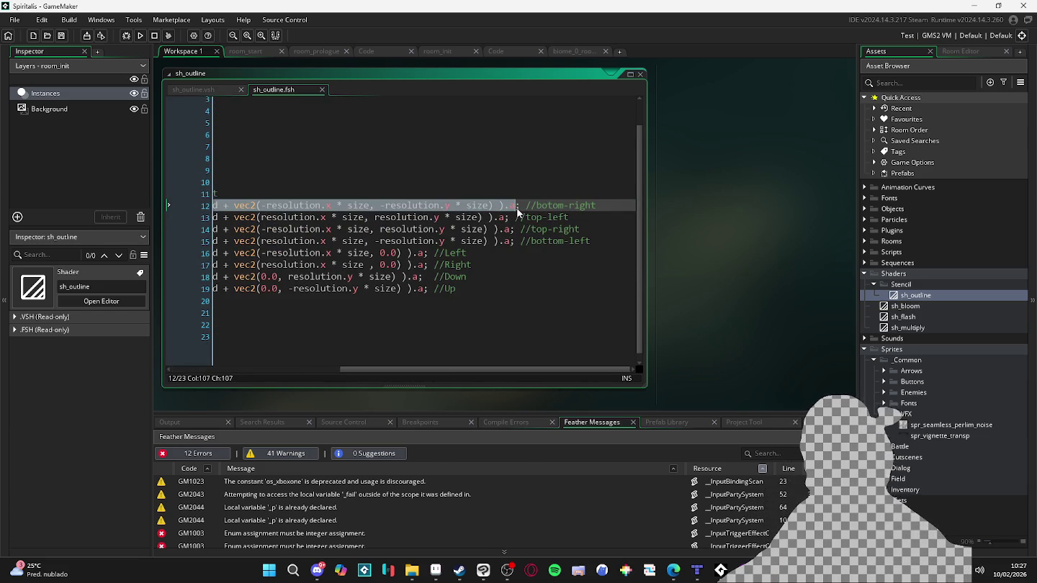
double_click(919, 327)
Paste the copied texture2D sampling line onto line 9 of sh_multiply's main function
left_click(284, 185)
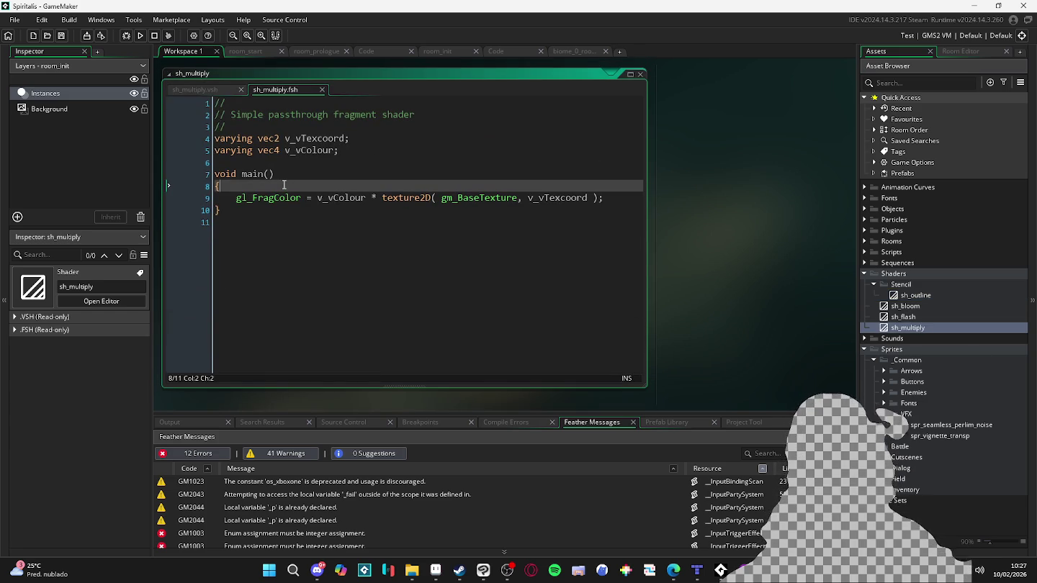
key("Return")
left_click(284, 185)
left_click(284, 185)
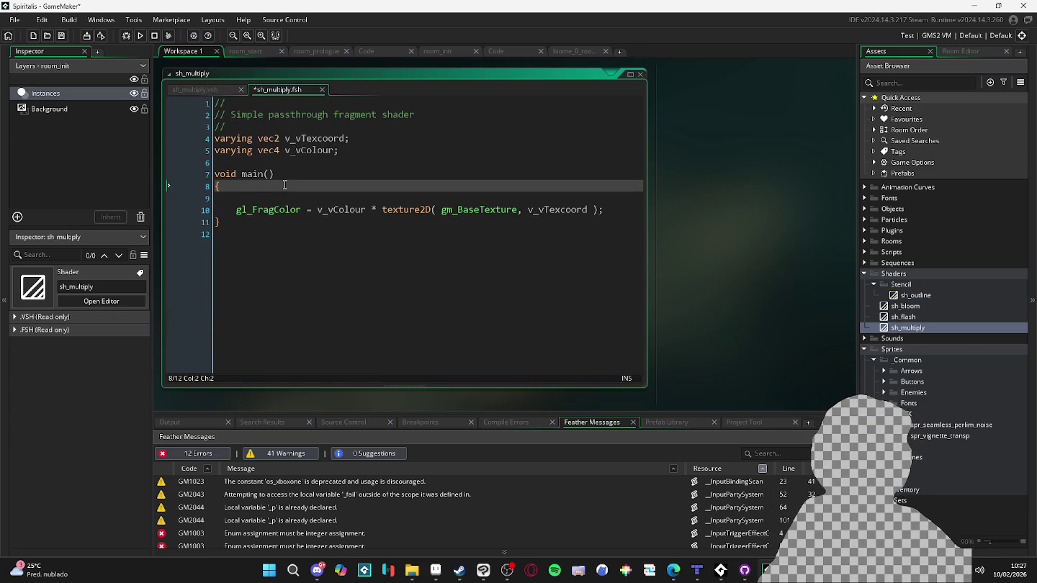
key("Return")
key("ctrl+v")
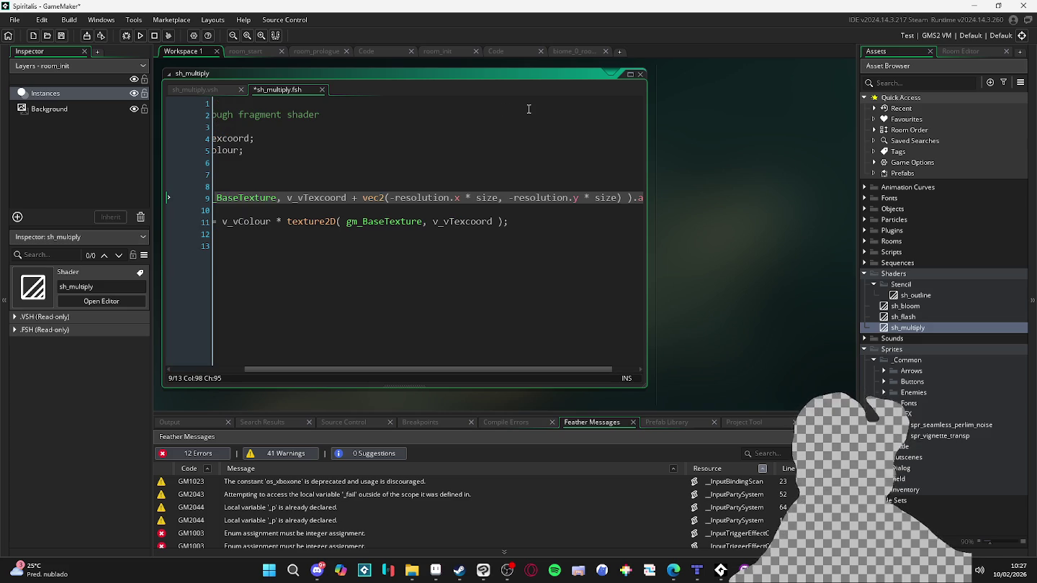
left_click(629, 74)
left_click(230, 165)
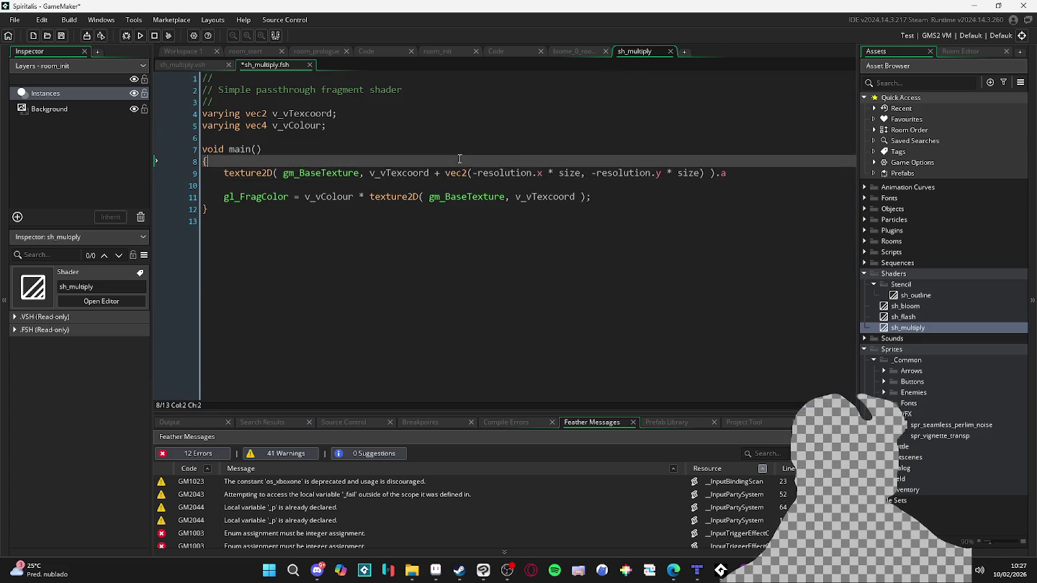
left_click(226, 173)
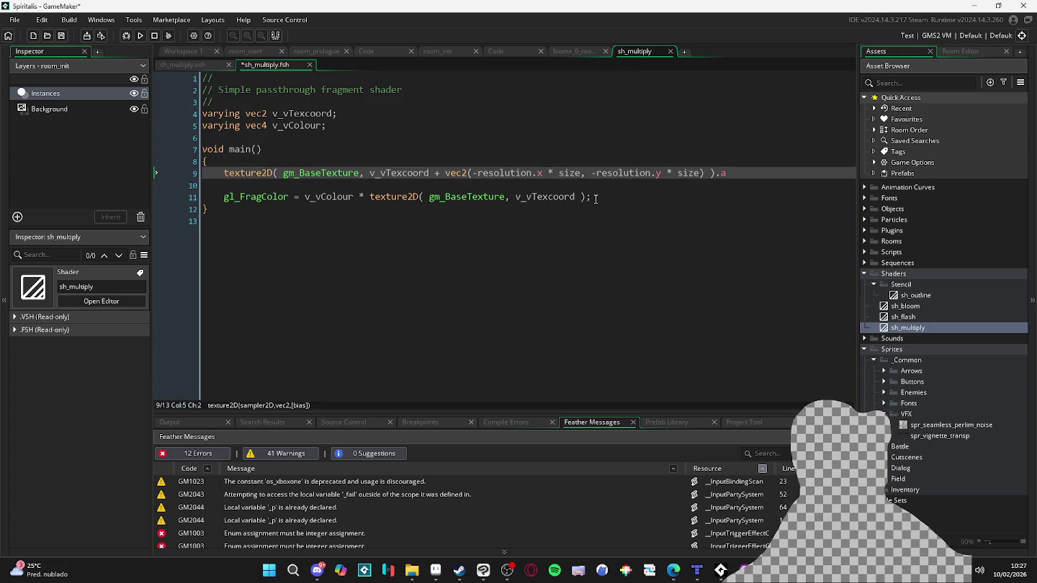
Compare the sh_flash and sh_bloom fragment code against sh_multiply
double_click(913, 317)
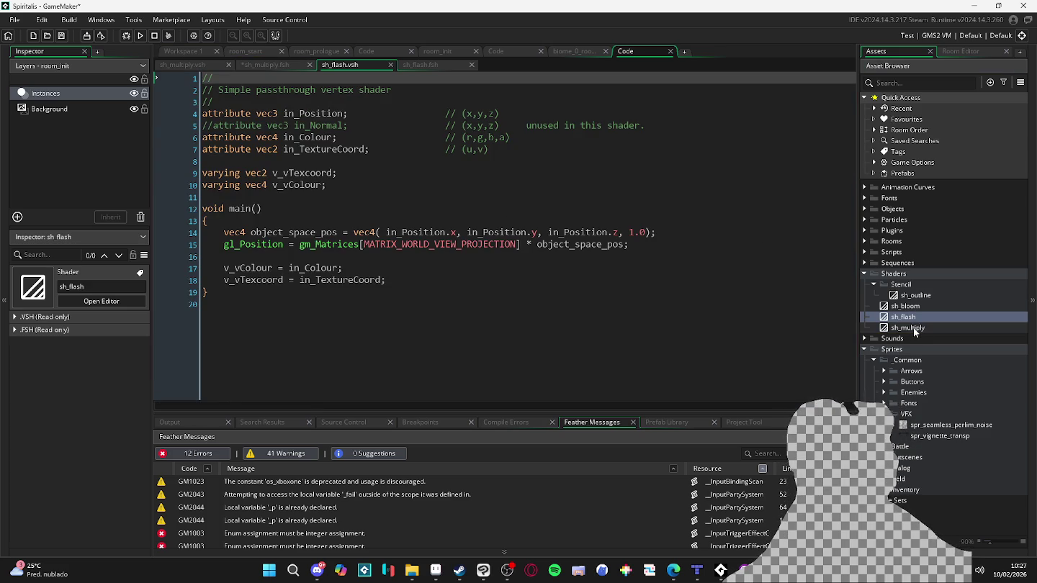
double_click(912, 327)
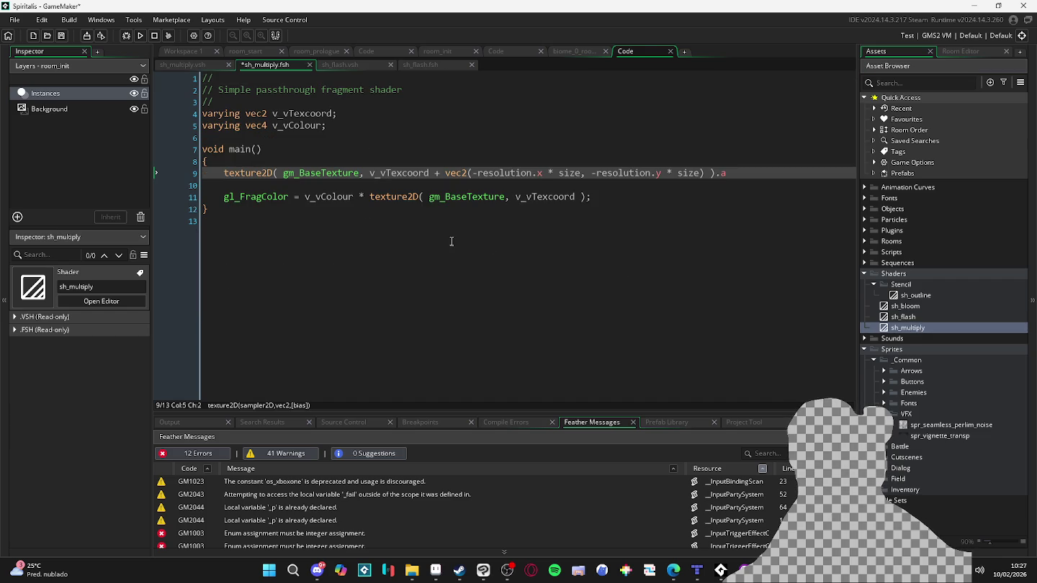
double_click(909, 318)
double_click(914, 327)
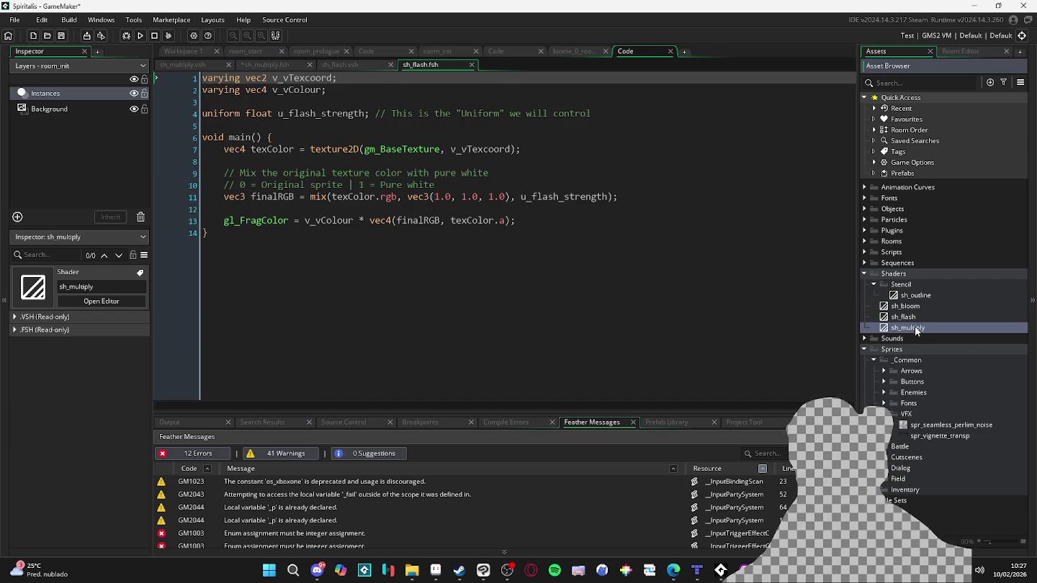
left_click(907, 308)
double_click(907, 308)
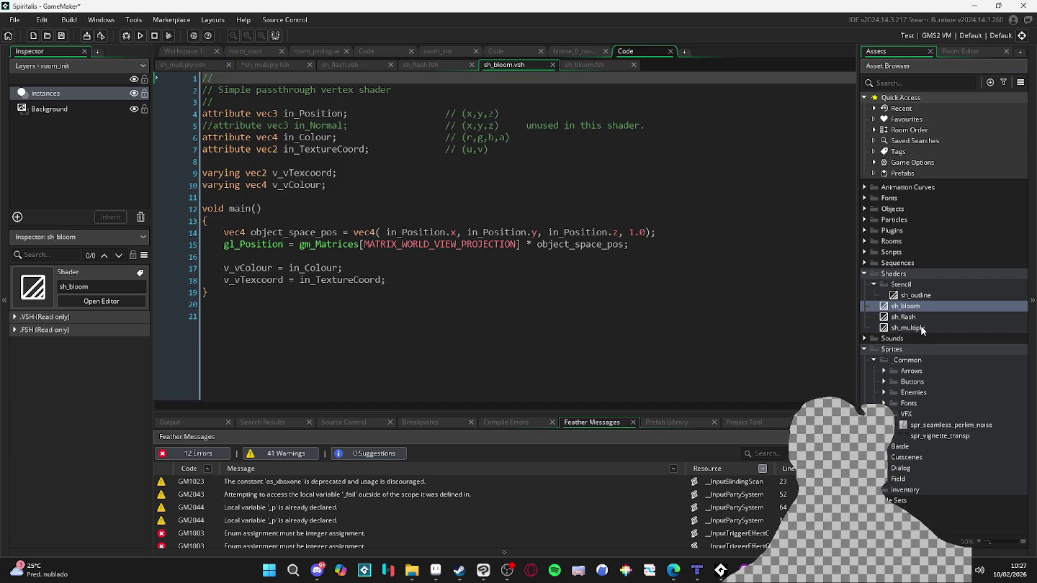
double_click(921, 327)
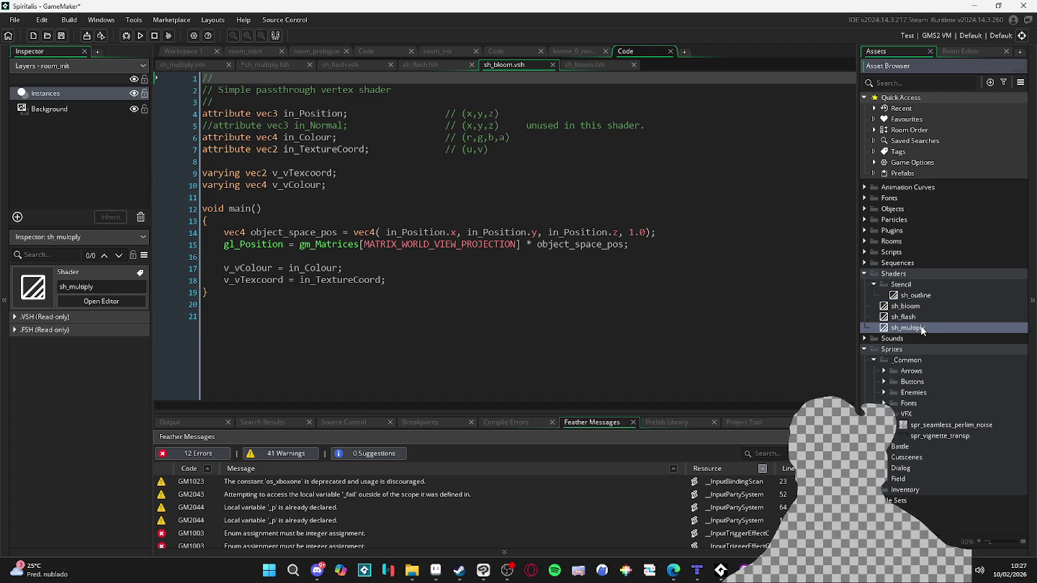
Recheck sh_outline's sampling lines, then view sh_bloom's weighted blurSize sample code
double_click(916, 295)
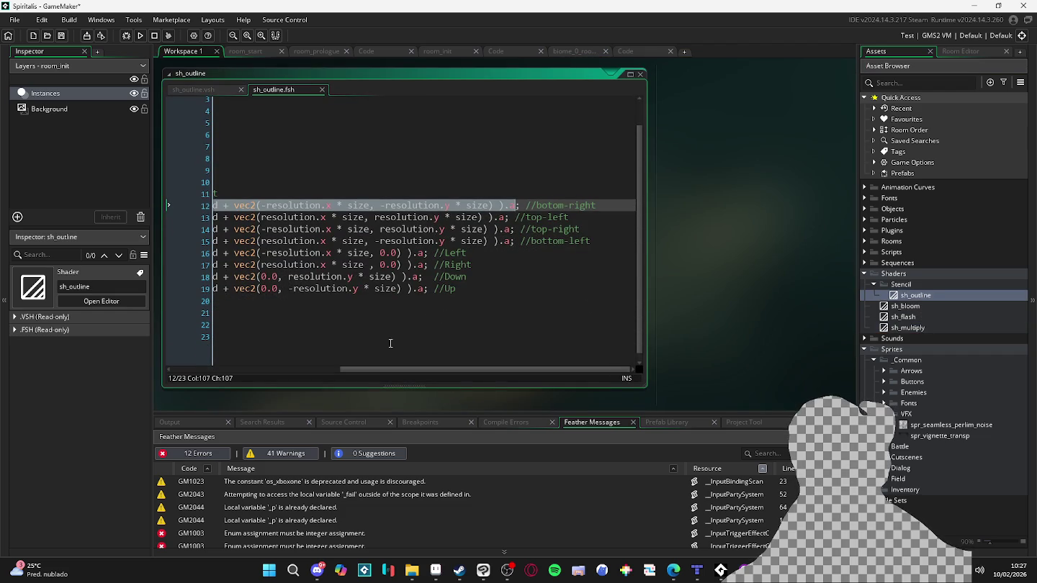
left_click_drag(384, 369, 164, 379)
scroll(281, 308, "up", 1)
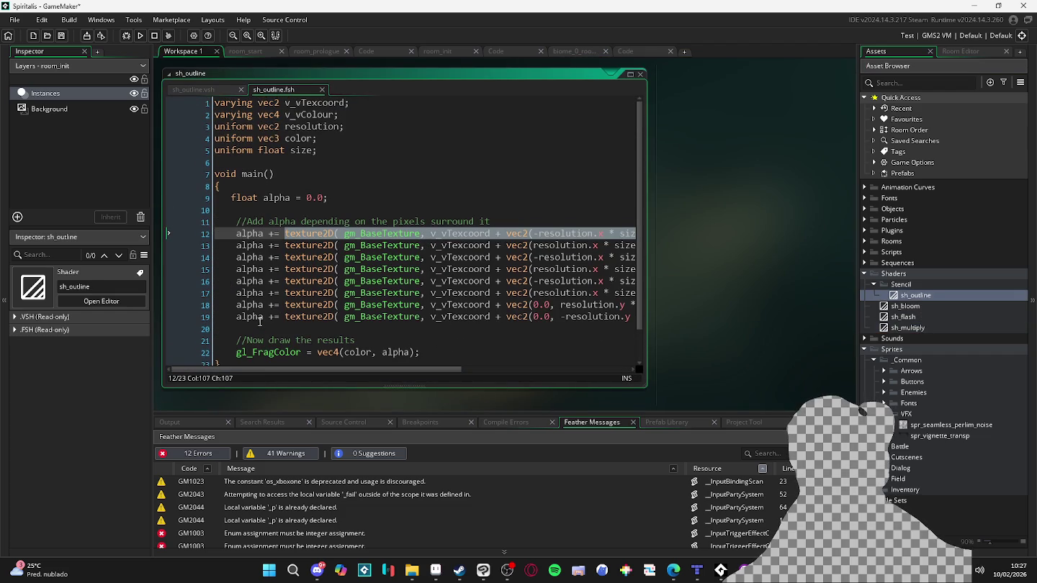
scroll(282, 310, "down", 1)
double_click(943, 329)
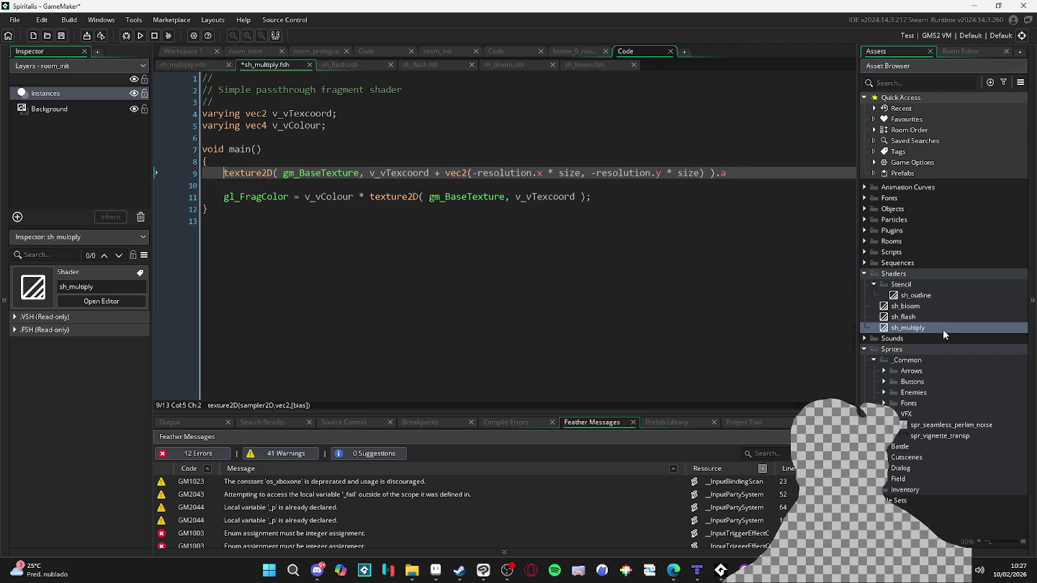
double_click(915, 295)
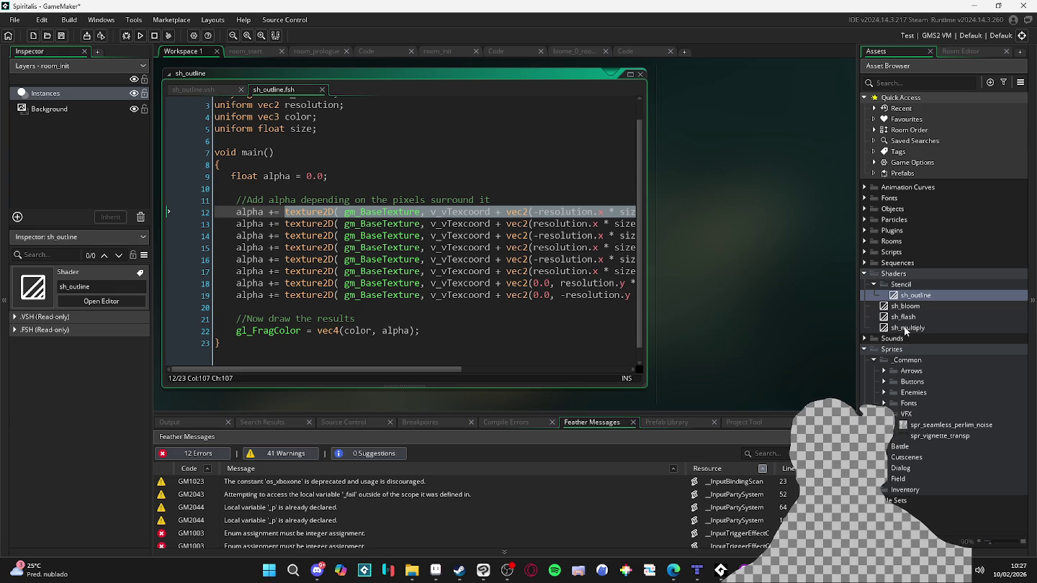
double_click(903, 326)
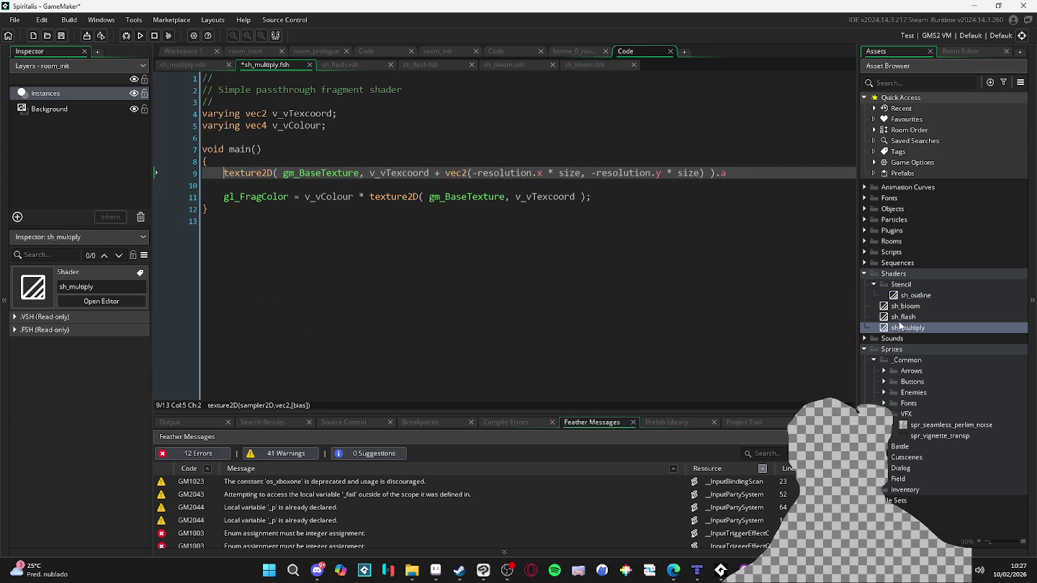
double_click(903, 306)
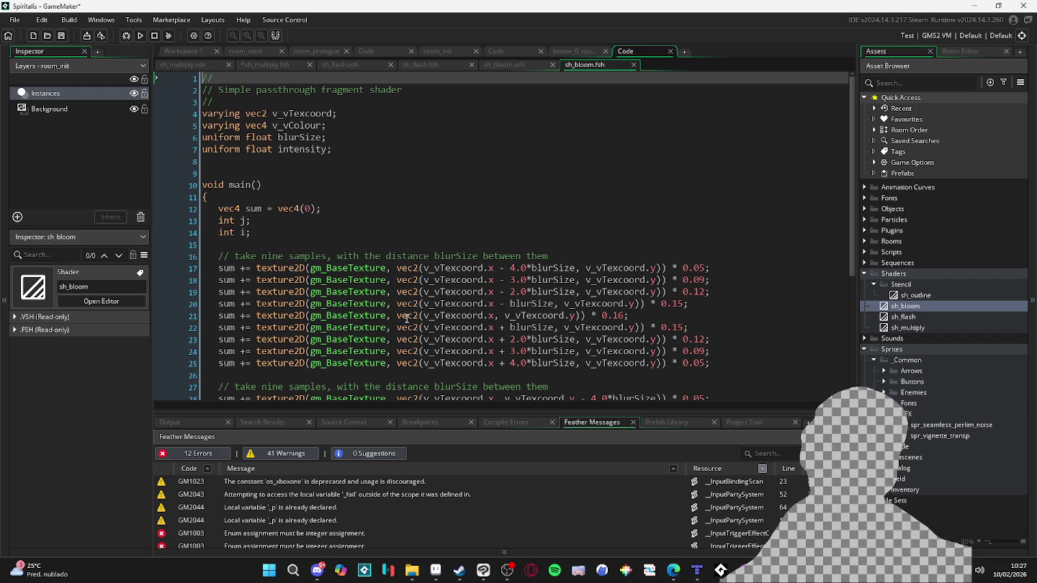
Make line 9 read 'float _a = ' the texture2D alpha at plain coordinates, deleting the vec2 offset
double_click(927, 328)
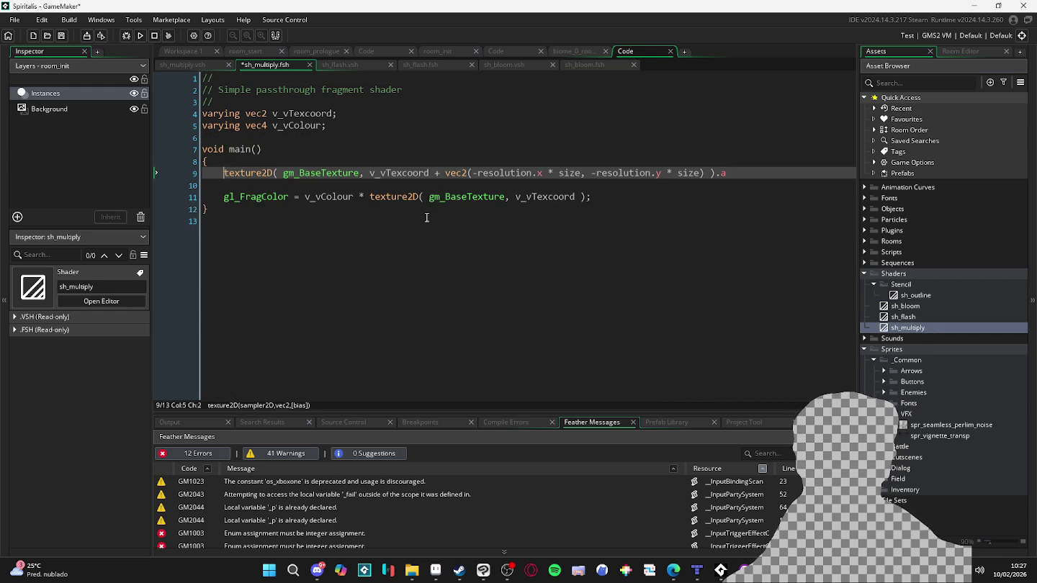
type("float ")
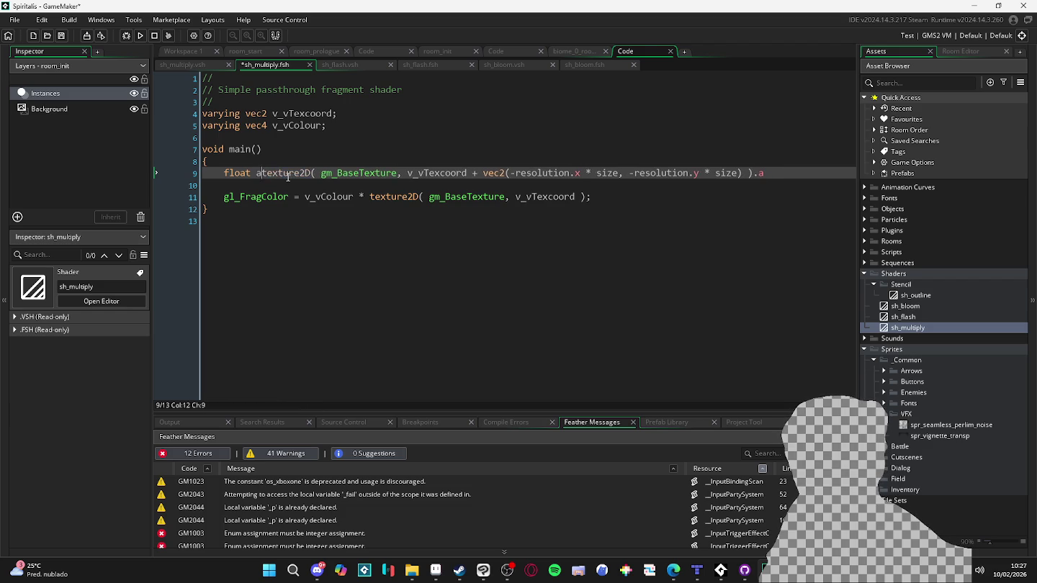
type("_a =")
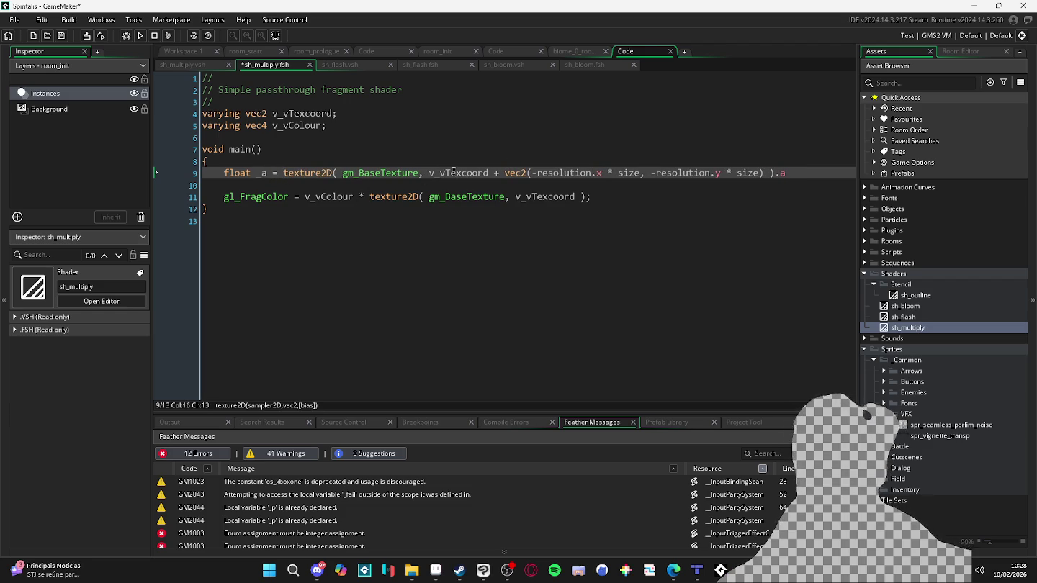
left_click_drag(490, 172, 768, 178)
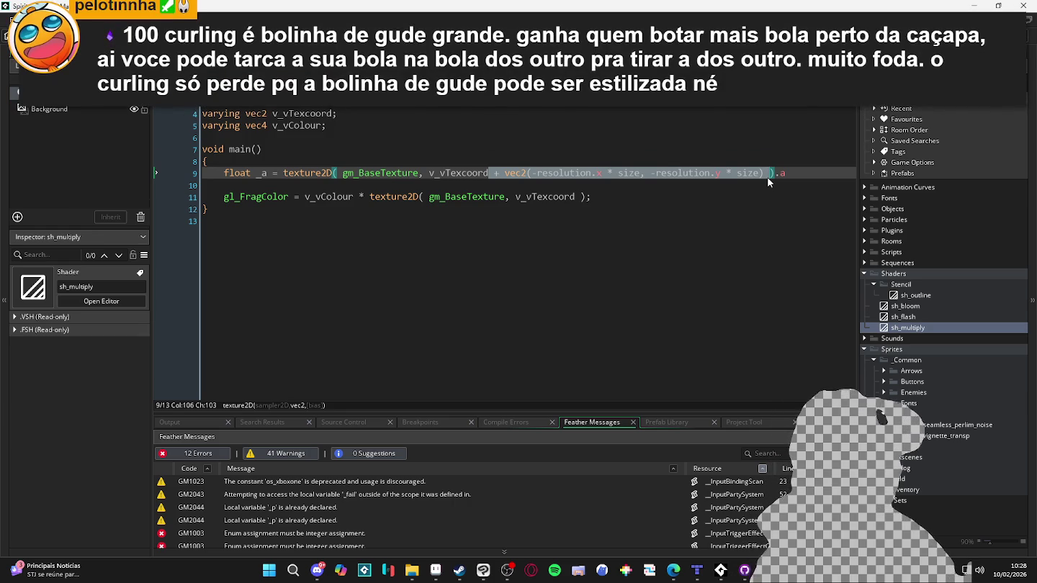
key("BackSpace")
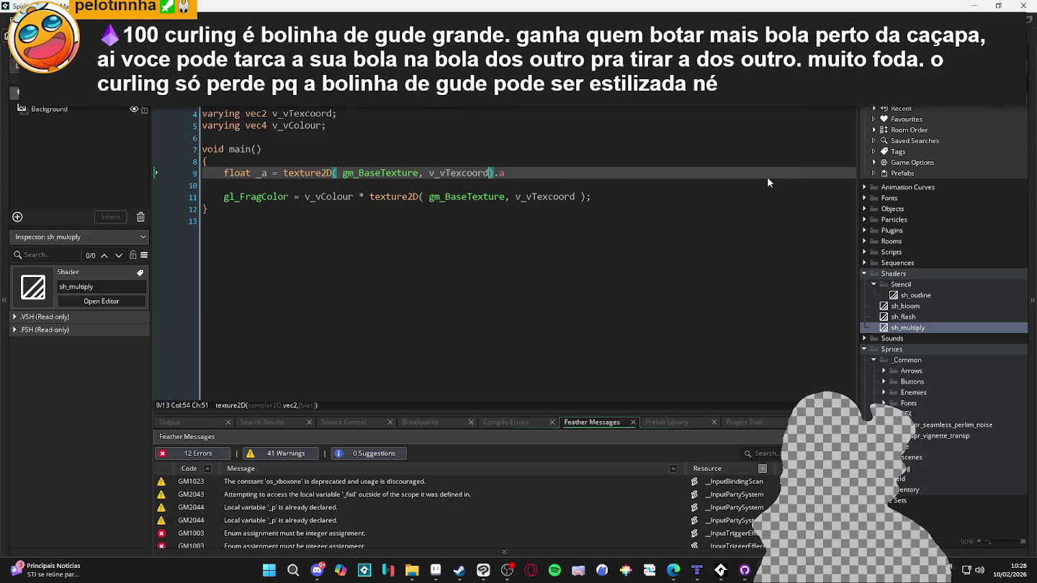
left_click(405, 181)
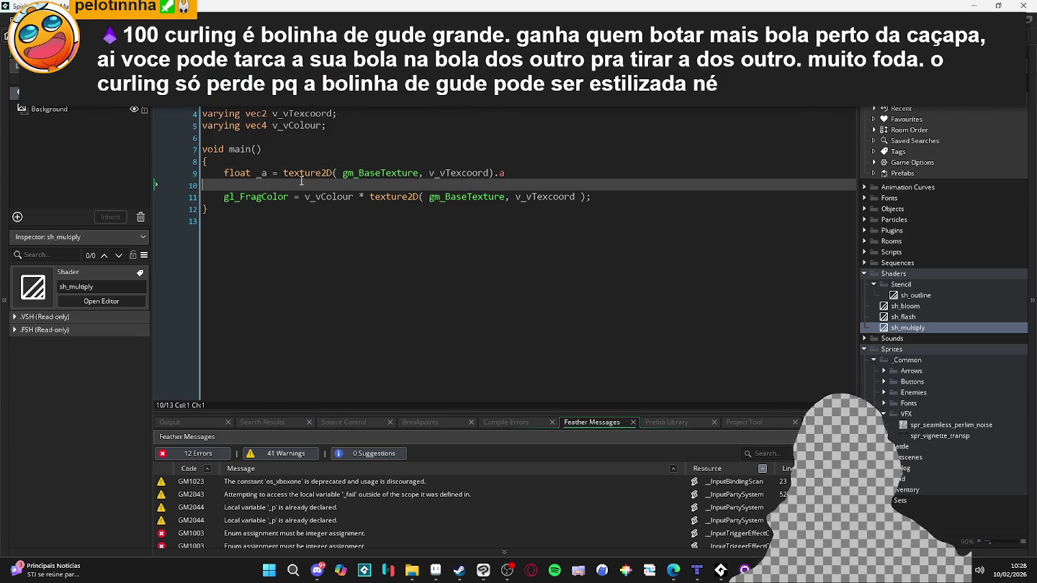
left_click(500, 173)
key("Left")
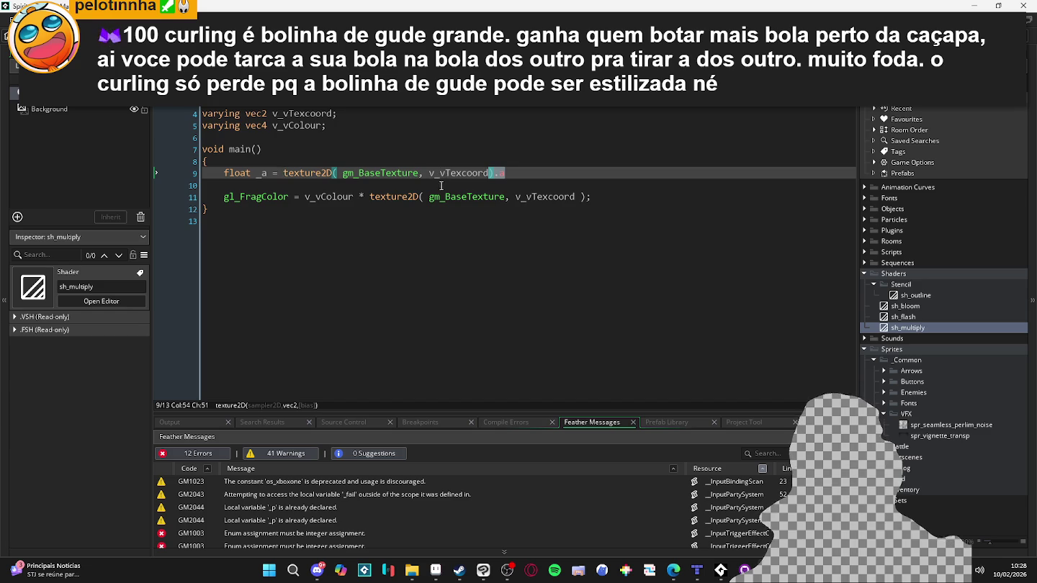
type(".a")
left_click(506, 172)
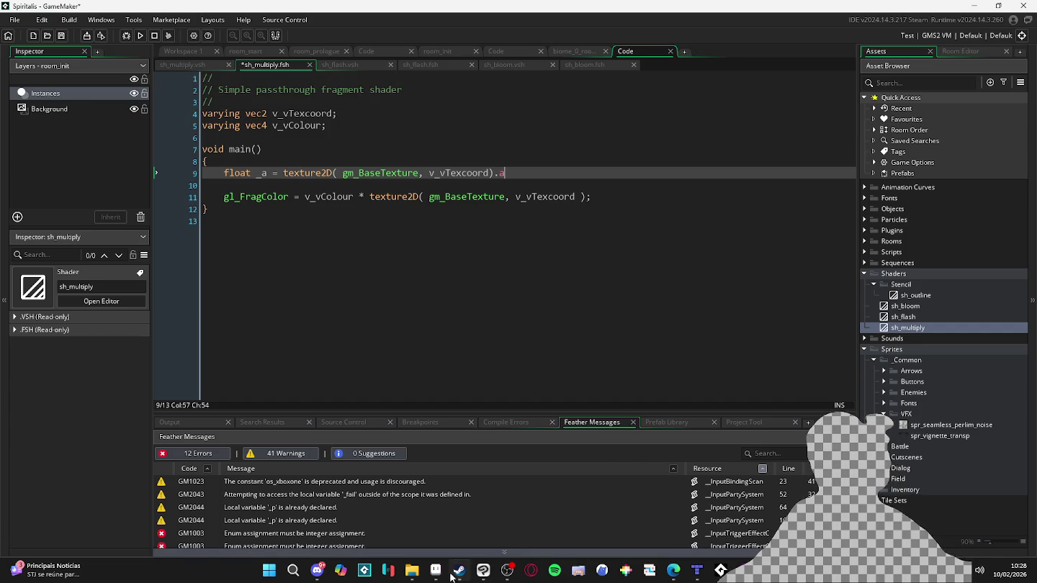
left_click(435, 570)
Eyedrop three greys from the noise texture in Aseprite and compare their RGB values
key("b")
scroll(302, 176, "up", 1)
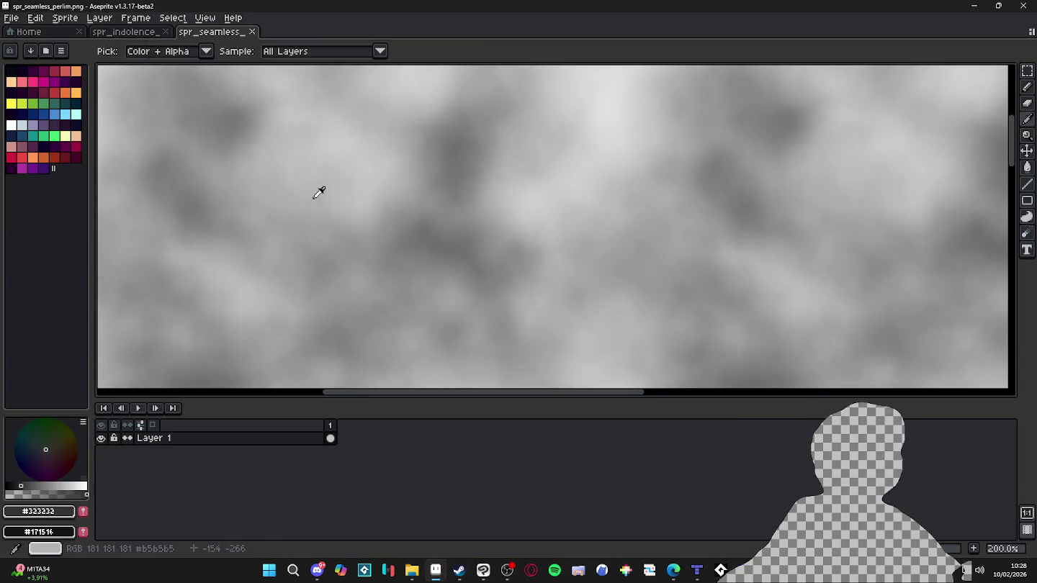
left_click(302, 176, "alt")
left_click(43, 511)
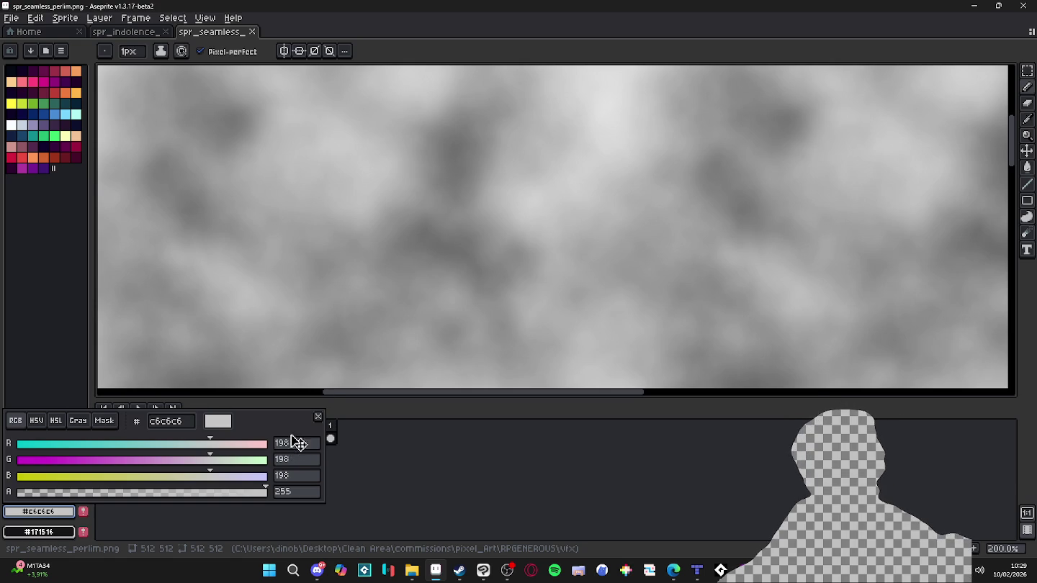
left_click(461, 164, "alt")
left_click(38, 511)
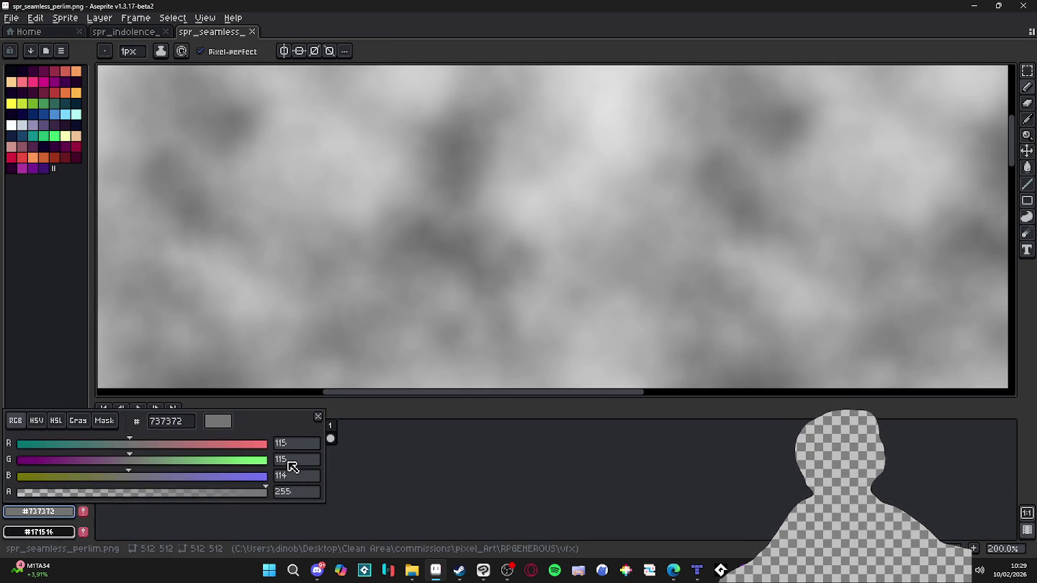
left_click(479, 160, "alt")
left_click(39, 514)
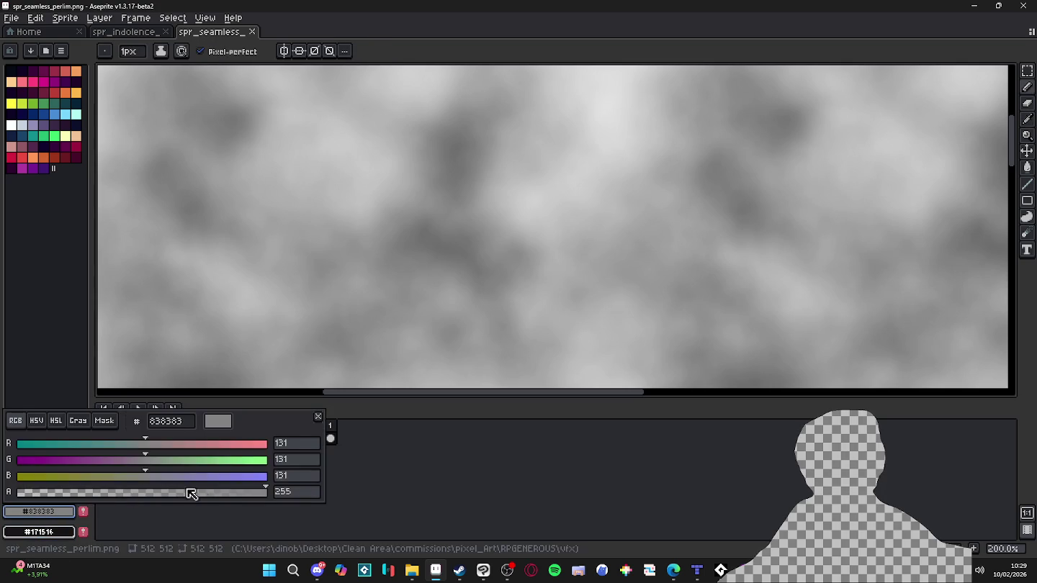
left_click(975, 5)
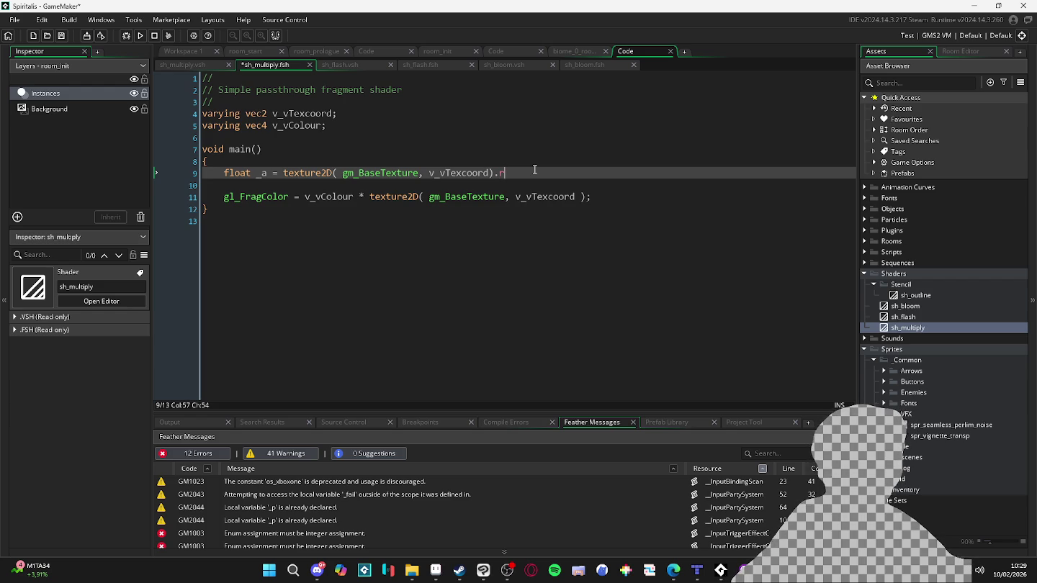
Start an indented line 10 below the _a sample reading 'vec4 color ='
key("Return")
type("gl")
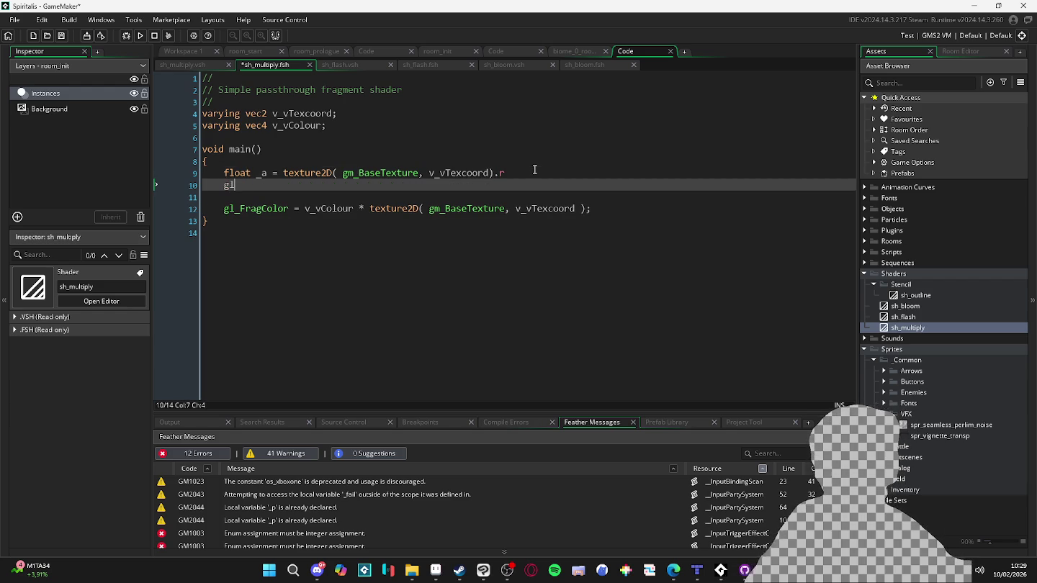
key("BackSpace")
key("BackSpace")
key("BackSpace")
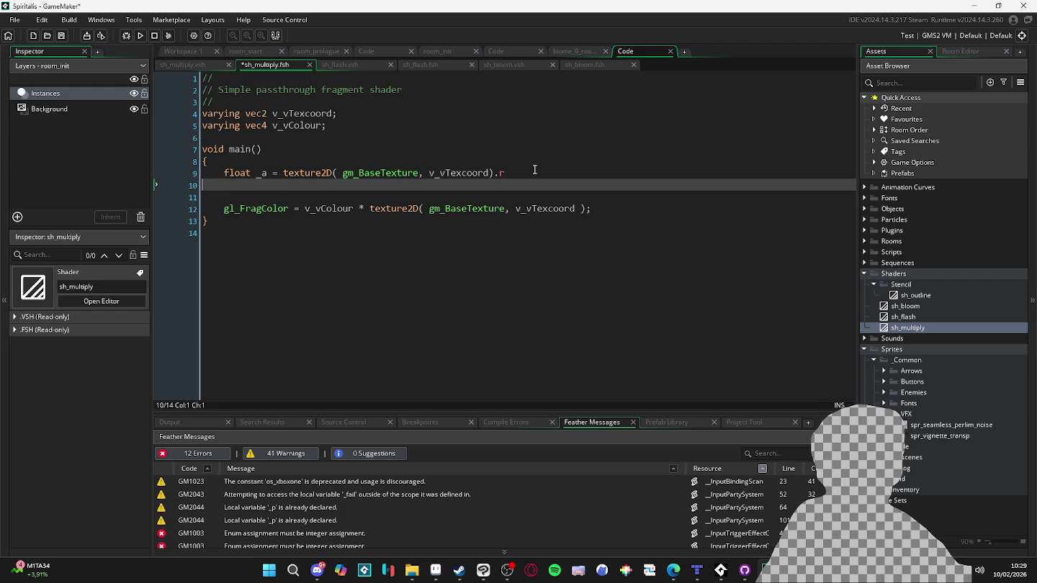
key("Tab")
type("Vec4")
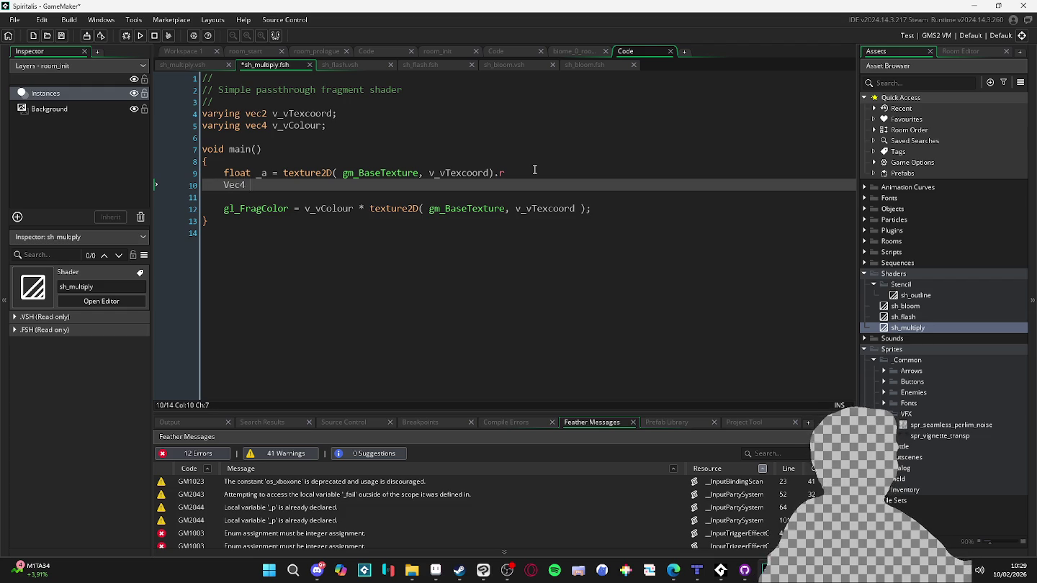
key("Left")
key("Left")
key("Left")
key("BackSpace")
type("v")
key("Right")
key("Right")
key("Right")
type("color =")
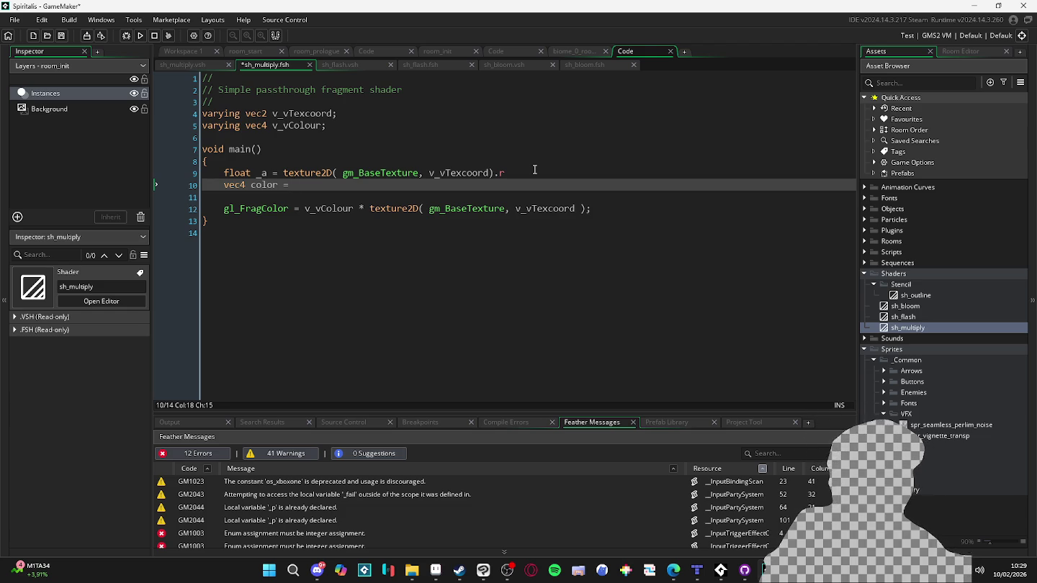
Check sh_outline's code for reference, then finish the line as vec4 color = vec4()
left_click(907, 298)
double_click(908, 297)
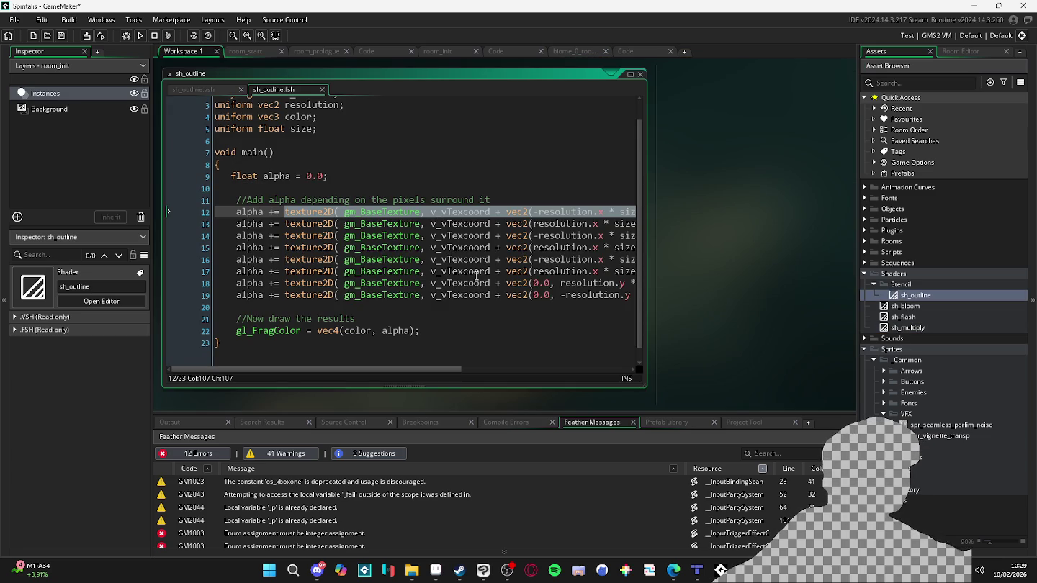
scroll(476, 275, "down", 1)
double_click(892, 329)
type("vec4 color = ve")
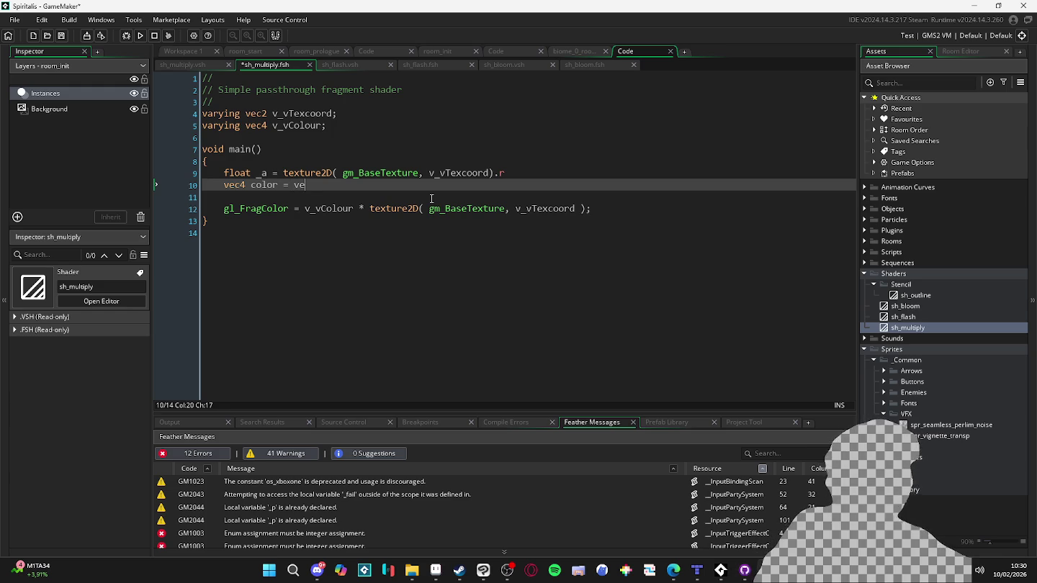
type("c4()")
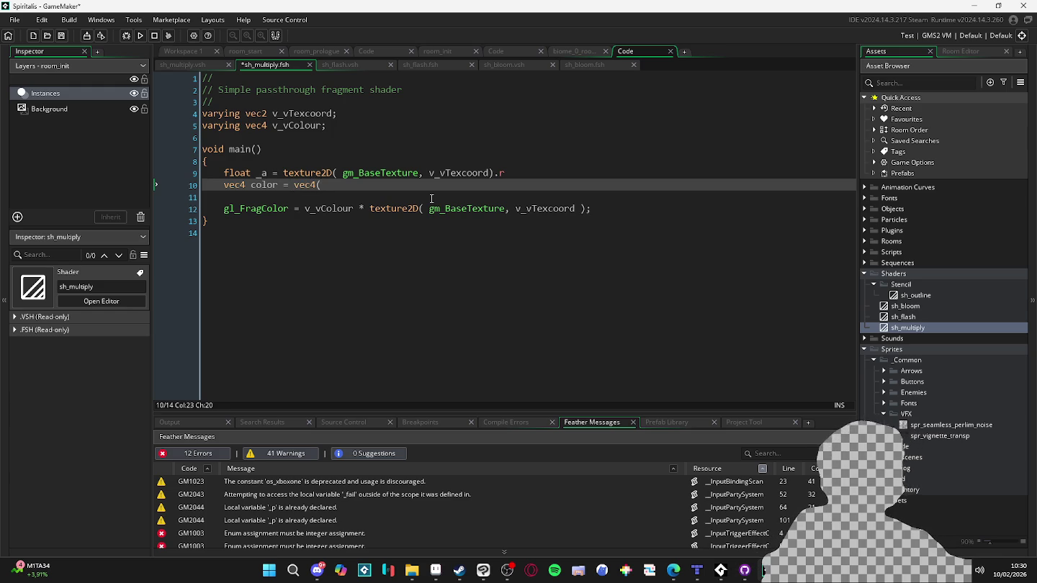
left_click(432, 198)
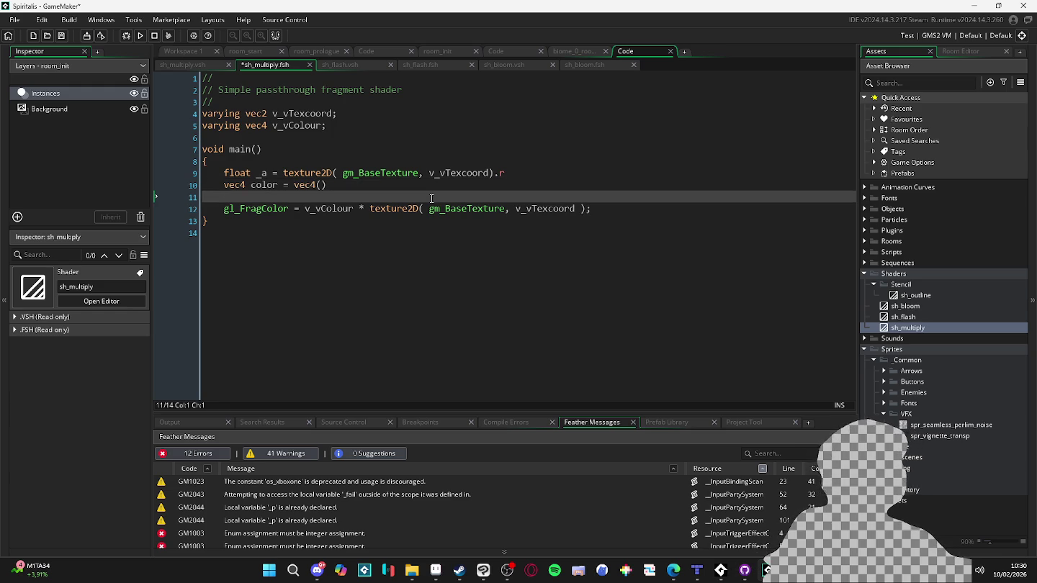
left_click(578, 174)
End both the _a sample line and the vec4 color = vec4() line with semicolons
type(";")
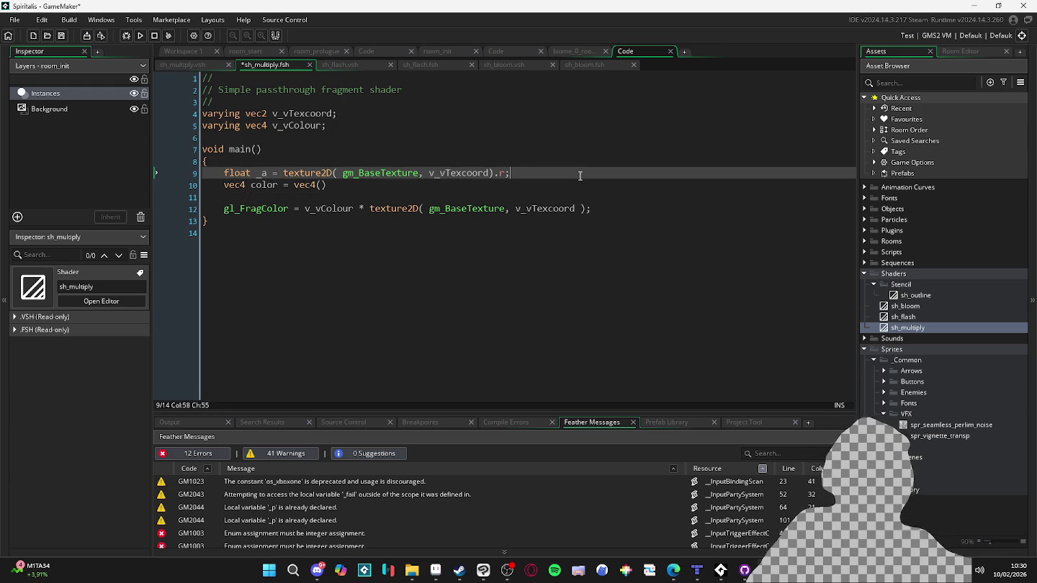
key("Down")
type(";")
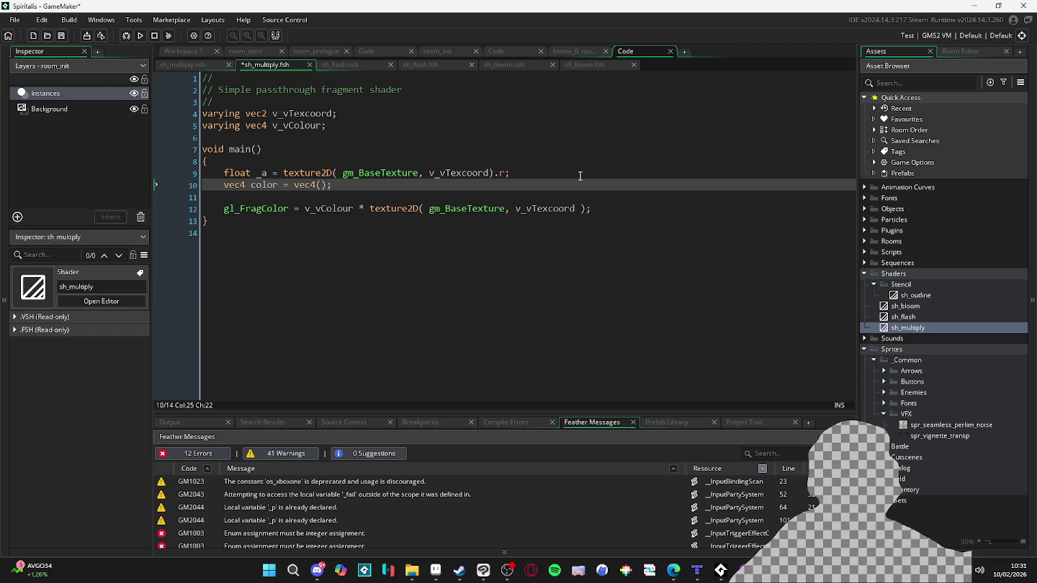
key("Left")
key("Left")
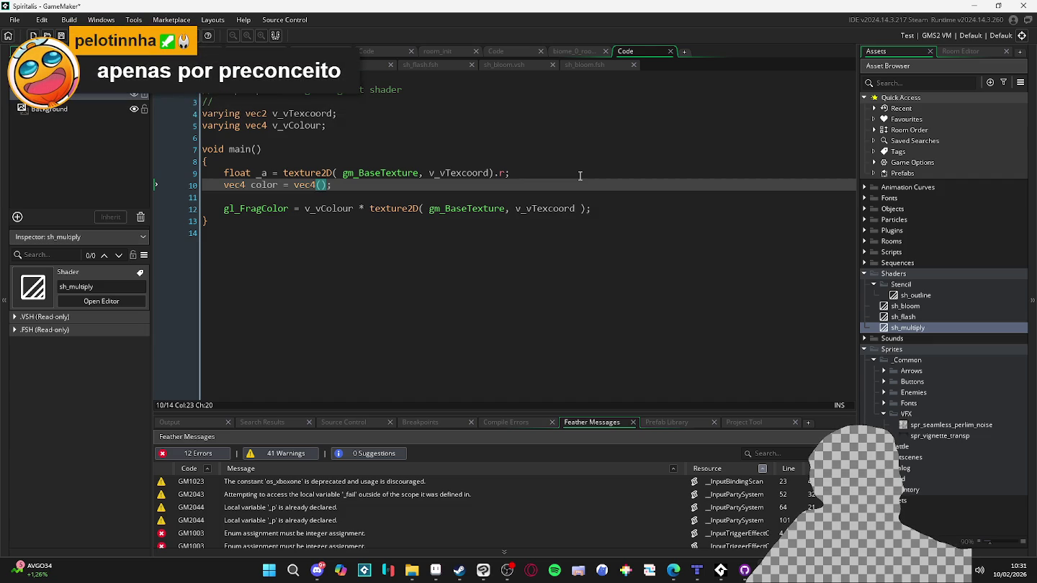
key("Up")
key("Up")
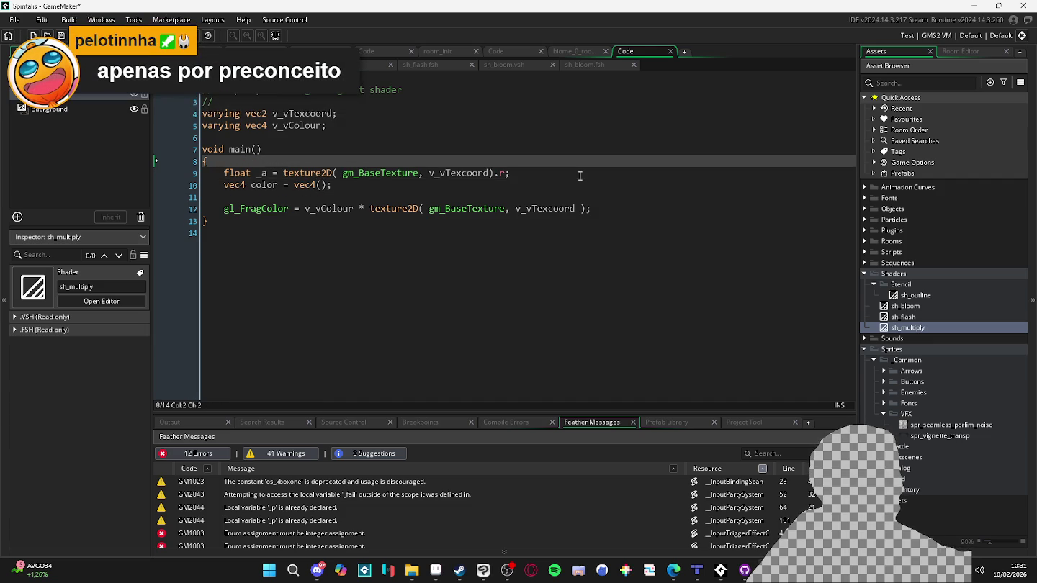
Insert line 9 declaring vec4 tex = texture2D(gm_BaseTexture, v_vTexcoord)
key("Return")
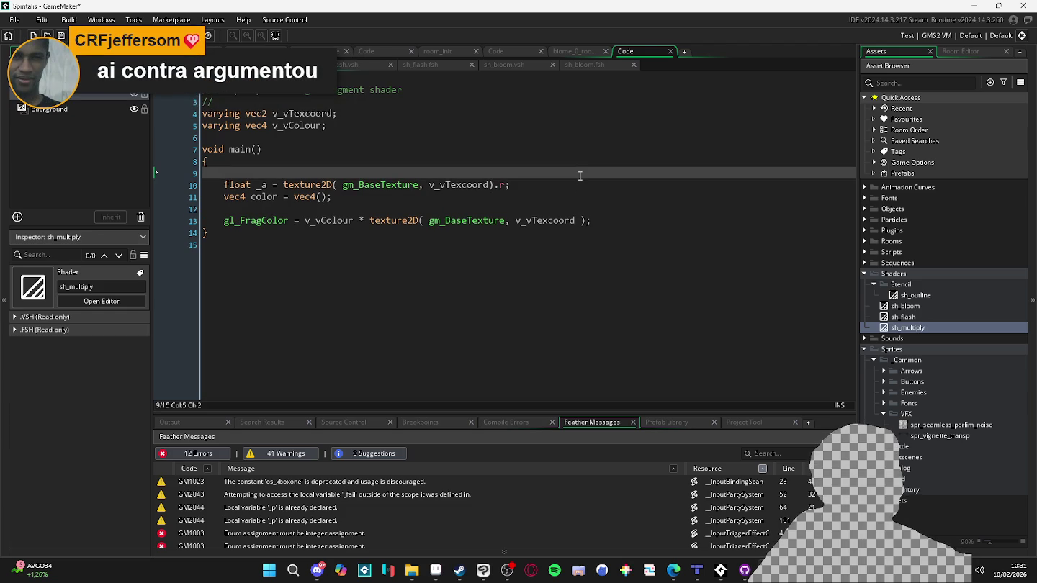
type("vec4")
type(" tex")
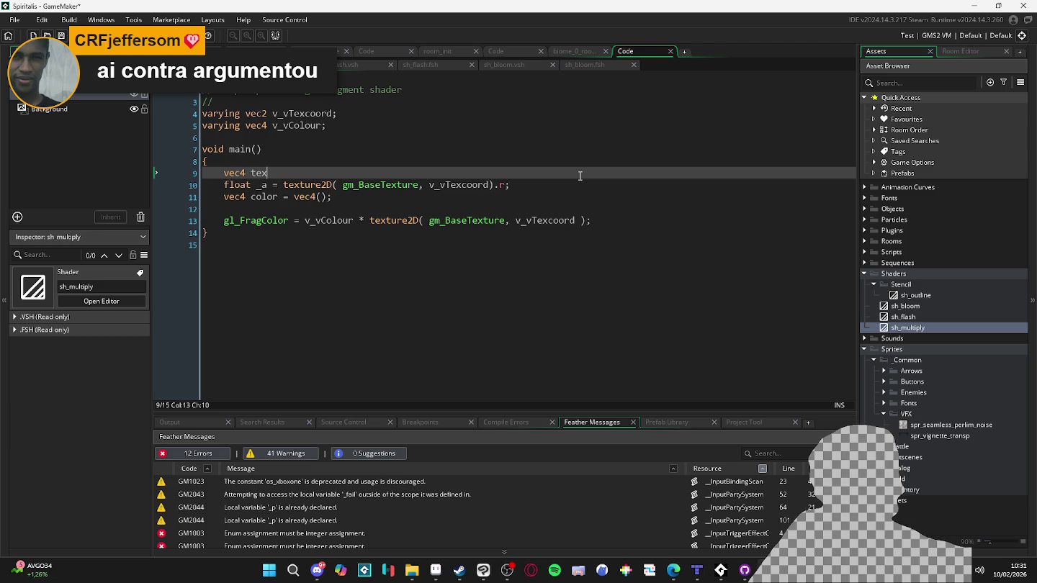
type(" =")
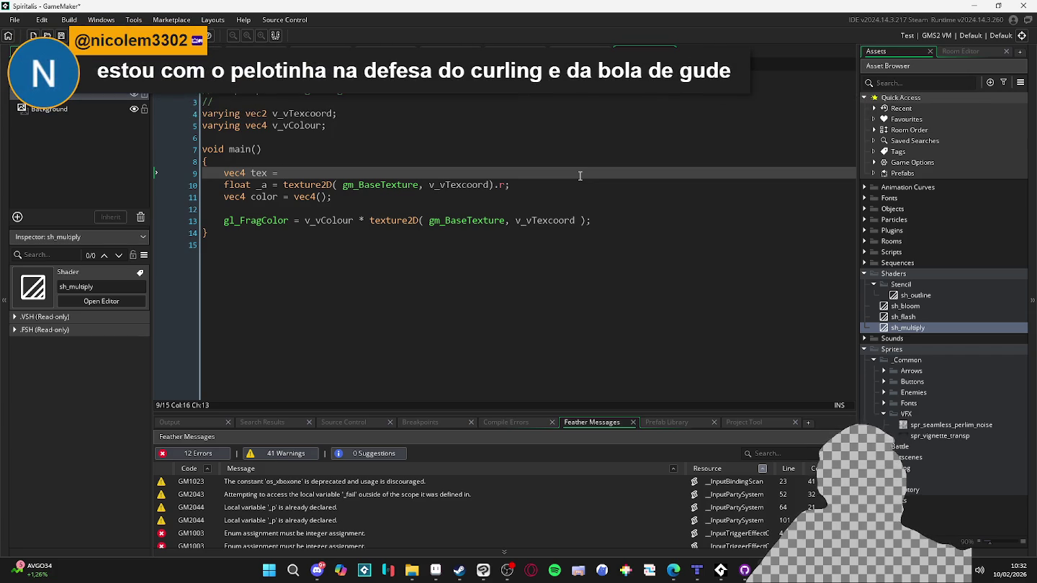
type("texture")
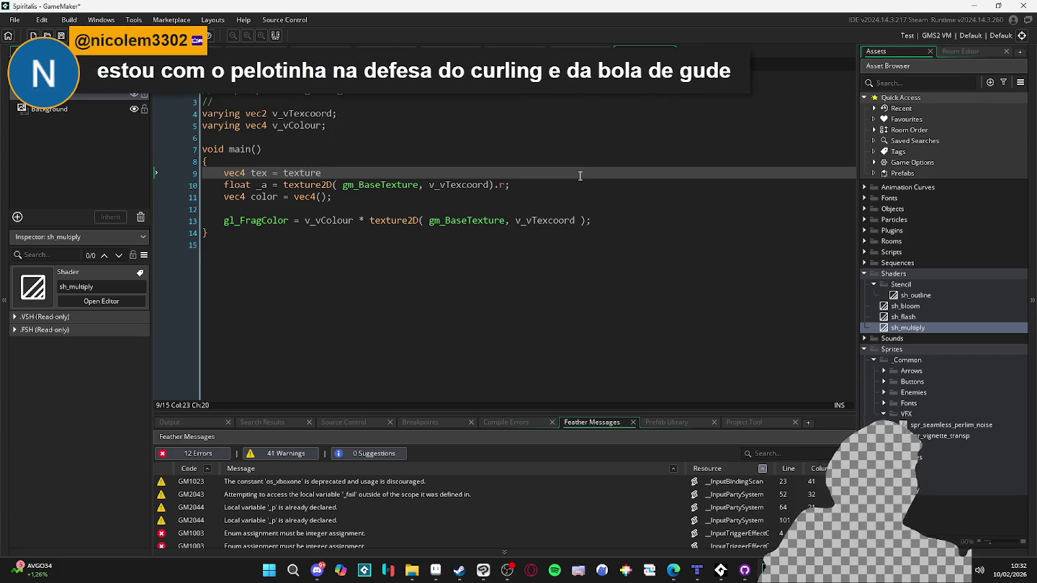
type("2D(")
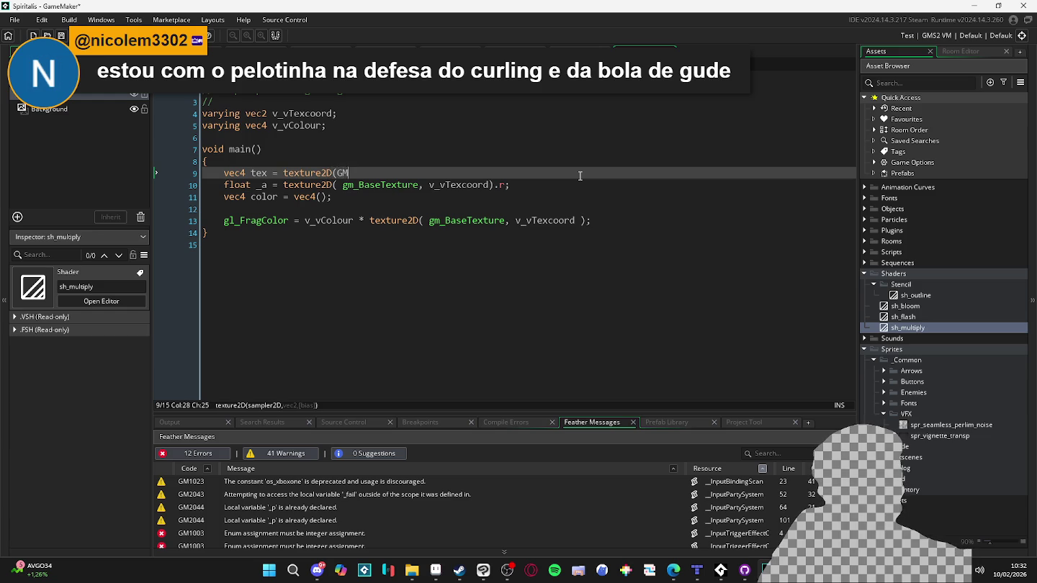
type("gm_Bas")
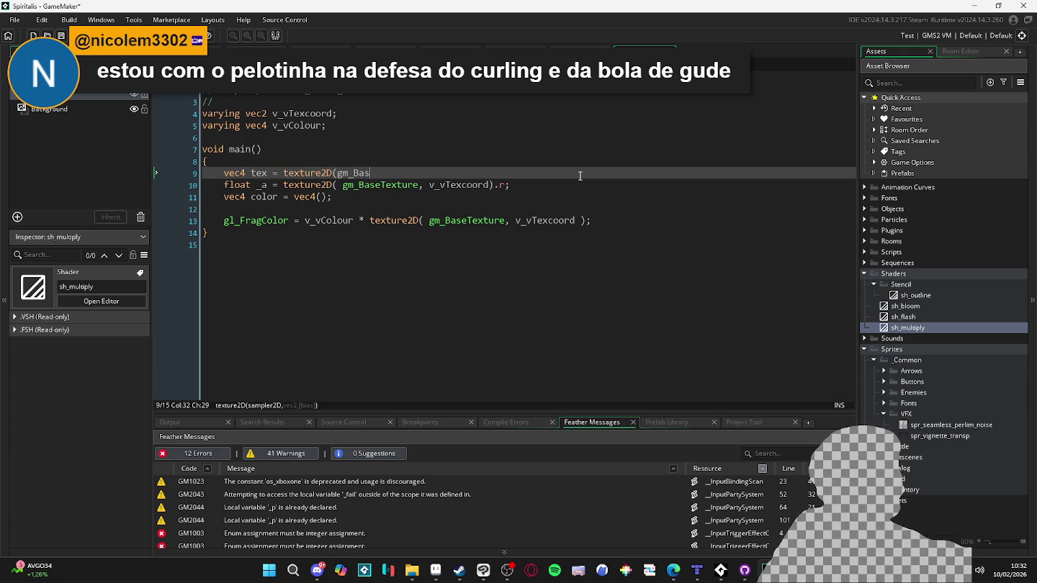
type("eTexture, ")
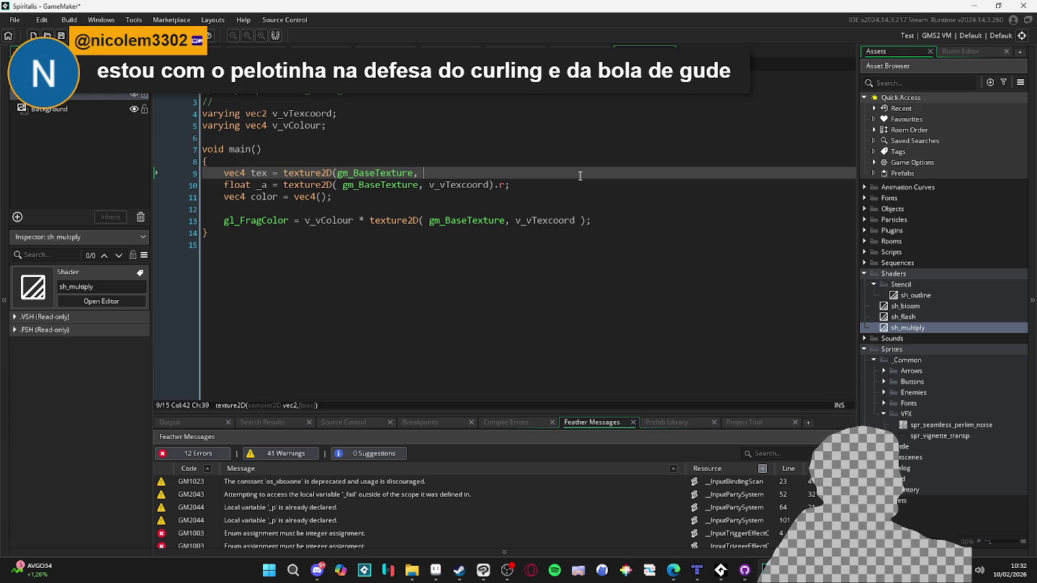
type("v_vTe")
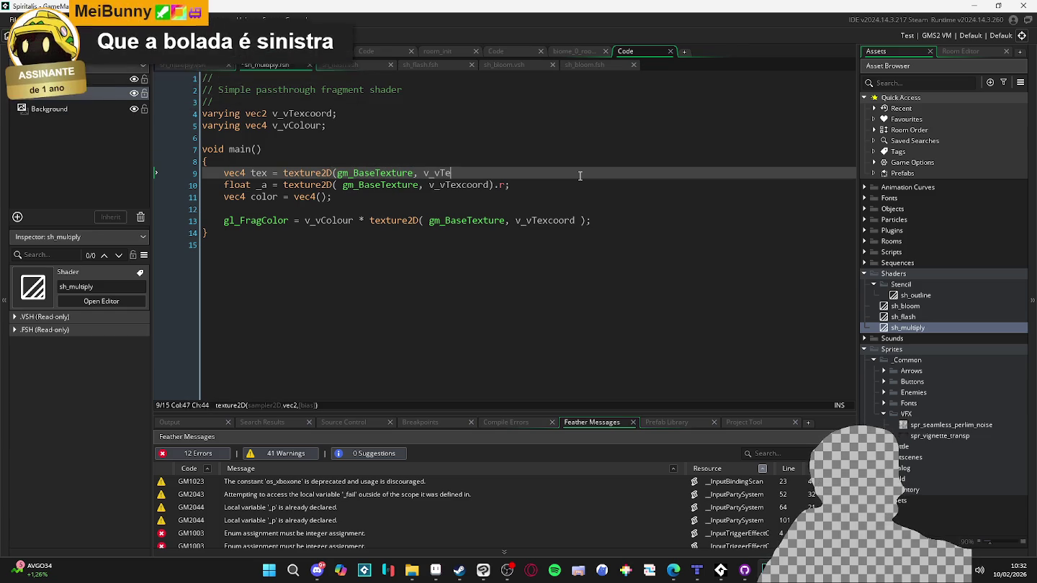
type("xcoord)")
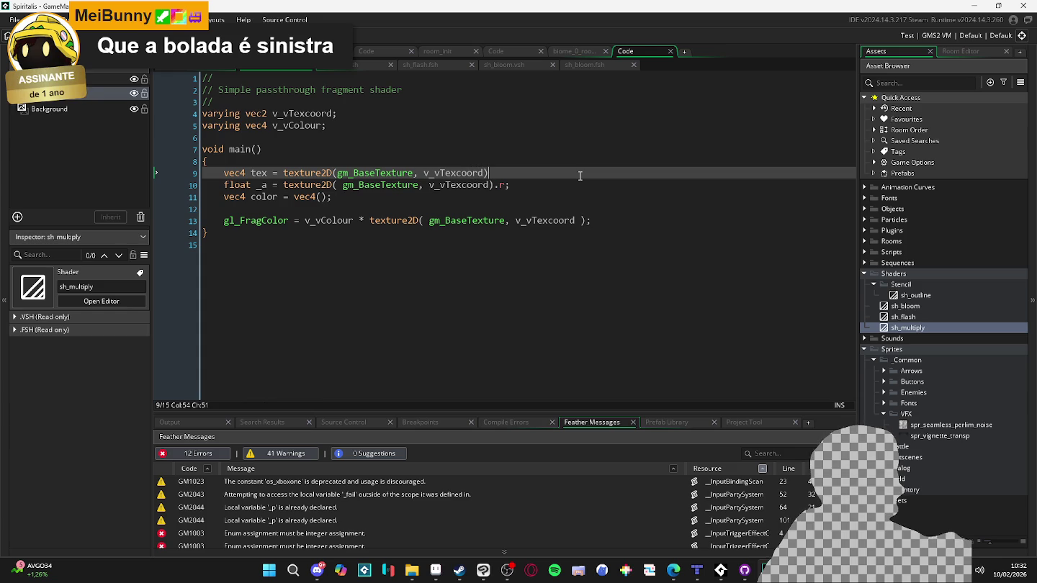
Replace the repeated texture2D call in the float _a line with tex
double_click(259, 173)
left_click_drag(490, 184, 282, 185)
type("tex")
left_click(449, 209)
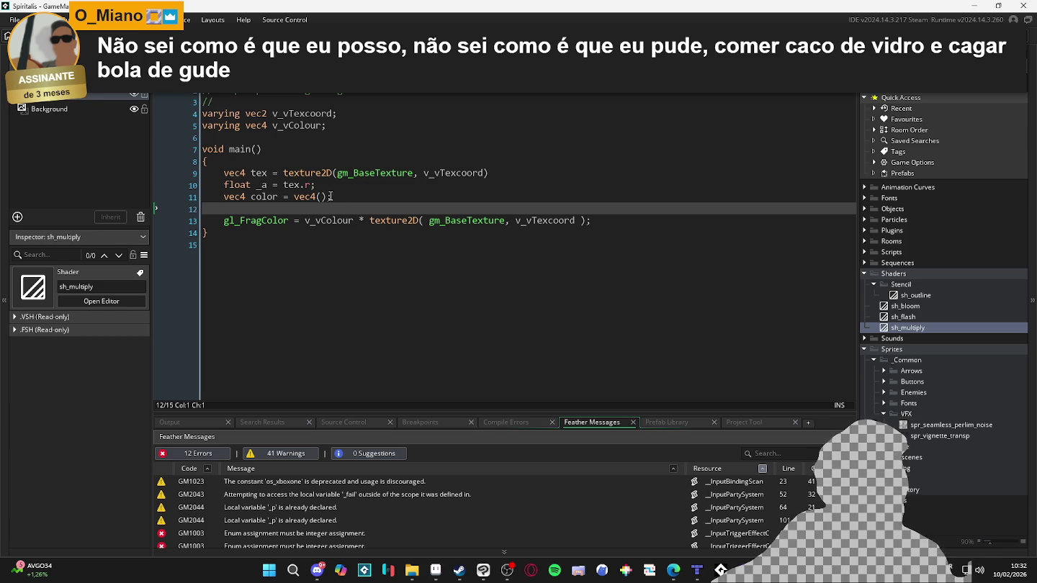
left_click(322, 197)
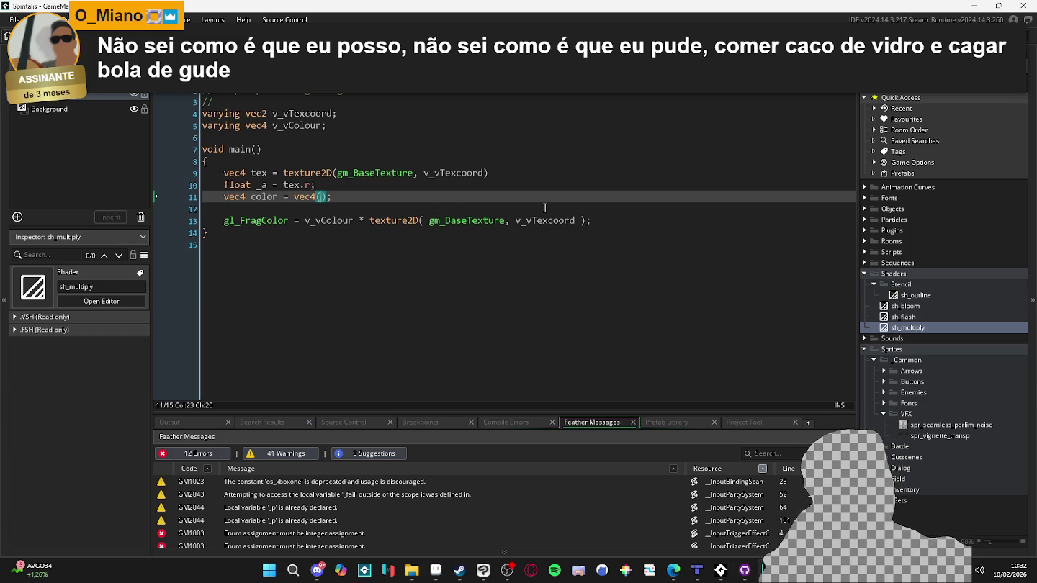
Initialise color with tex, add color.a = tex.r, and delete the redundant float _a line
key("Right")
key("ctrl+shift+Left")
key("ctrl+shift+Left")
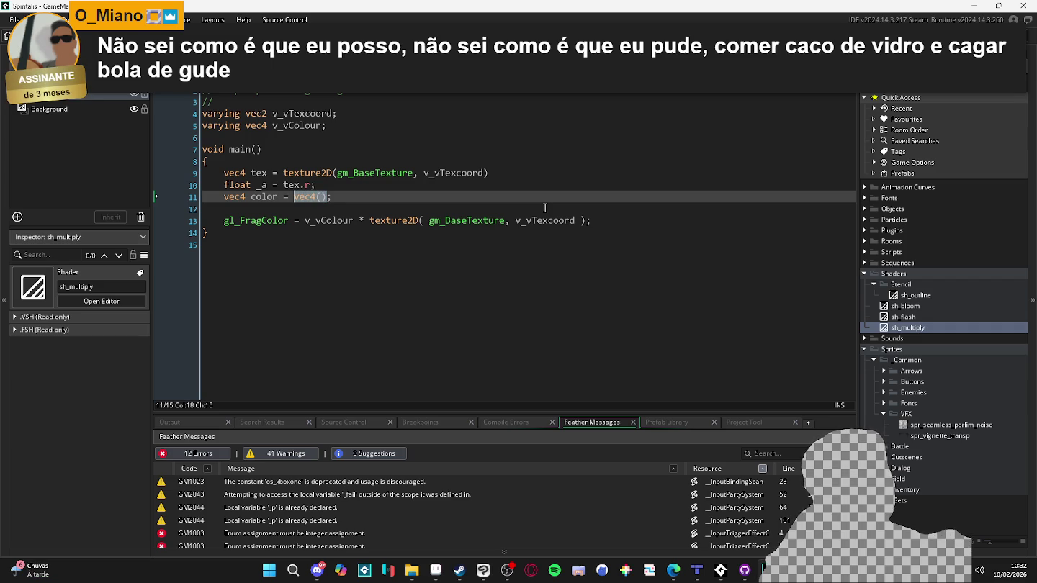
type("tex")
key("Return")
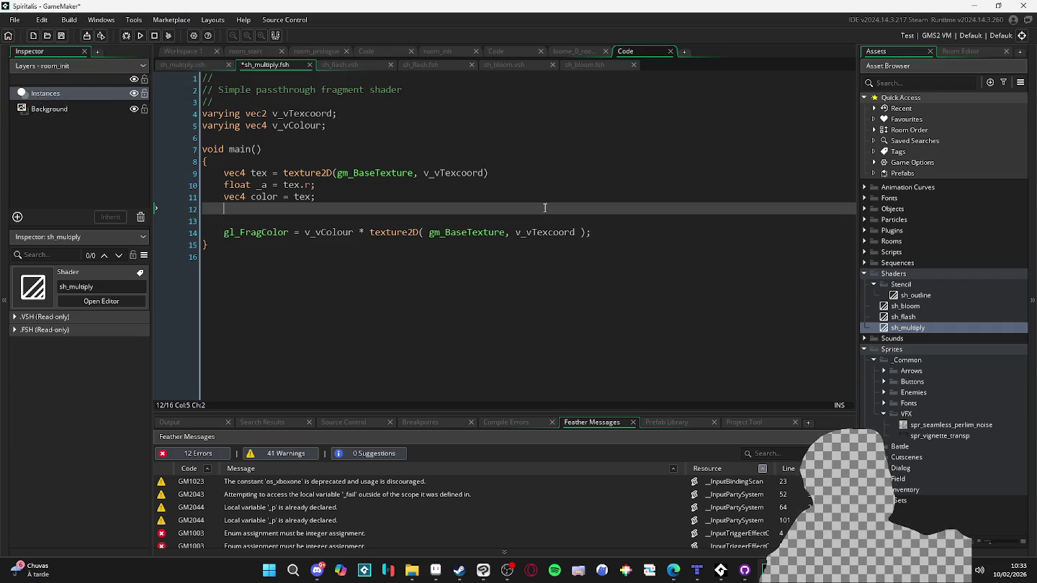
type("color.")
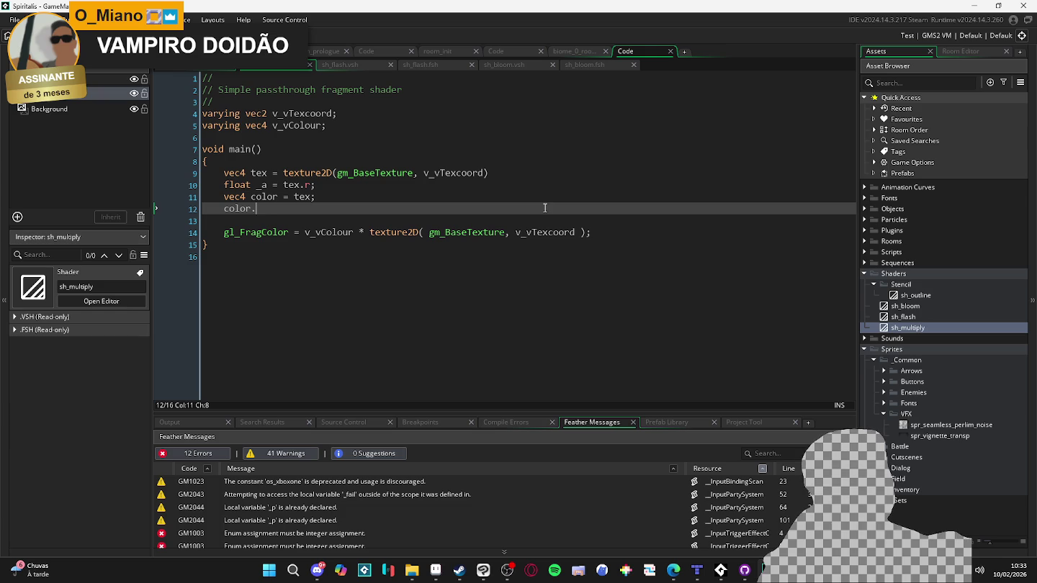
type("a = ")
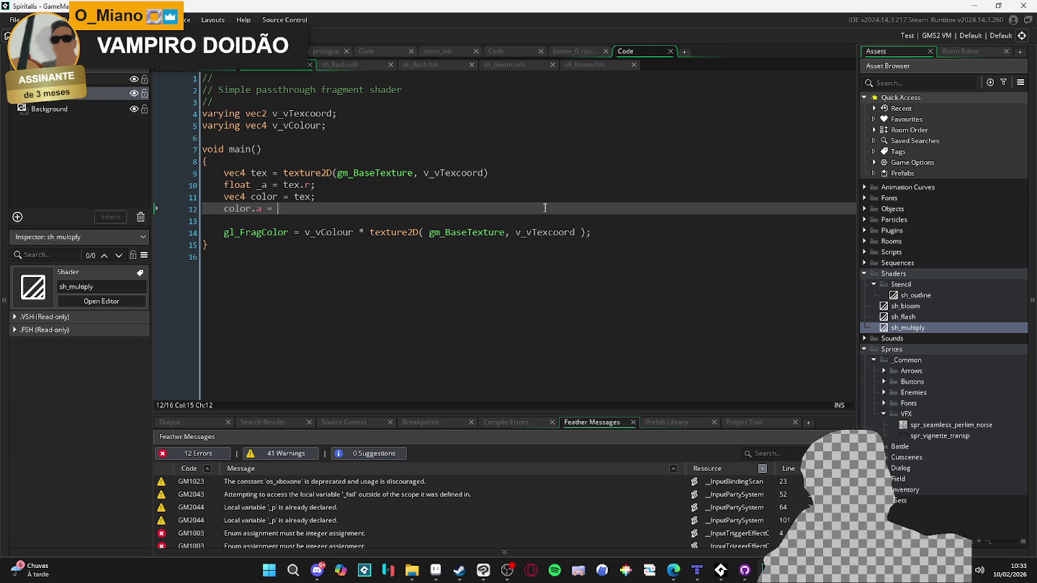
type("tex.r")
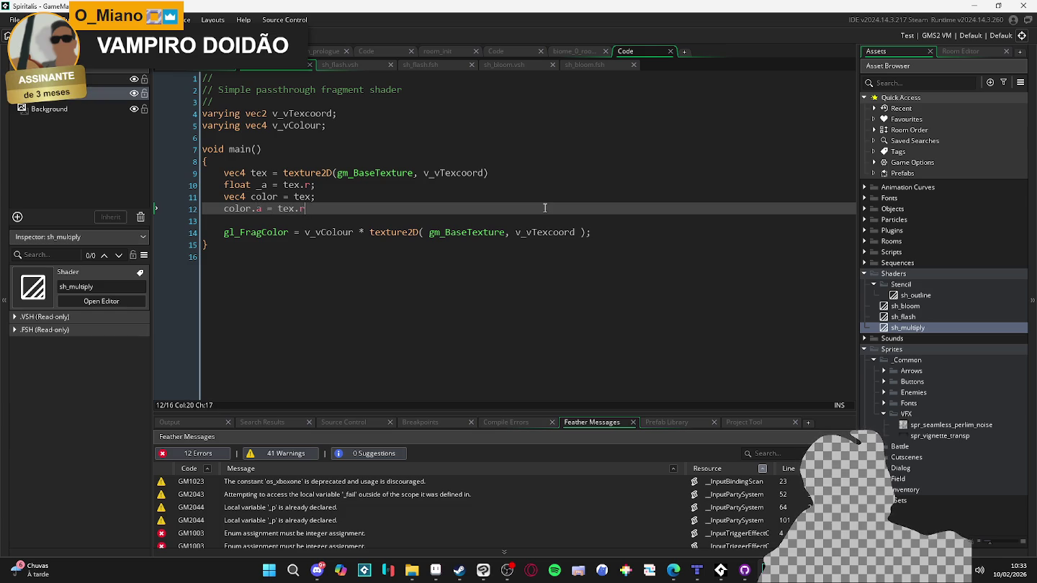
left_click_drag(317, 185, 177, 191)
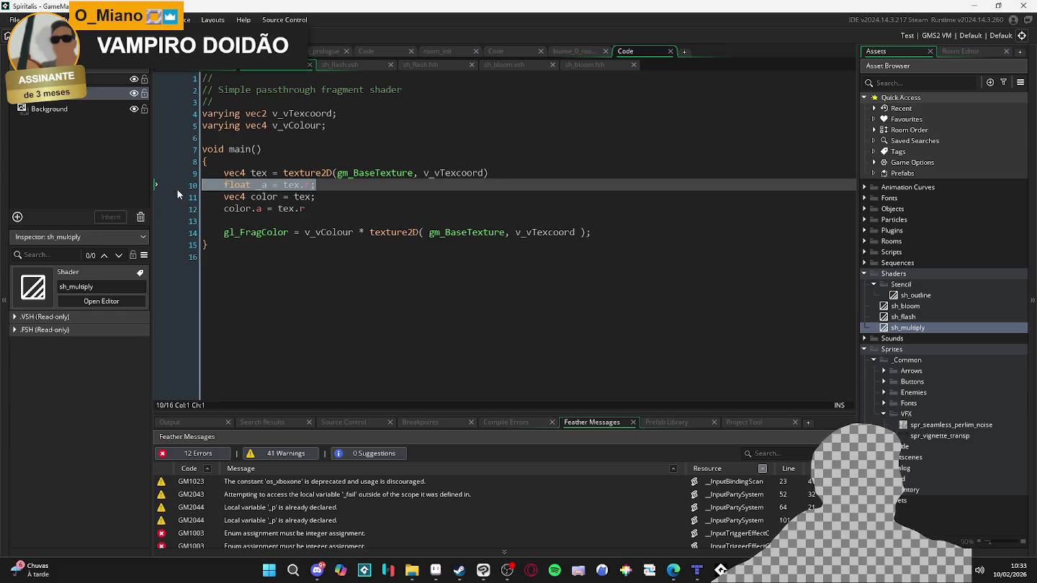
key("BackSpace")
key("BackSpace")
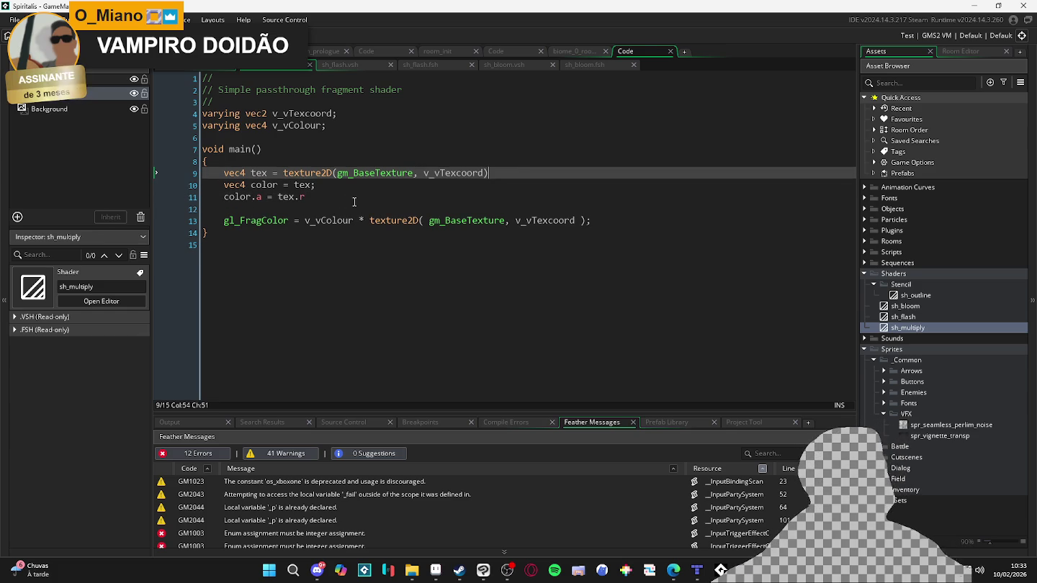
Make gl_FragColor output v_vColour * color.a and add the missing semicolons
left_click(354, 202)
double_click(239, 196)
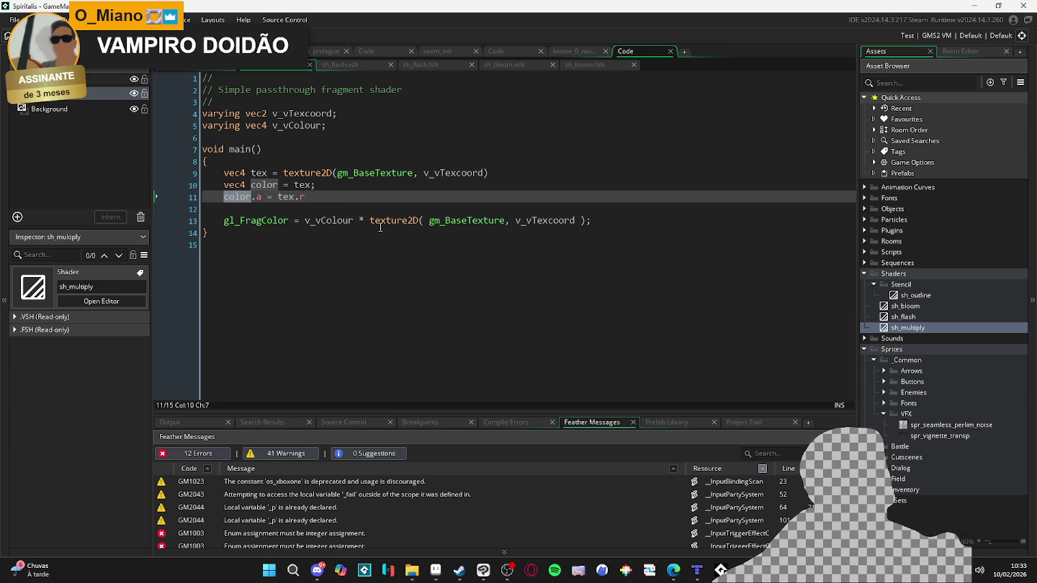
left_click(268, 197)
mouse_move(224, 197)
left_mouse_down()
mouse_move(269, 199)
mouse_move(261, 196)
left_mouse_up()
key("ctrl+c")
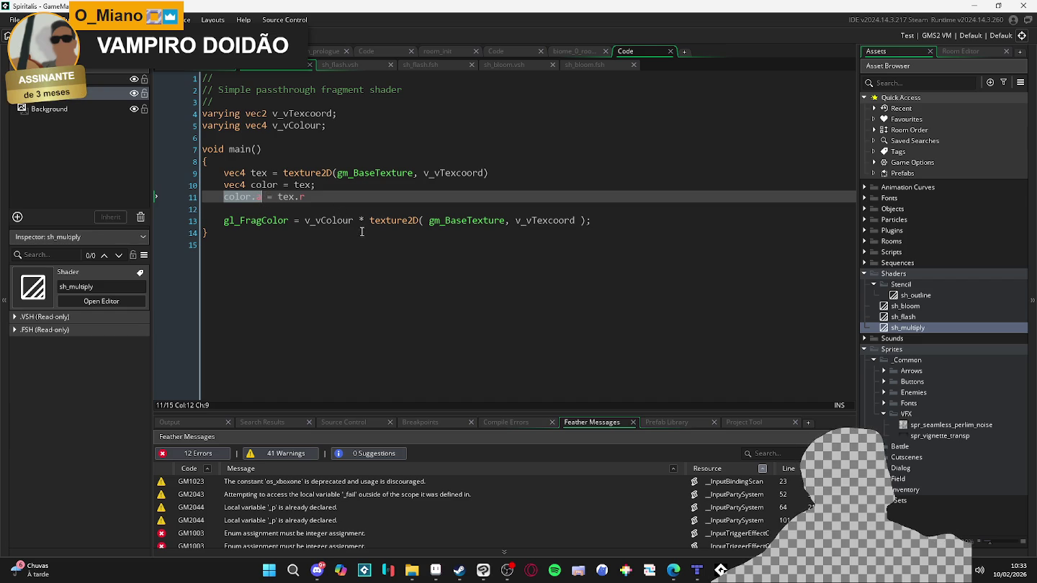
left_click_drag(370, 221, 594, 216)
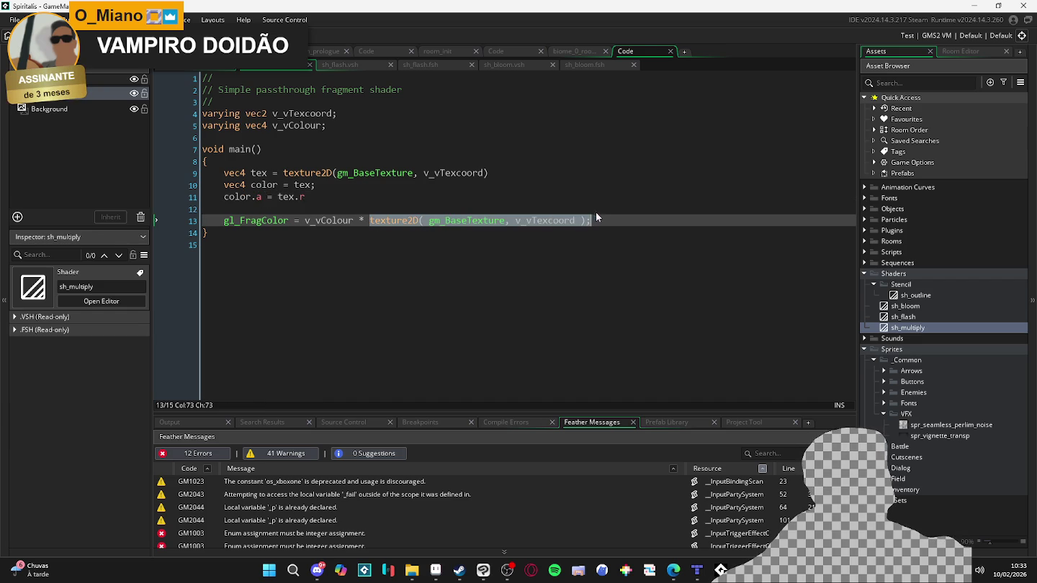
key("ctrl+v")
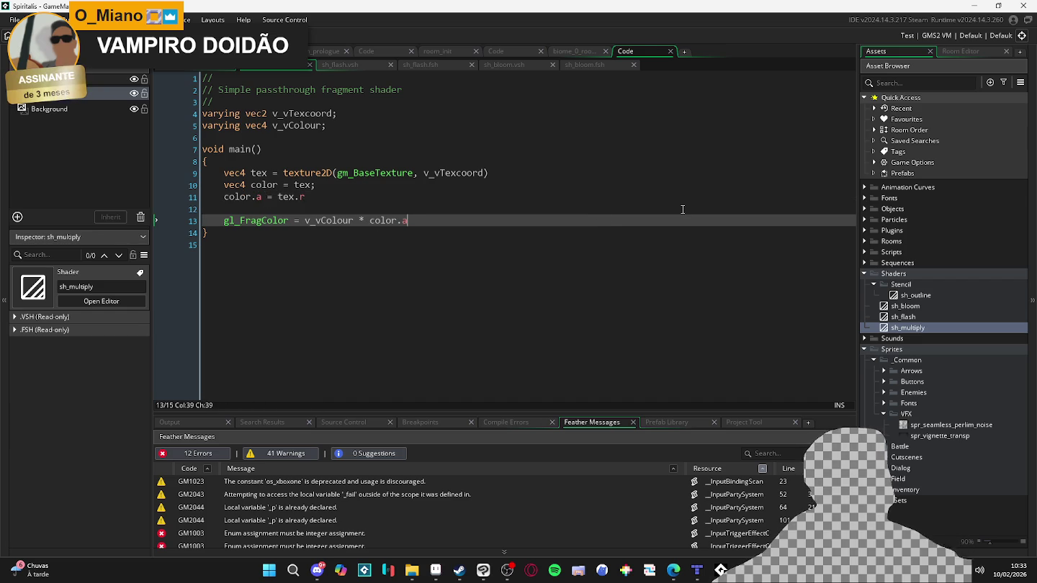
type(";")
key("Up")
key("Up")
type(";")
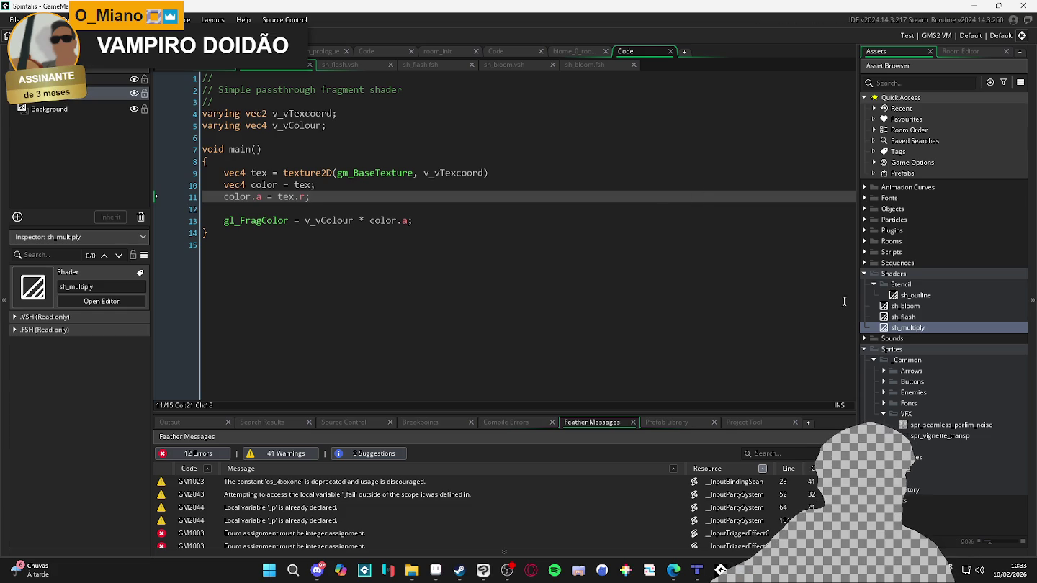
left_click(917, 328)
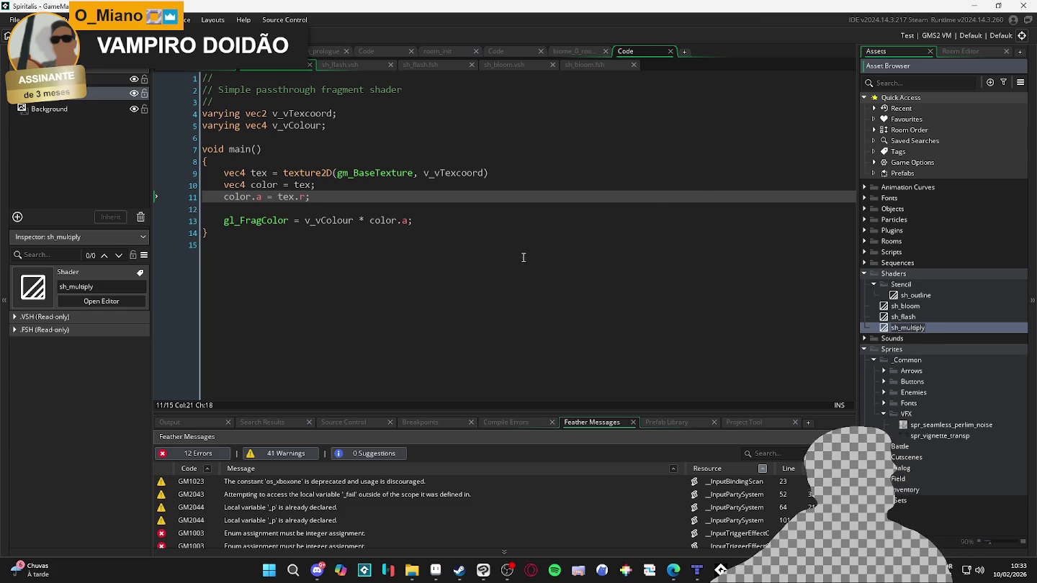
left_click(478, 220)
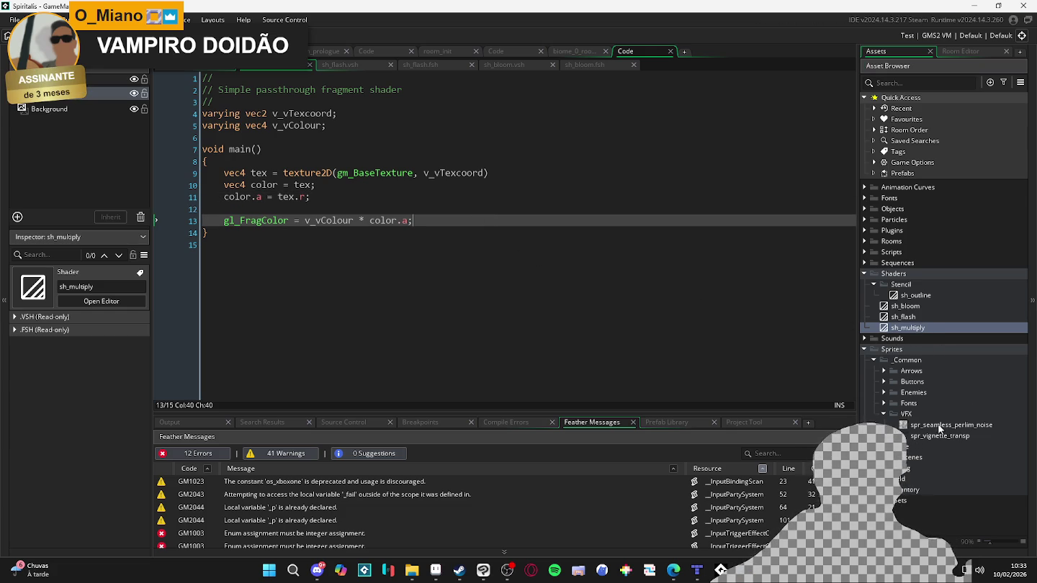
left_click(865, 209)
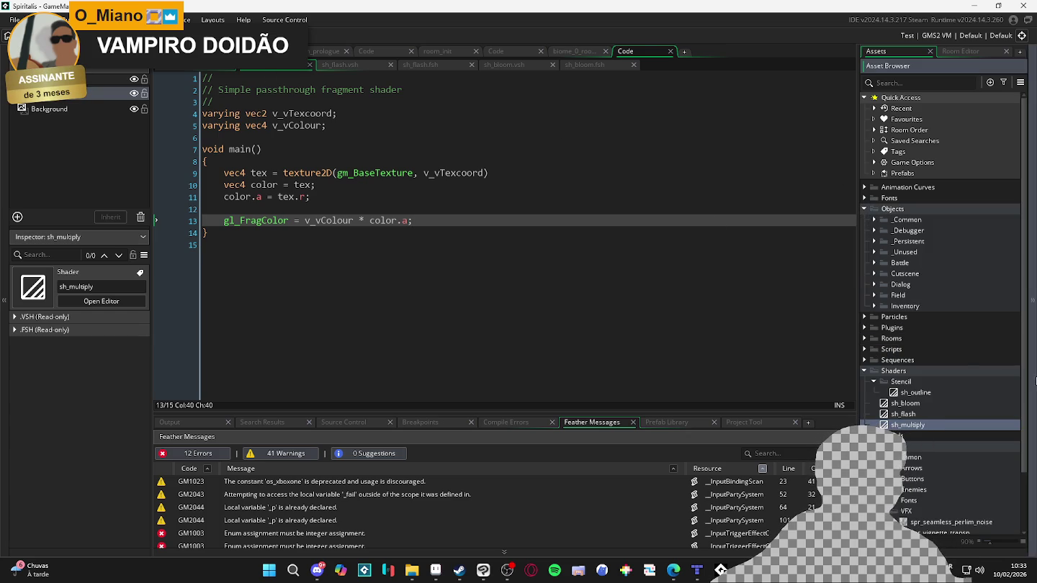
Go from room_init's creation code into the biome_0_room_0_main room
scroll(890, 393, "down", 2)
scroll(891, 392, "up", 3)
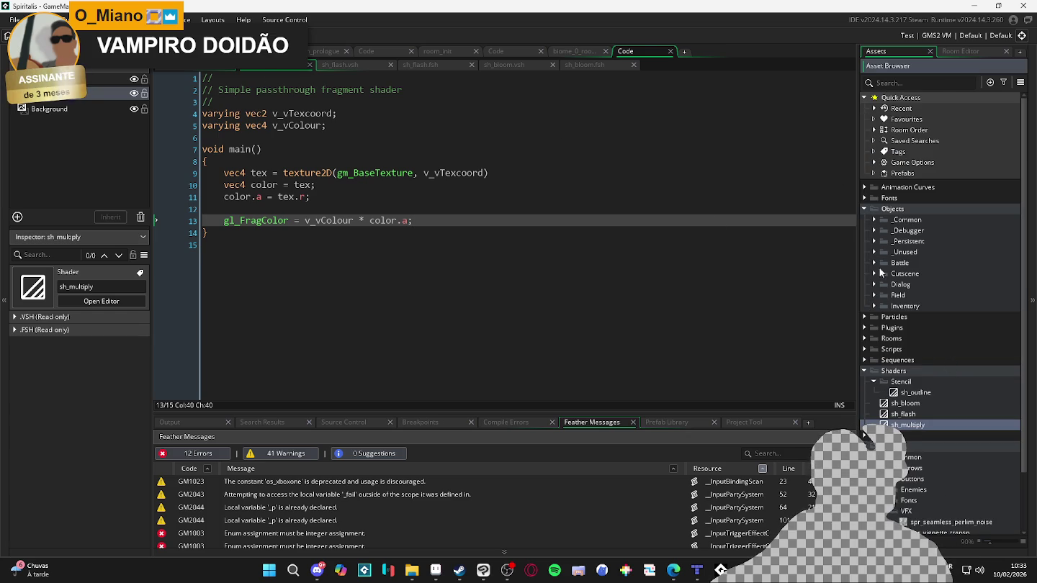
left_click(863, 220)
left_click(865, 275)
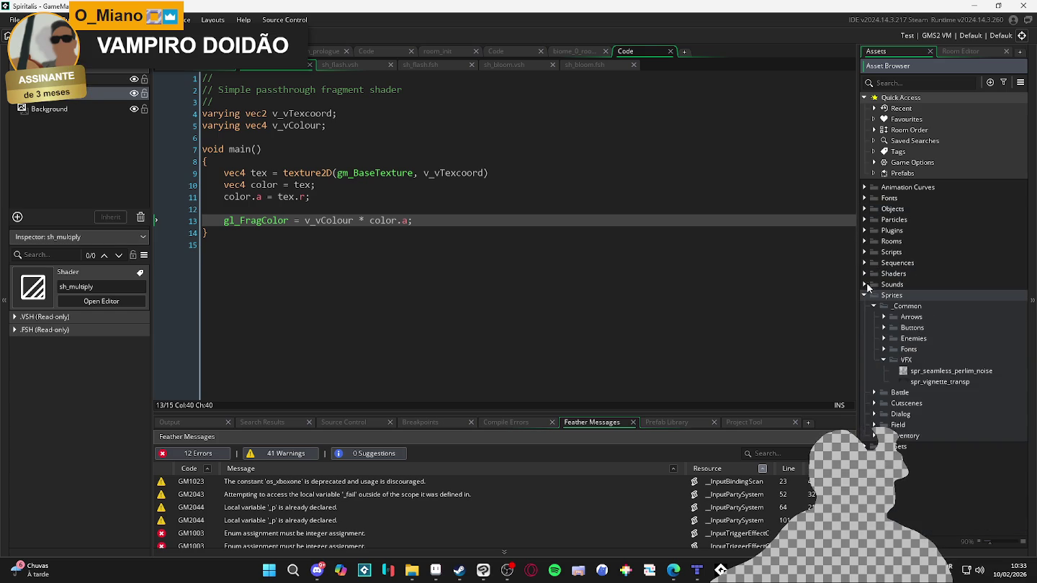
left_click(866, 295)
left_click(864, 242)
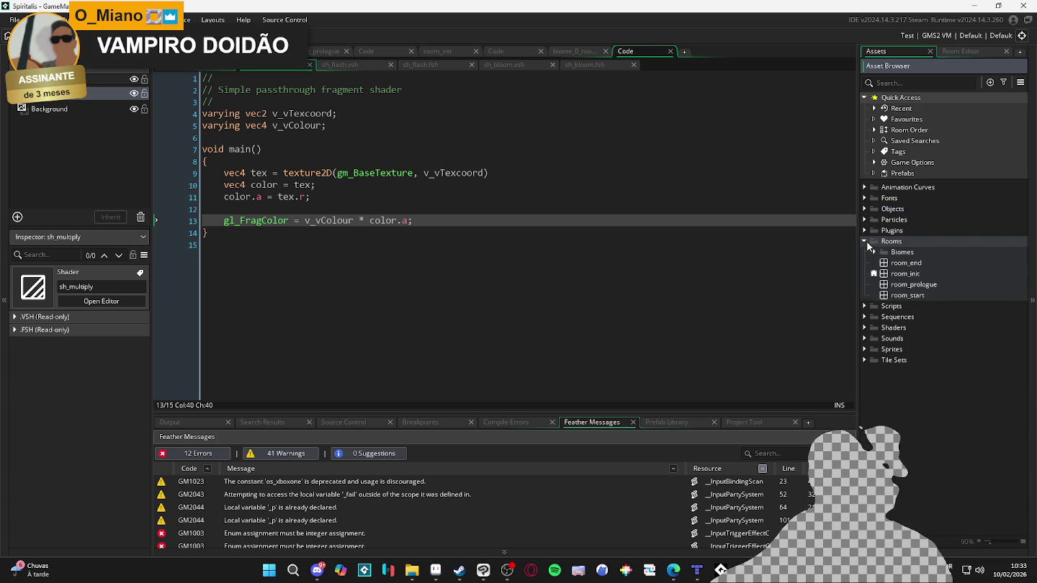
left_click(874, 253)
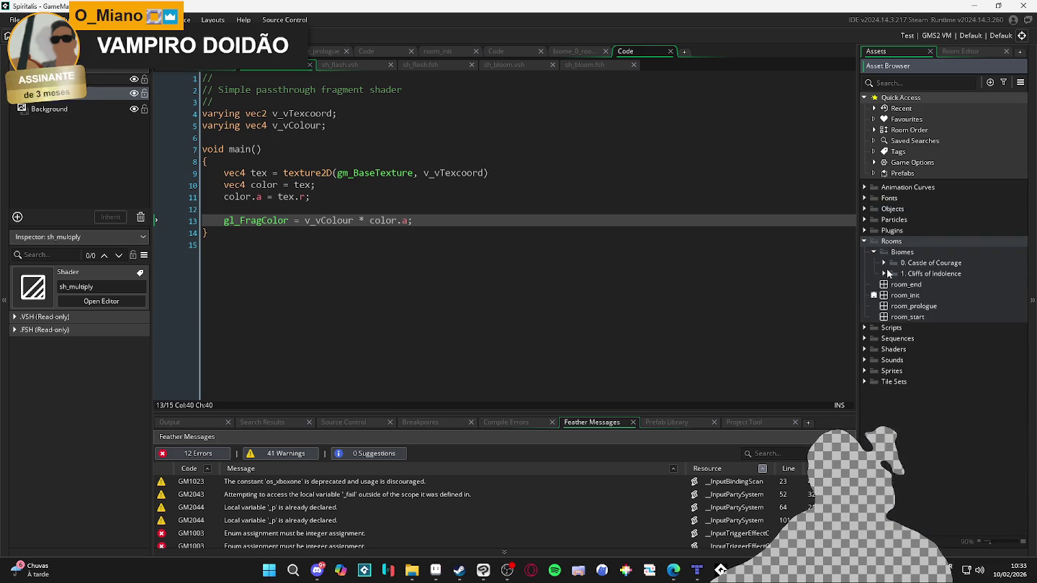
left_click(884, 264)
left_click(875, 382)
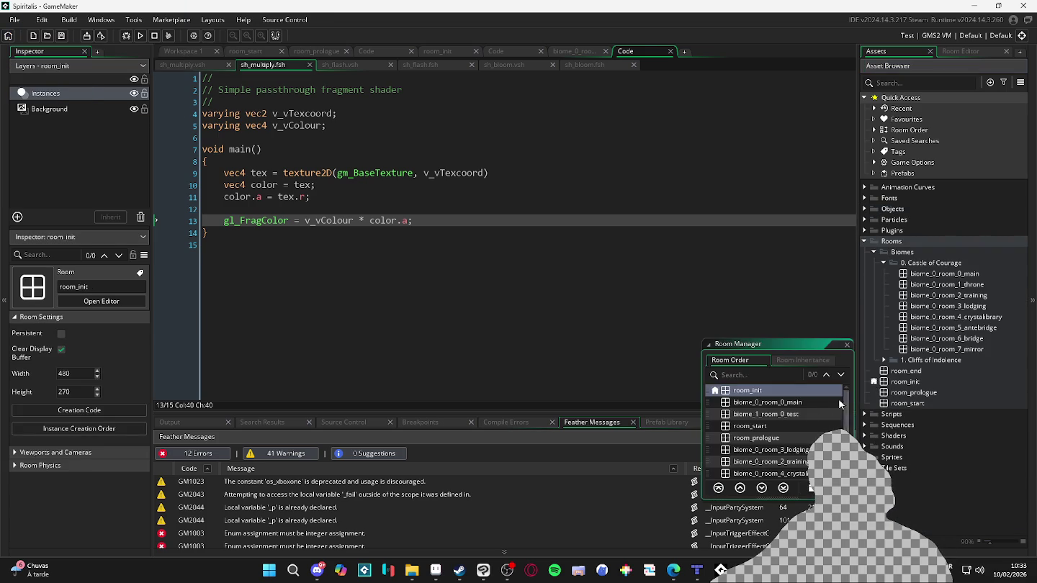
double_click(781, 390)
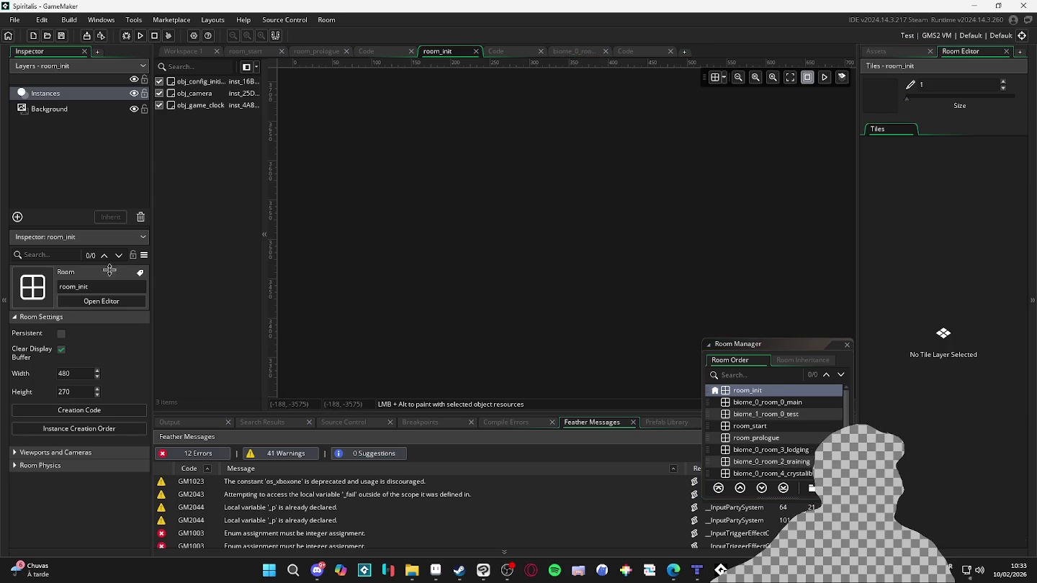
left_click(95, 410)
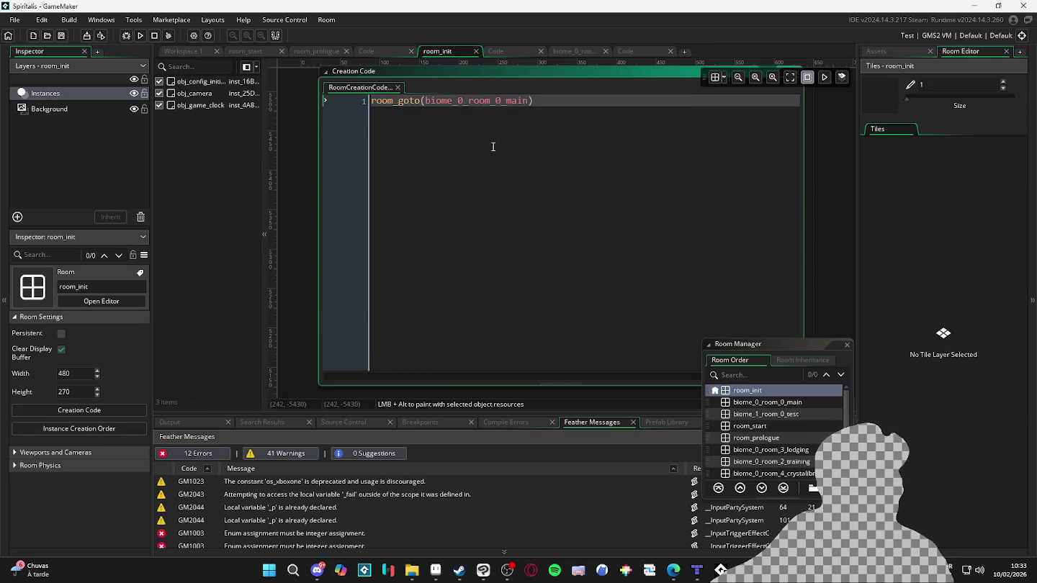
middle_click(518, 101)
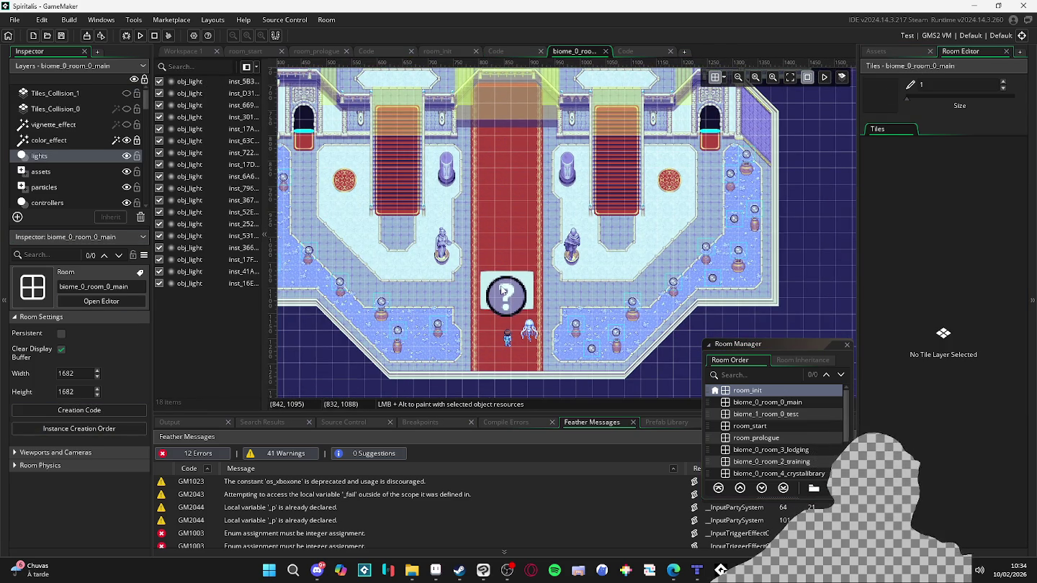
Find the obj_vfx_bloom instance above the rooms and open its object definition
left_click(505, 289)
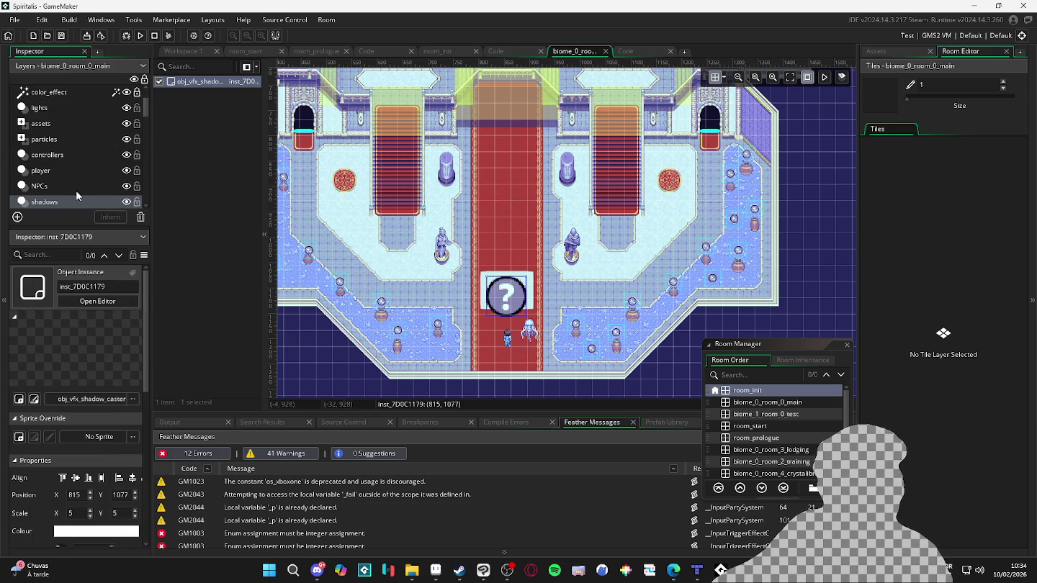
scroll(77, 171, "down", 2)
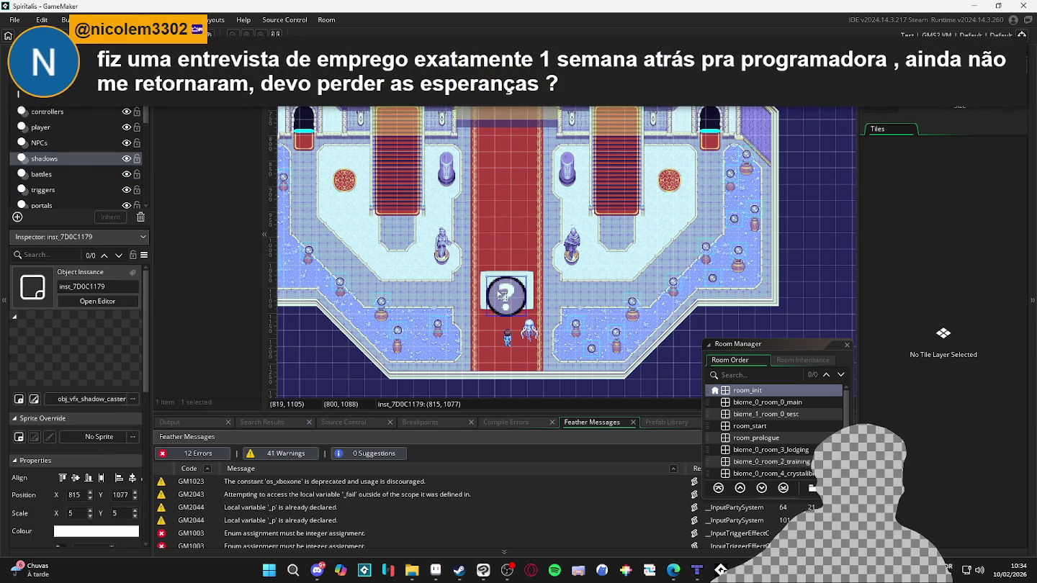
double_click(478, 296)
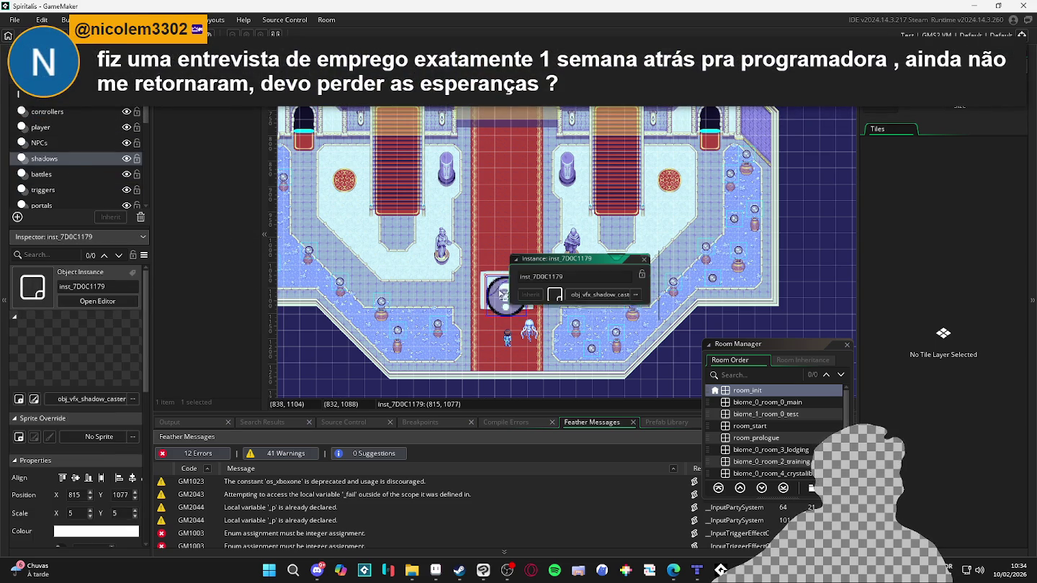
left_click(644, 260)
scroll(498, 308, "down", 5)
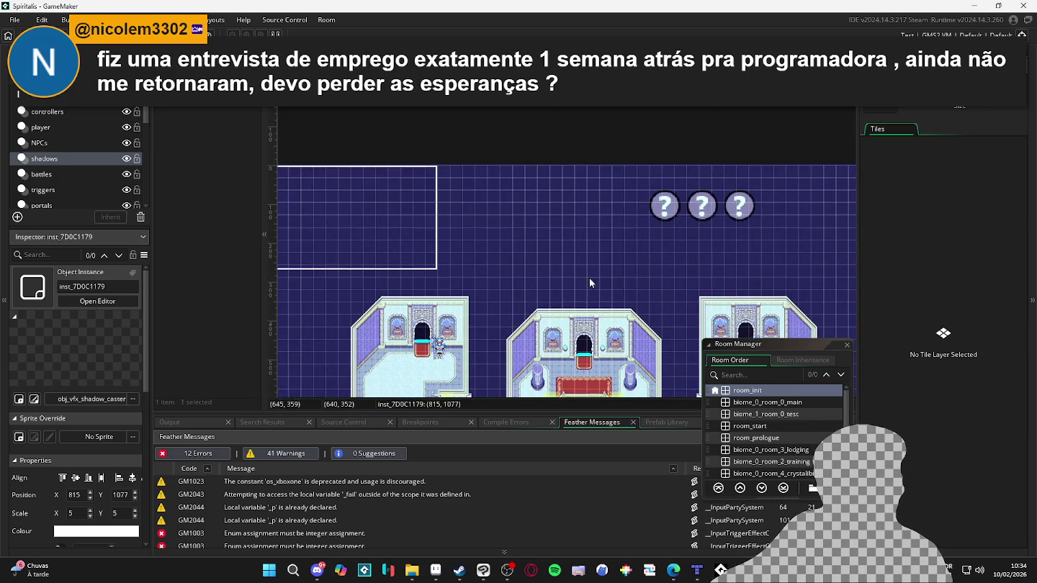
scroll(500, 310, "right", 3)
left_click(600, 209)
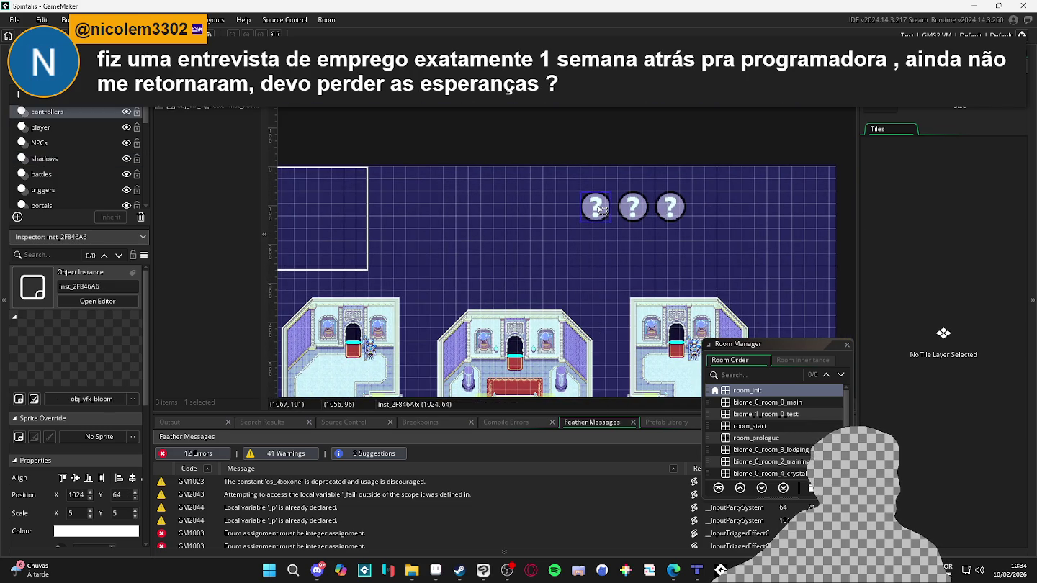
left_click_drag(600, 209, 525, 211)
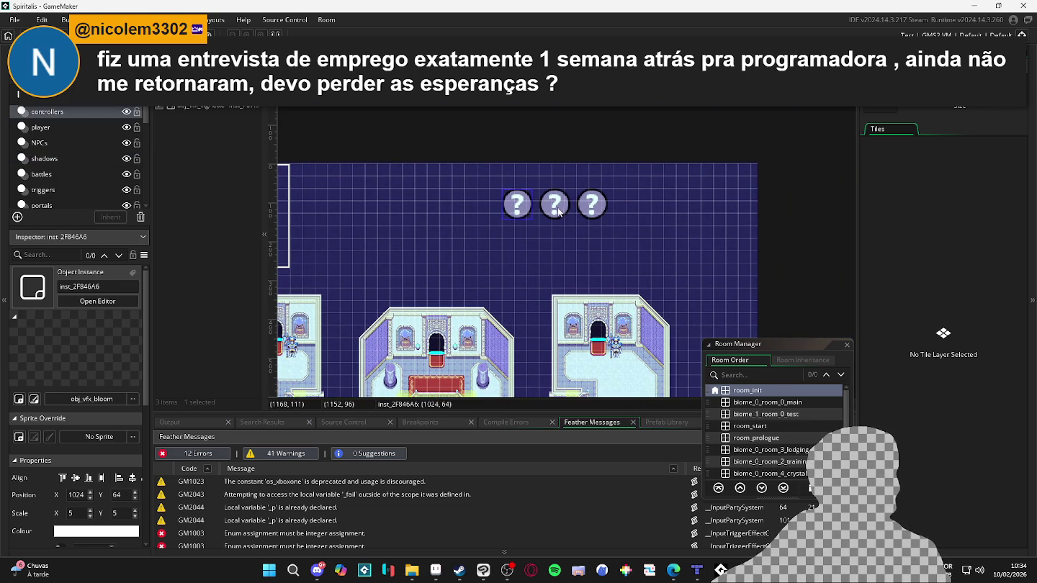
double_click(525, 209)
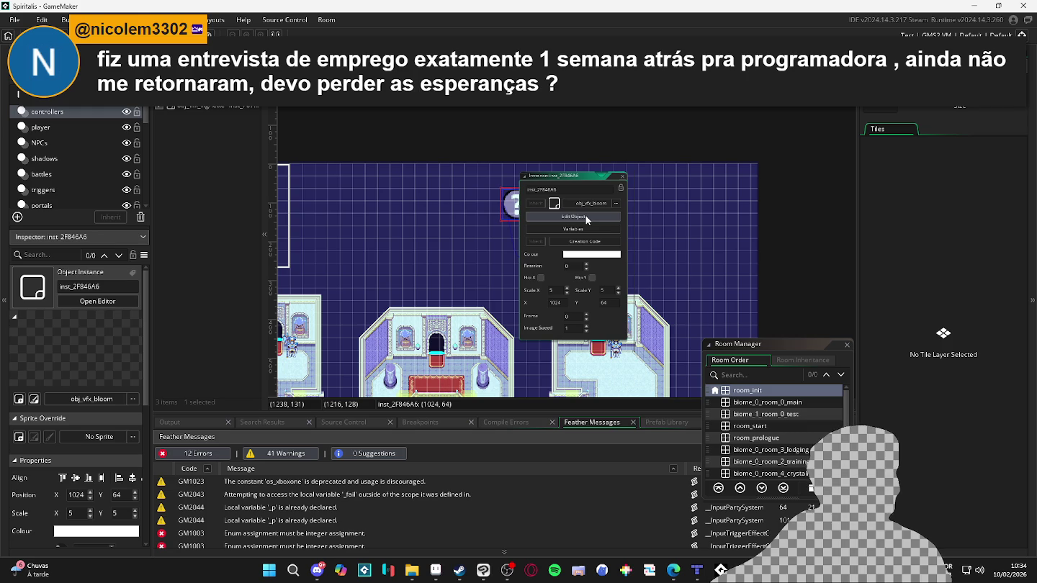
left_click(585, 216)
Append a 'coisa' comment, shader_set(sh_multiply) and shader_reset() to the Draw GUI code
left_click(548, 180)
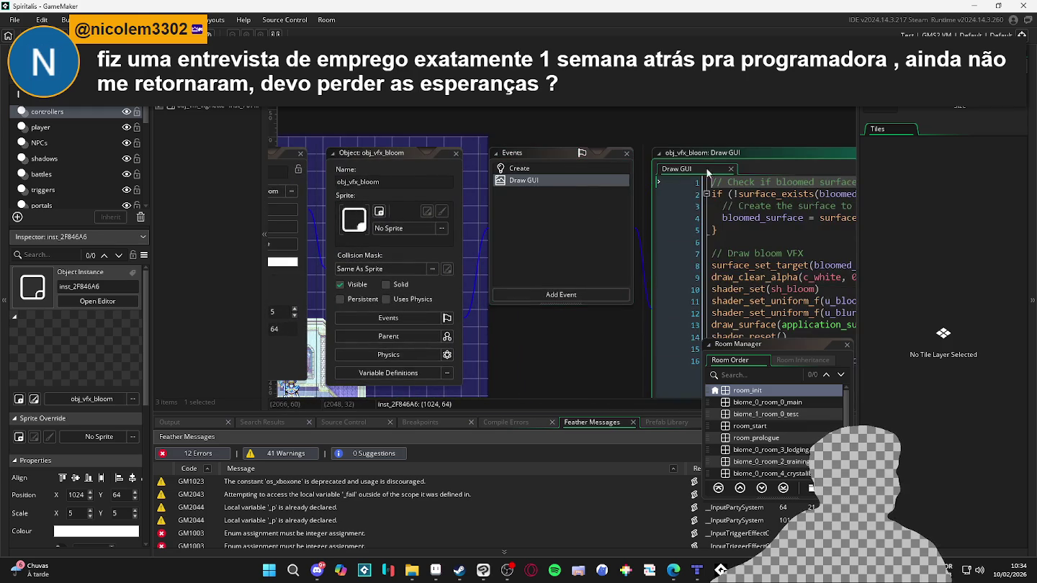
left_click(652, 199)
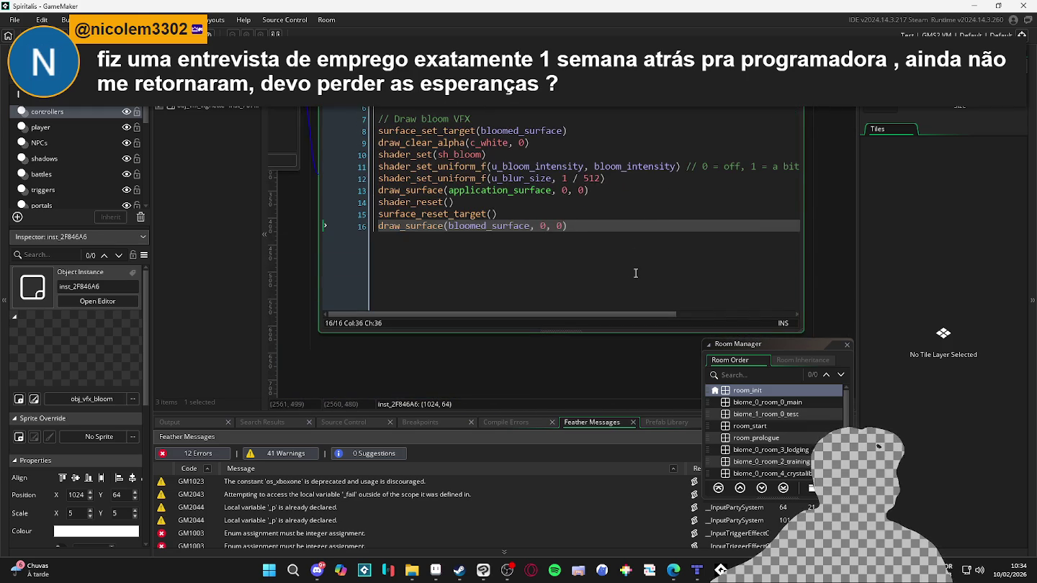
key("Return")
key("Return")
type("//draw_")
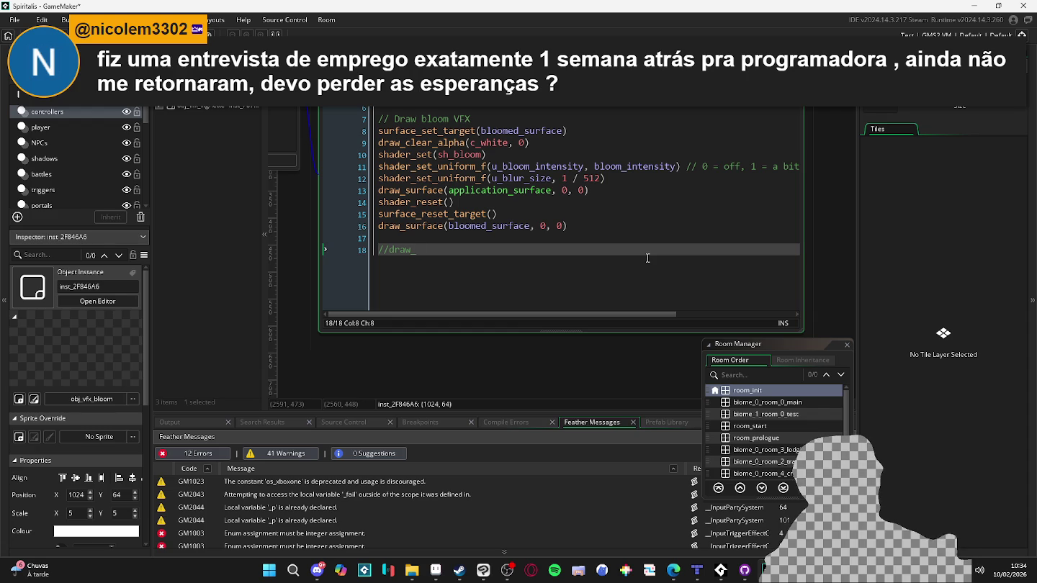
type("coisa")
key("Return")
type("draw_s")
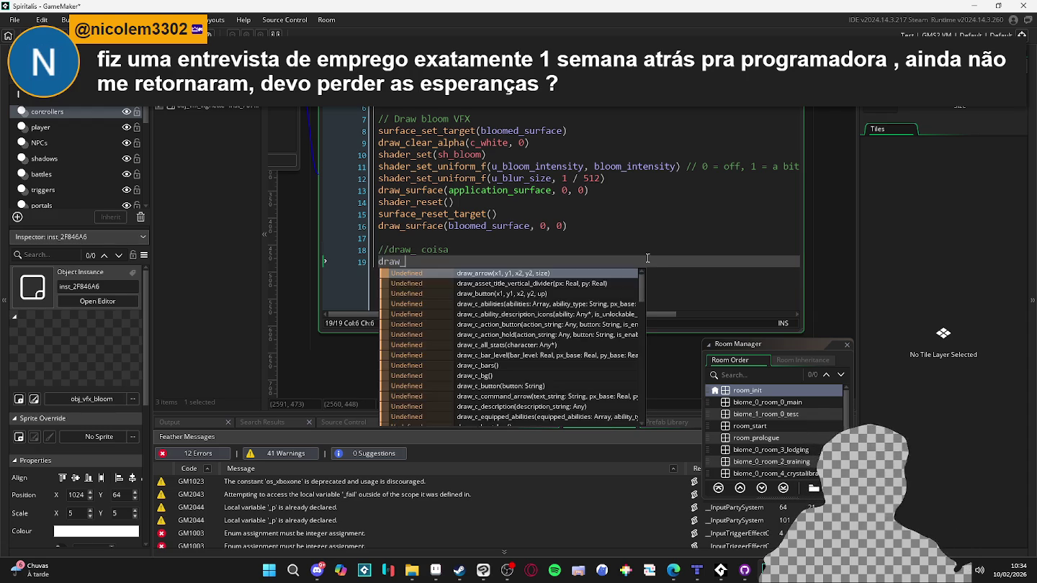
type("et_")
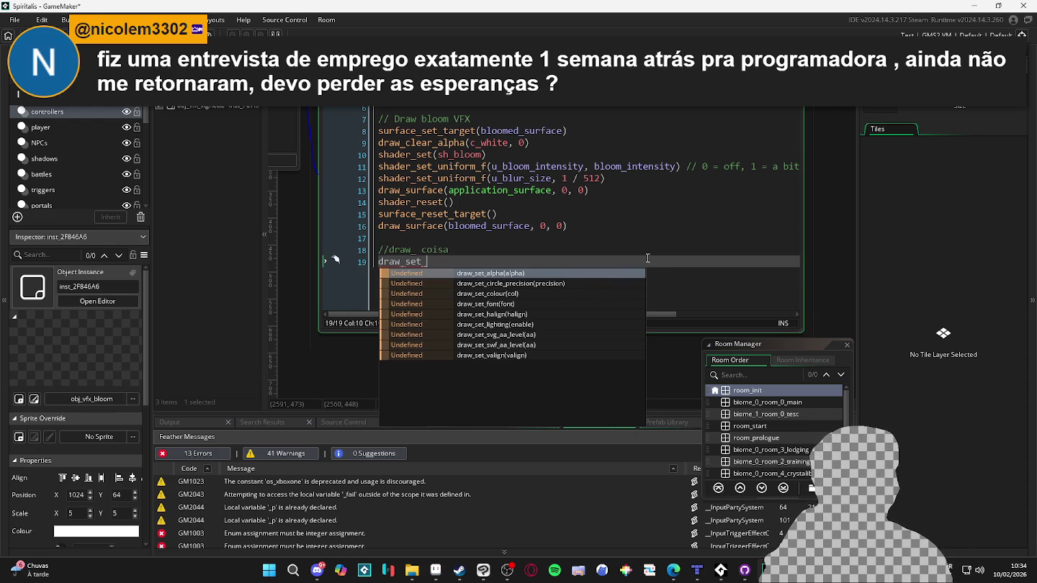
key("BackSpace")
key("BackSpace")
key("BackSpace")
type("shader_set_")
key("BackSpace")
type("(")
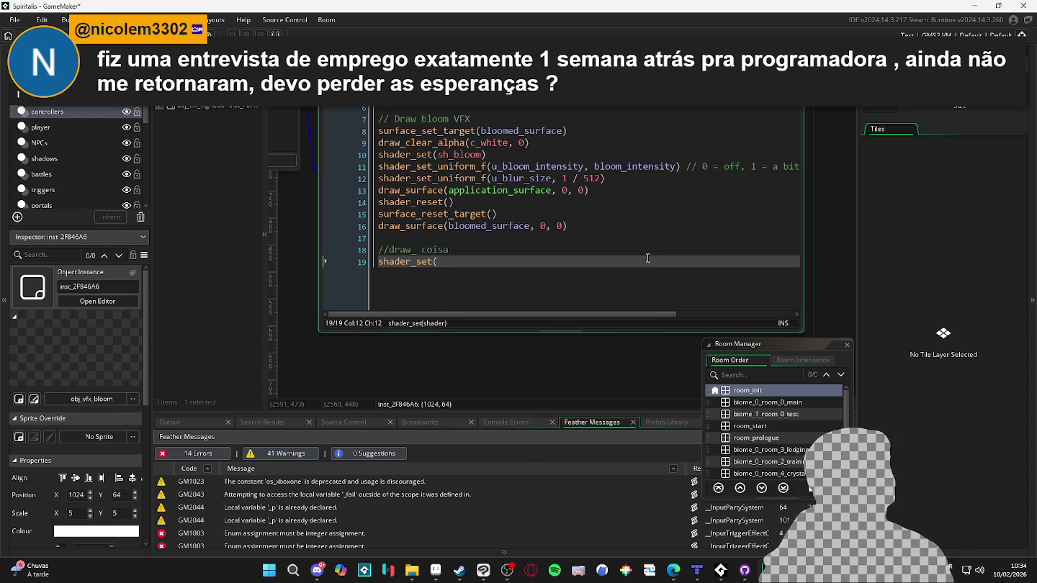
type("sh_m")
key("Return")
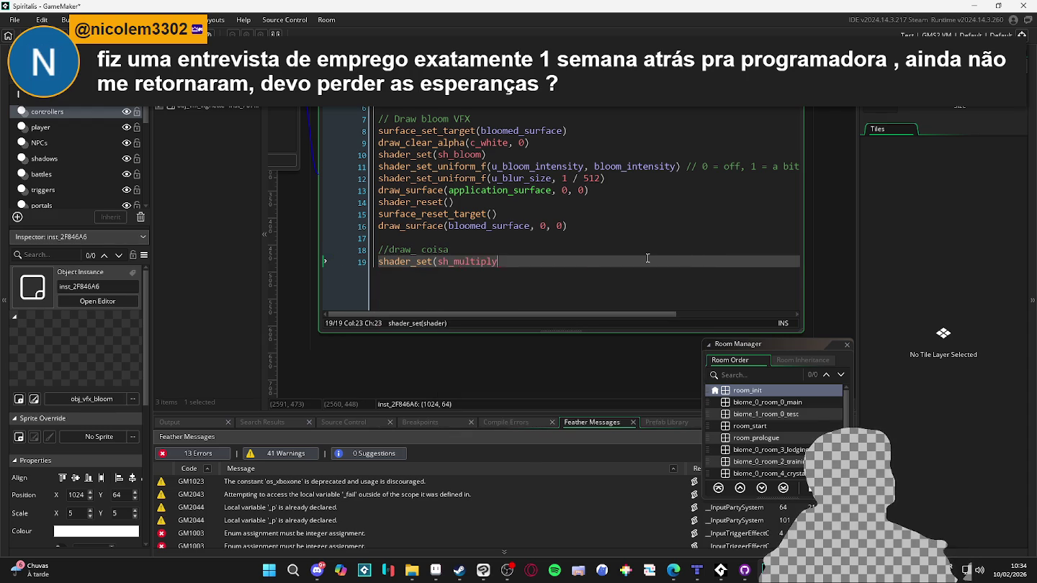
type(")")
key("Return")
key("Return")
type("shader_re")
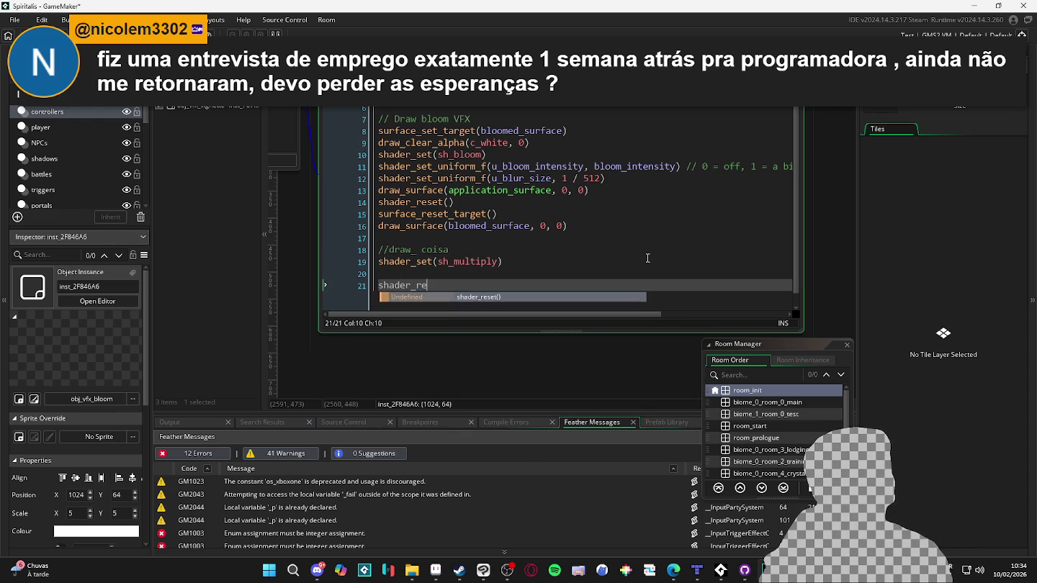
key("Return")
type("()")
key("Up")
Between them, add draw_sprite_tiled(spr_seamless_perlim_noise, 0, 0, 0)
type("raw_")
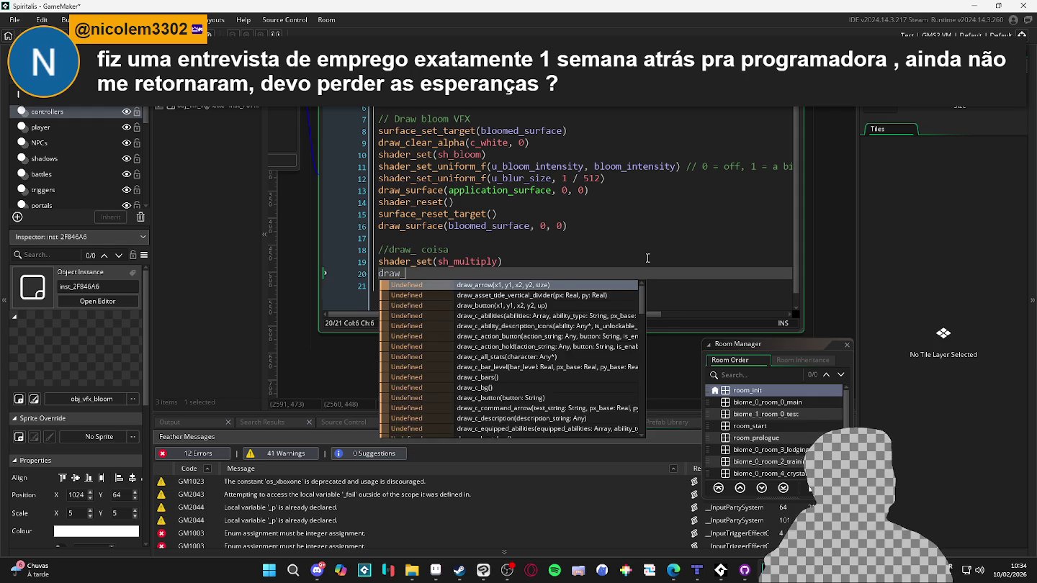
type("sprite")
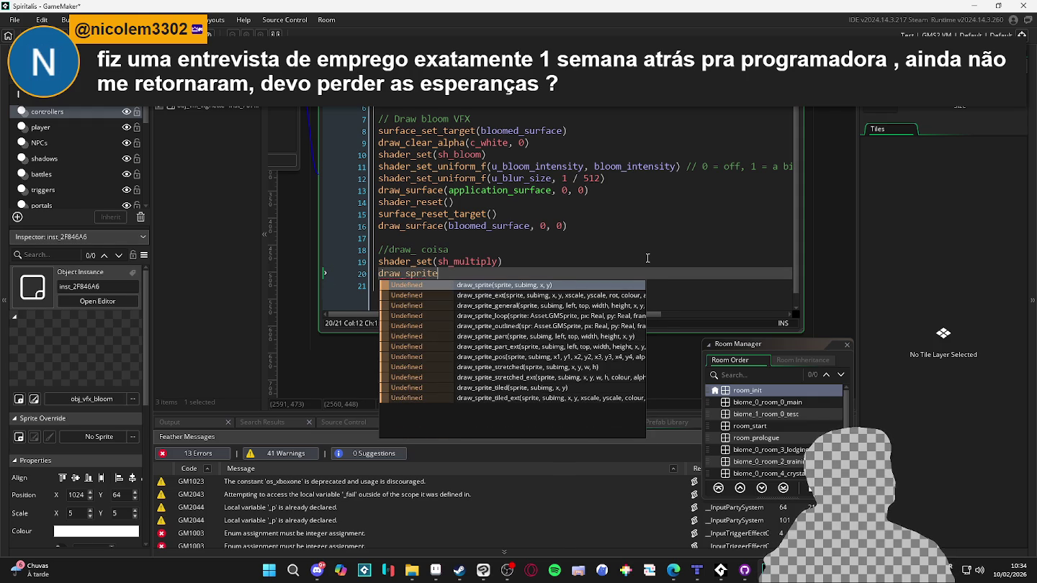
type("_")
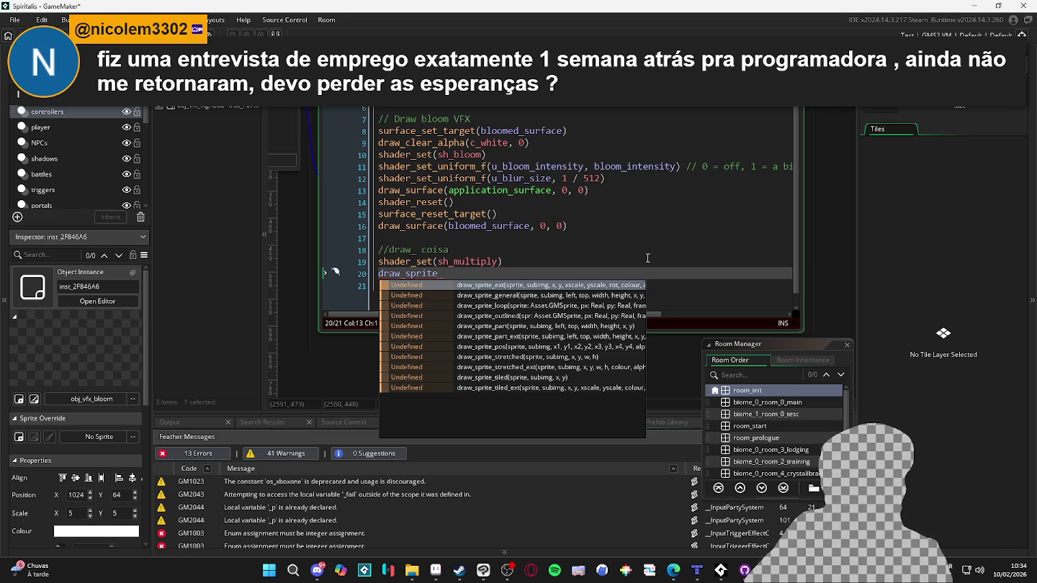
type("t")
key("Return")
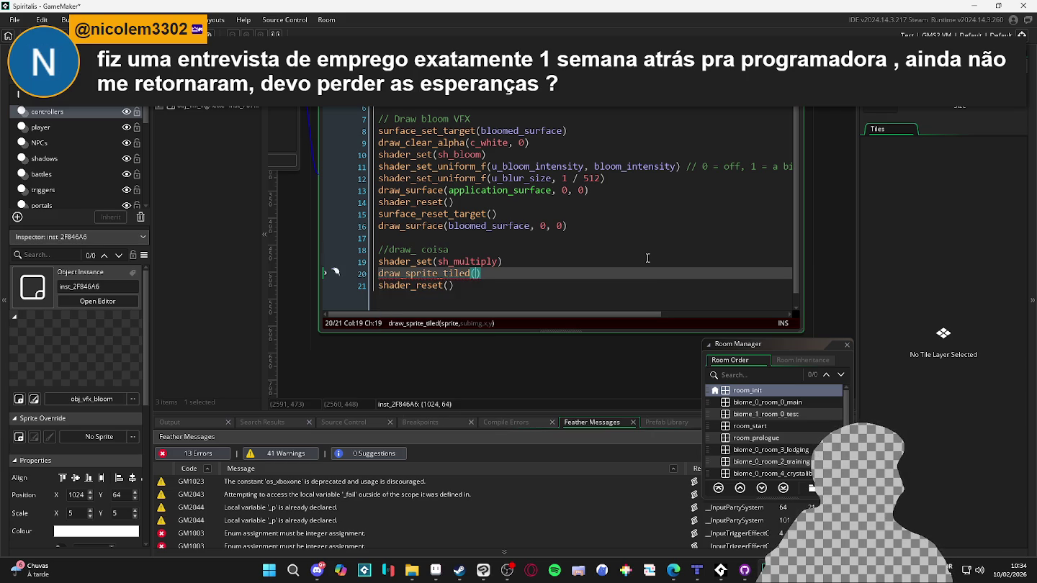
type("spr_")
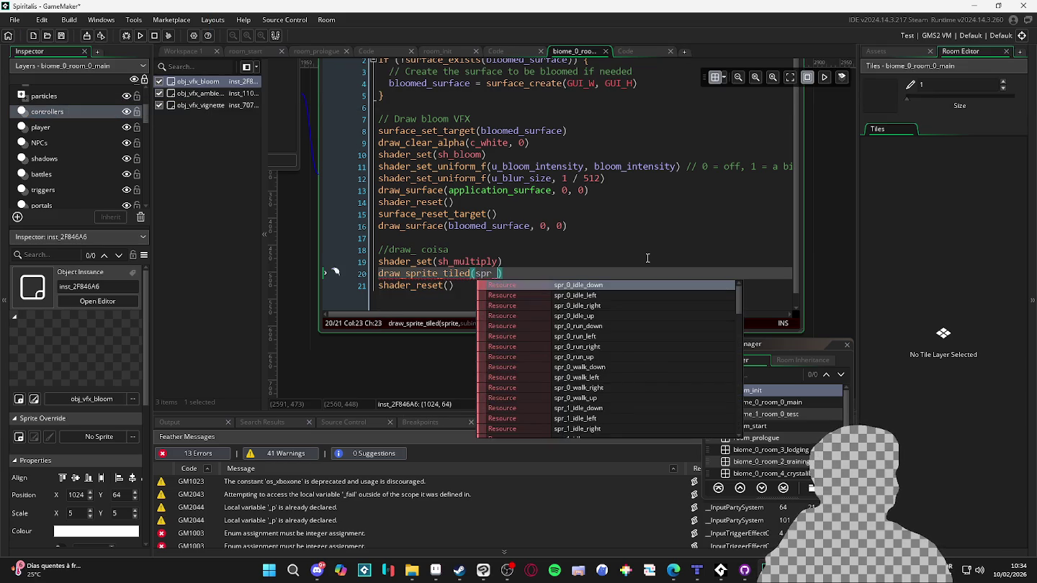
type("seam")
key("Return")
type(", ")
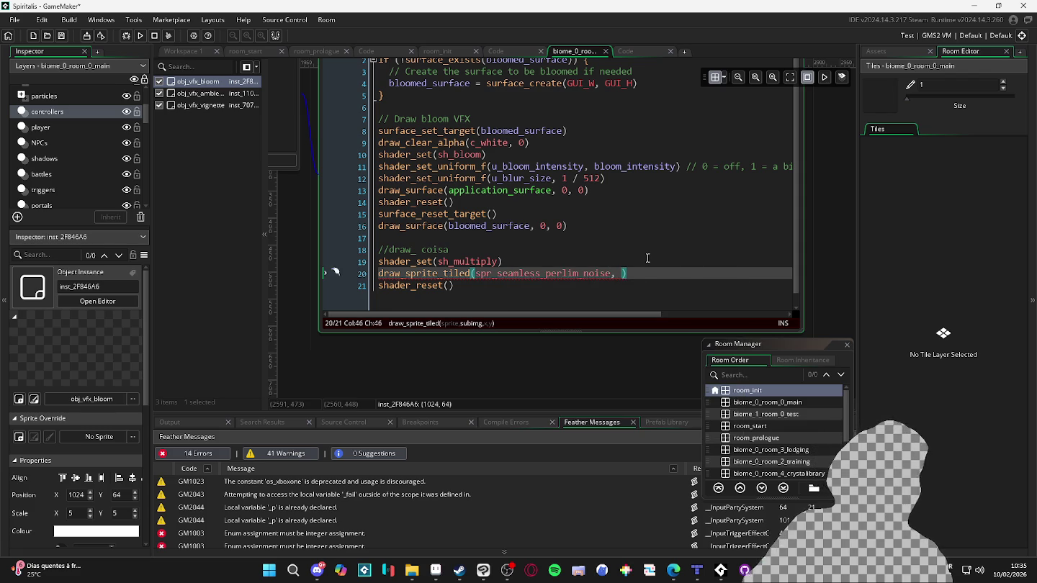
type("0,,")
key("BackSpace")
type("0,0")
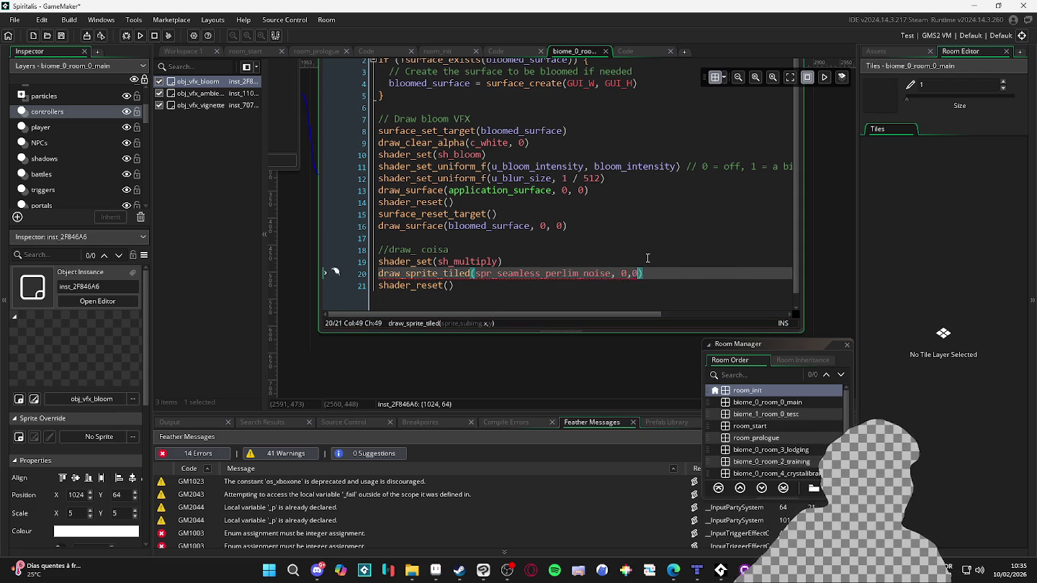
left_click(577, 301)
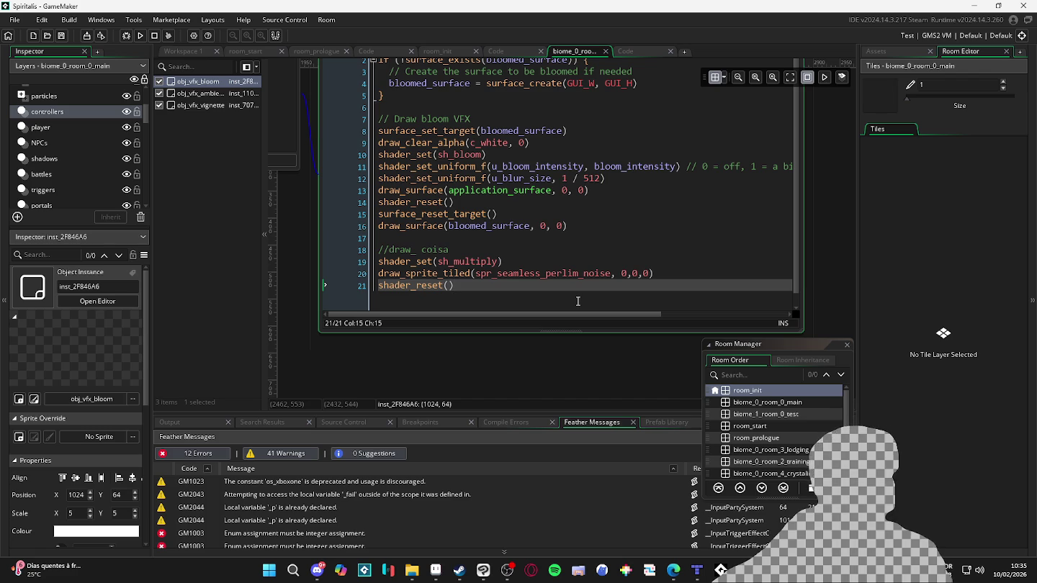
Build with F5 and open the sh_multiply fragment shader at its compile error
key("F5")
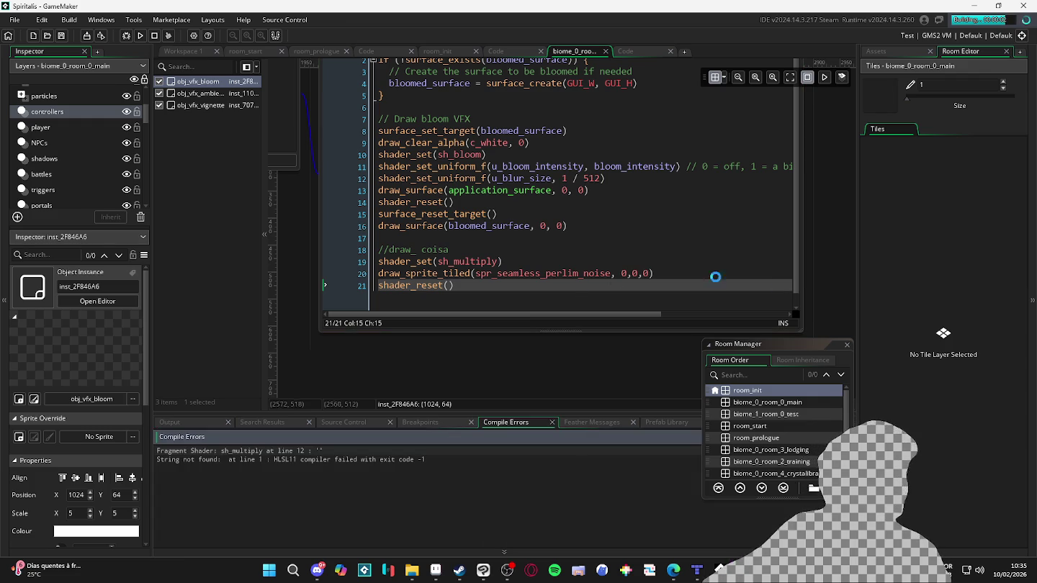
left_click(846, 344)
left_click(451, 449)
double_click(450, 449)
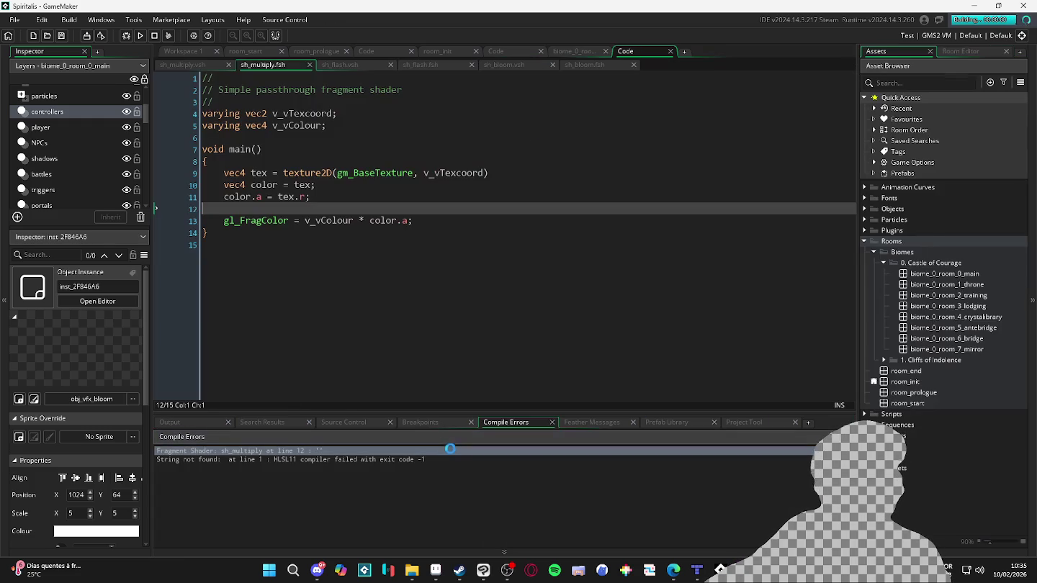
left_click(373, 198)
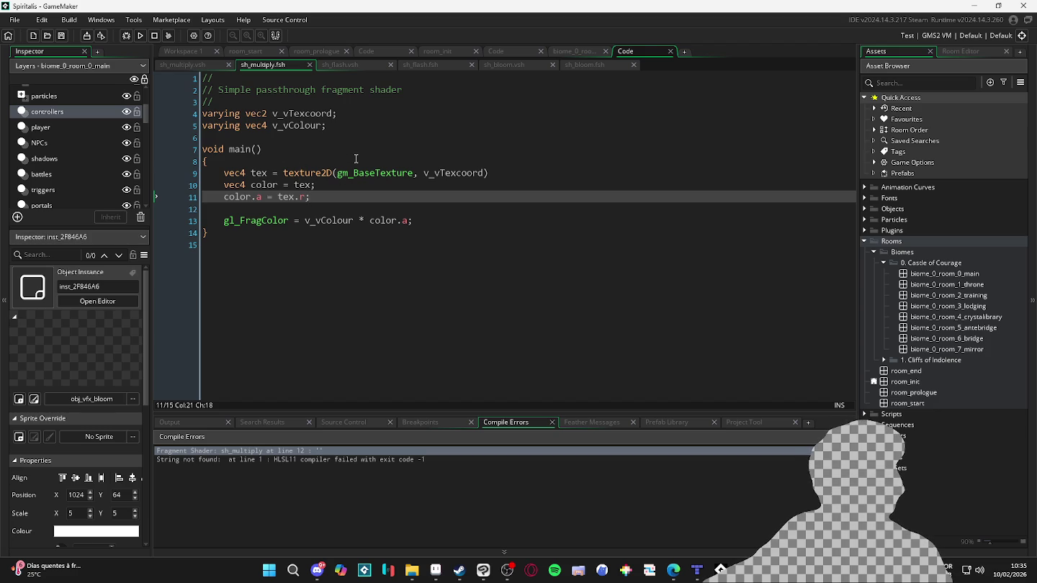
left_click(355, 159)
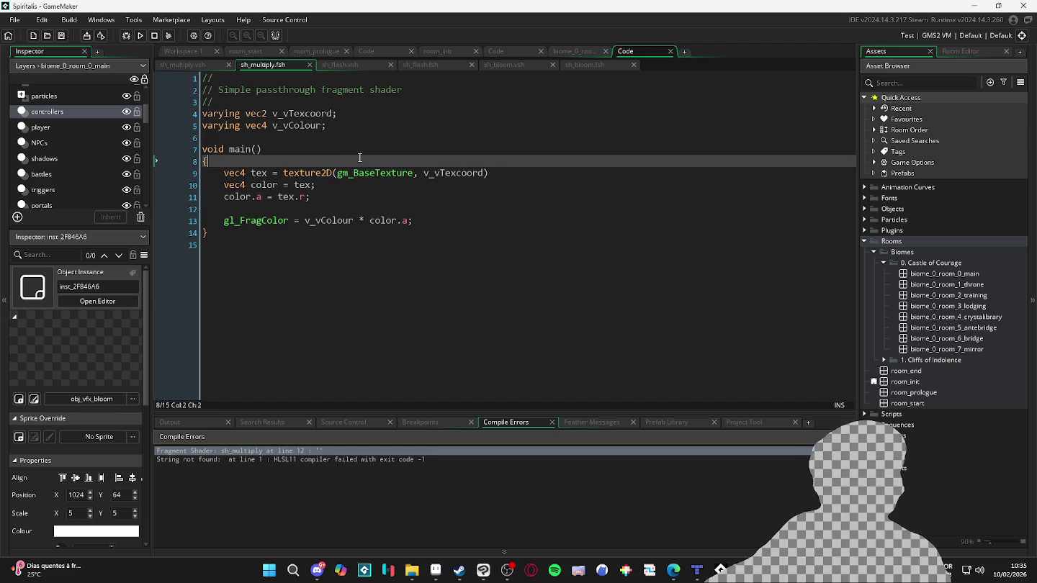
left_click(391, 459)
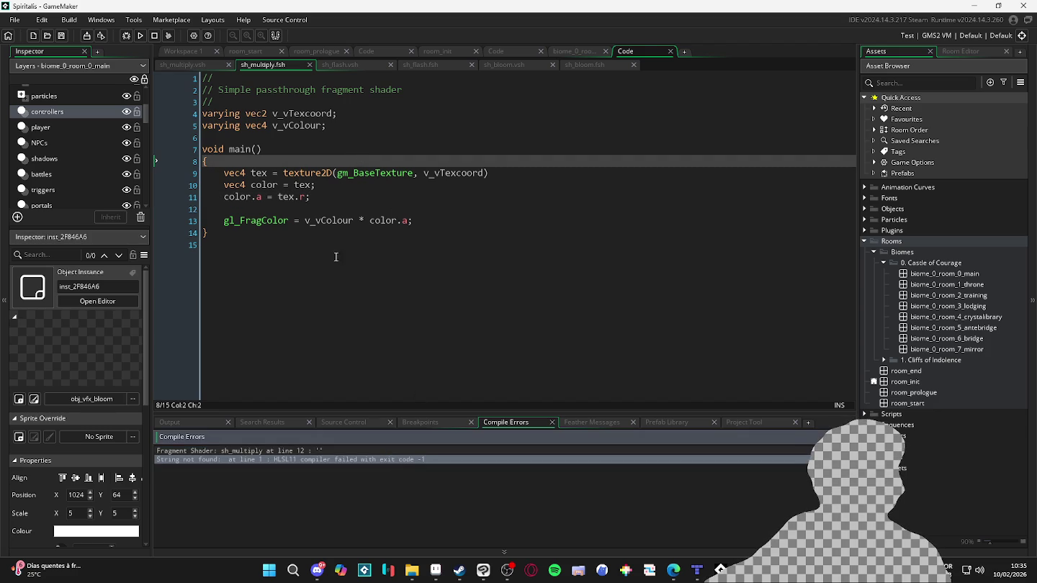
left_click(329, 185)
left_click(349, 173)
left_click(370, 158)
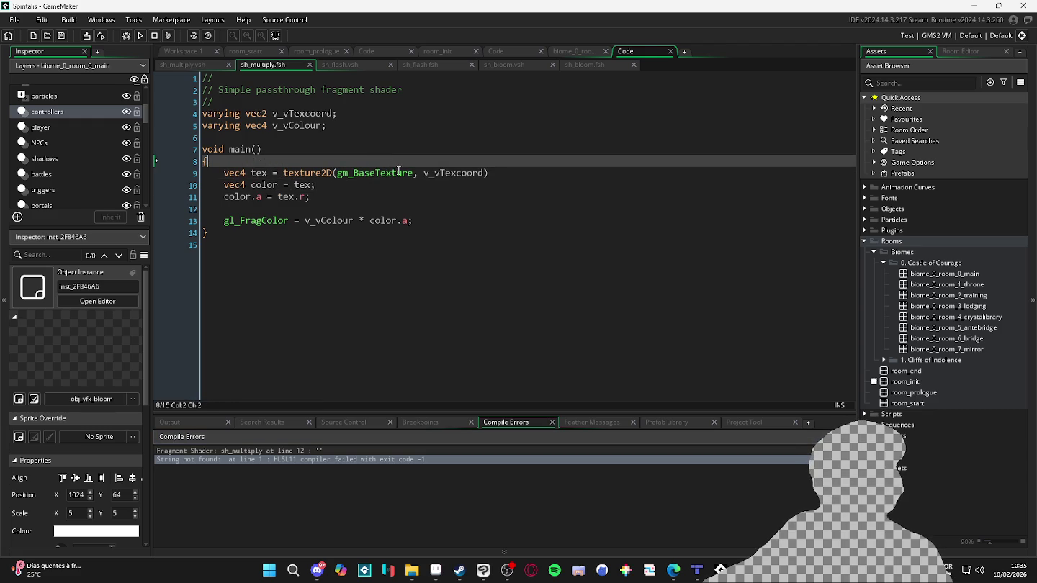
Change gl_FragColor to v_vColour * color, save, rebuild, and inspect the line 12 error
left_click(409, 221)
key("BackSpace")
key("BackSpace")
left_click(427, 239)
key("ctrl+s")
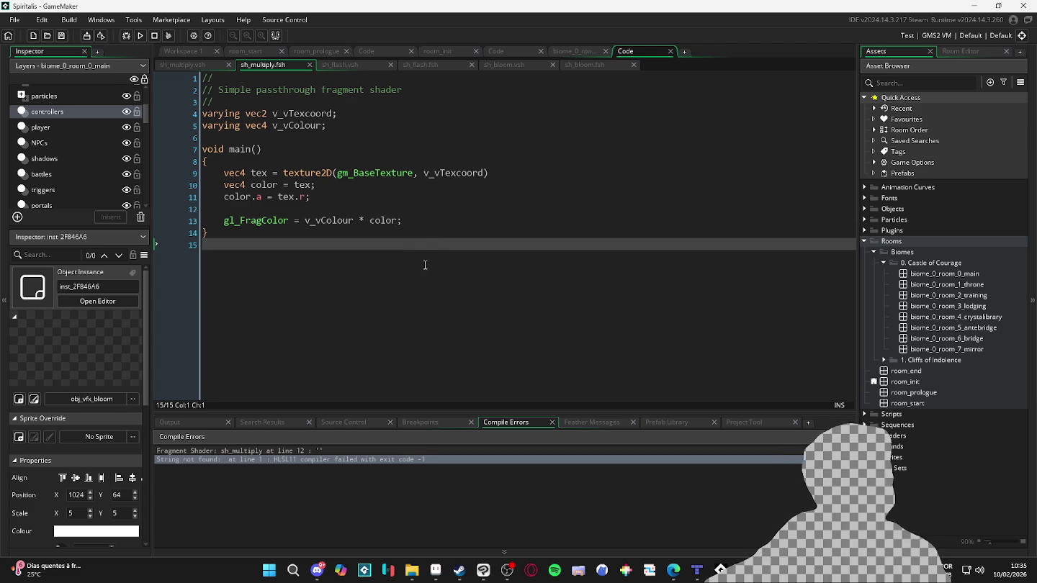
key("F5")
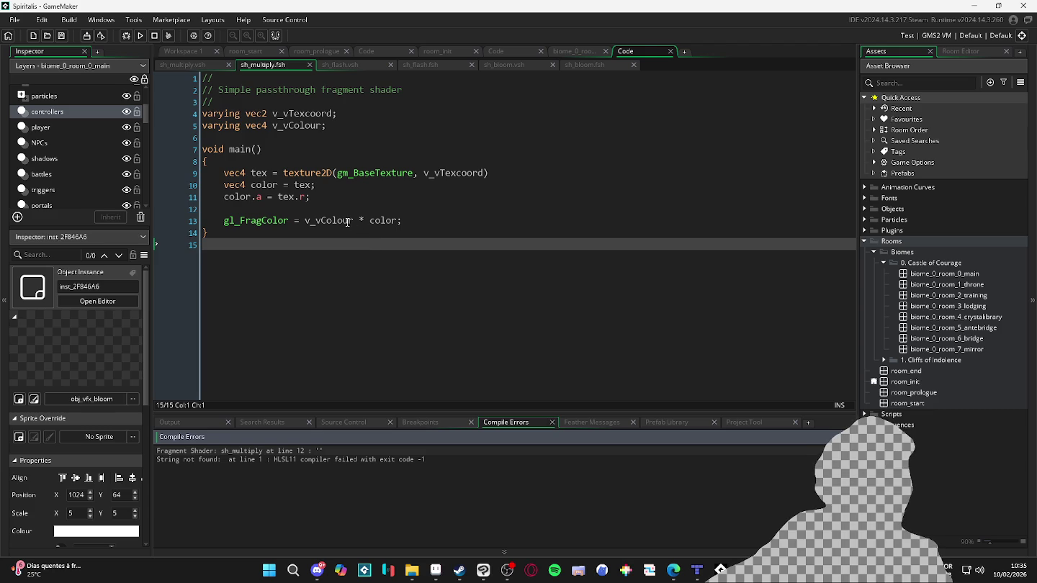
left_click(327, 212)
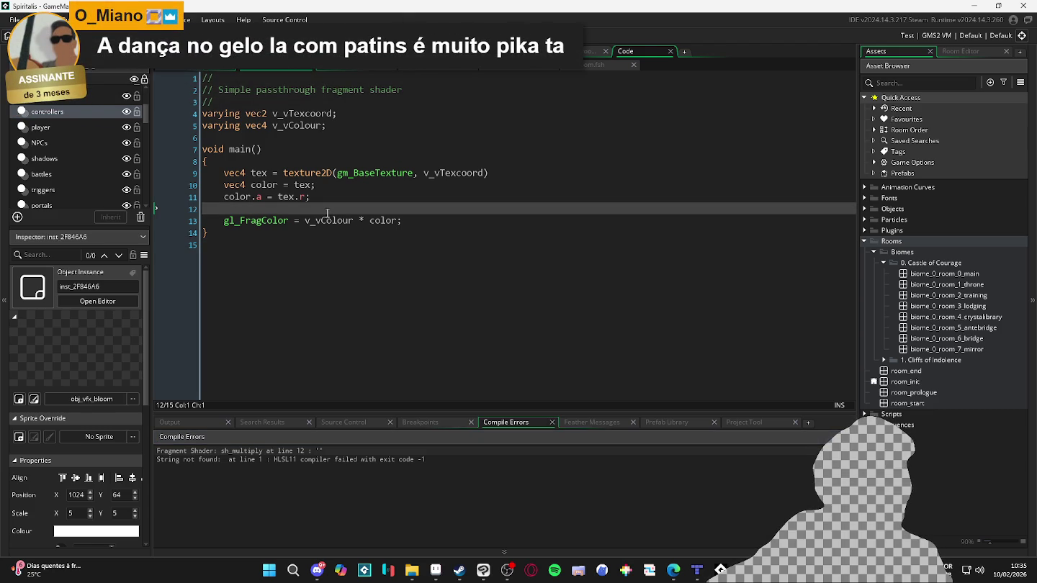
left_click(320, 452)
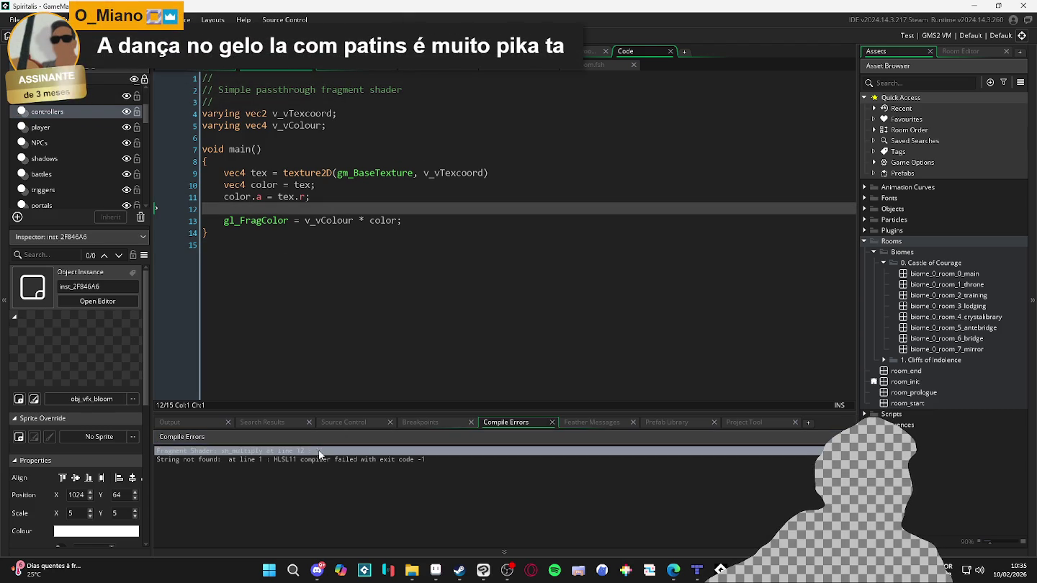
left_click(234, 196)
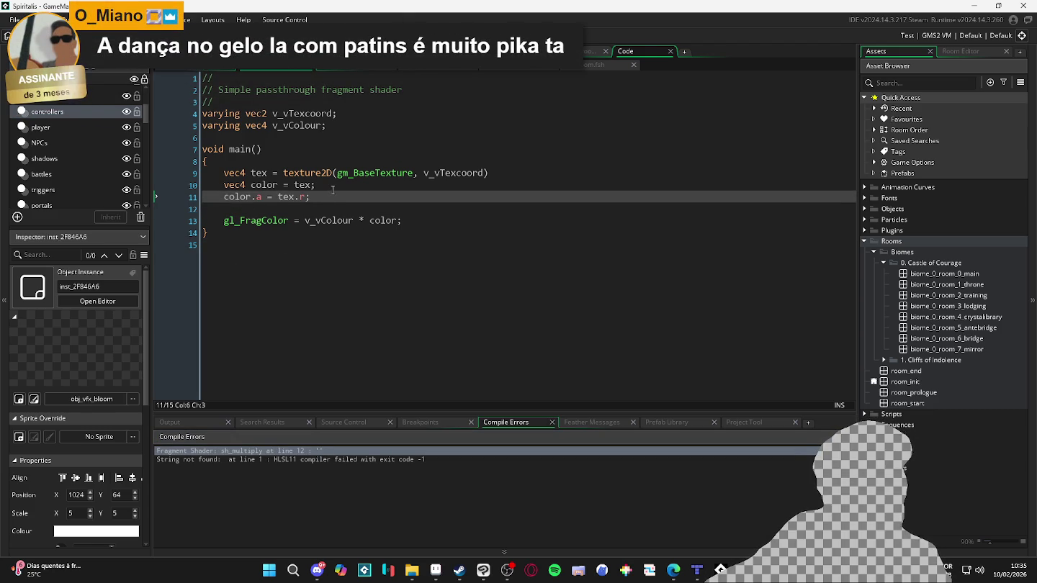
left_click(328, 186)
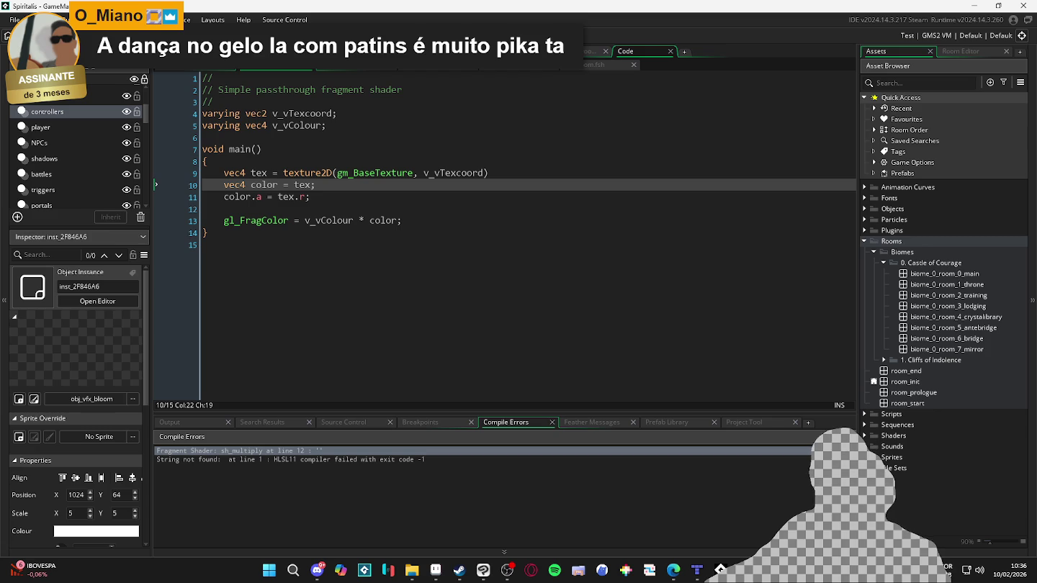
left_click(865, 414)
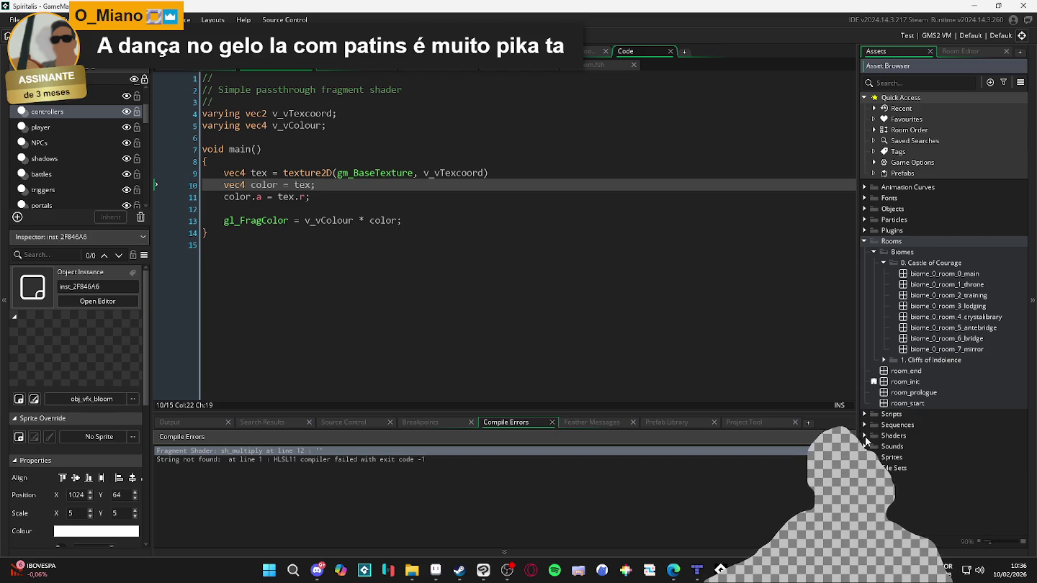
left_click(866, 437)
left_click(910, 459)
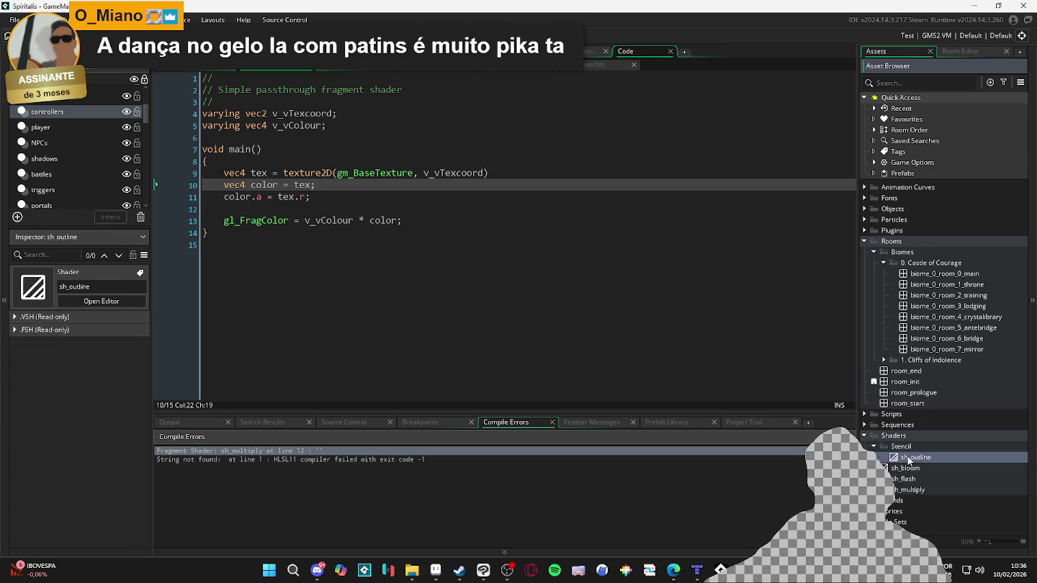
double_click(909, 458)
mouse_move(364, 368)
left_mouse_down()
mouse_move(496, 365)
mouse_move(306, 367)
left_mouse_up()
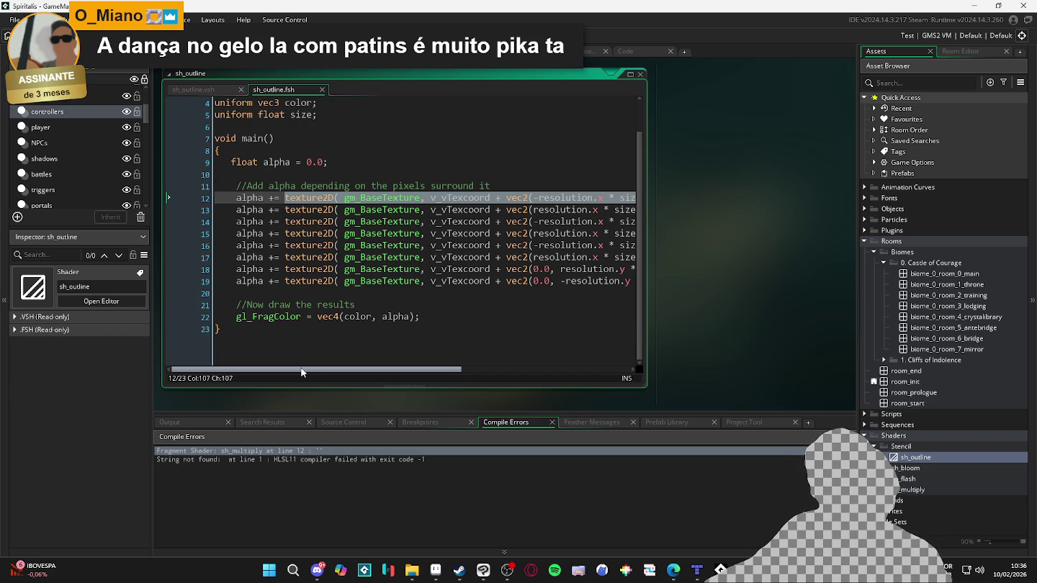
double_click(909, 468)
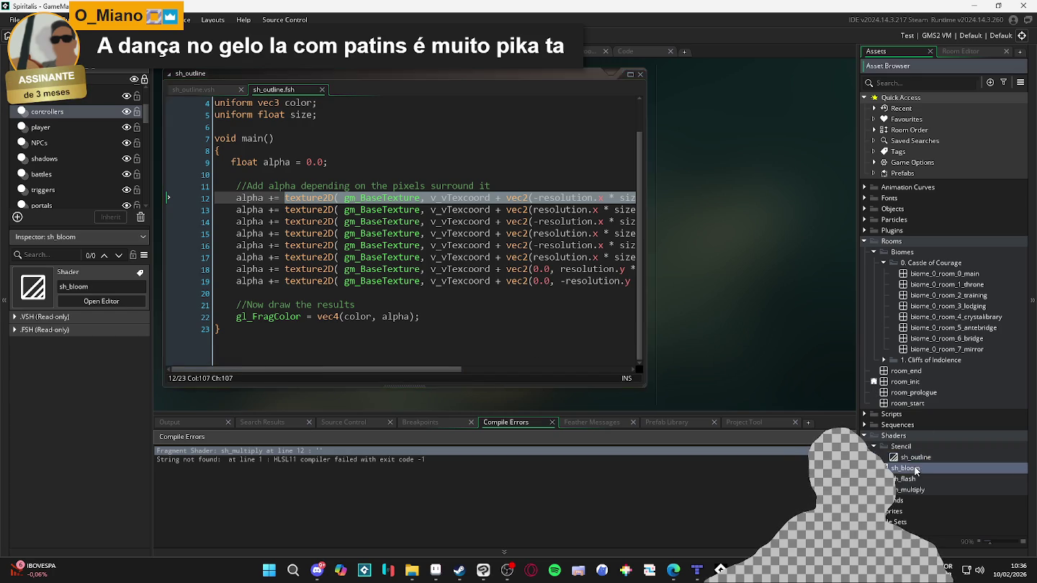
scroll(468, 349, "down", 1)
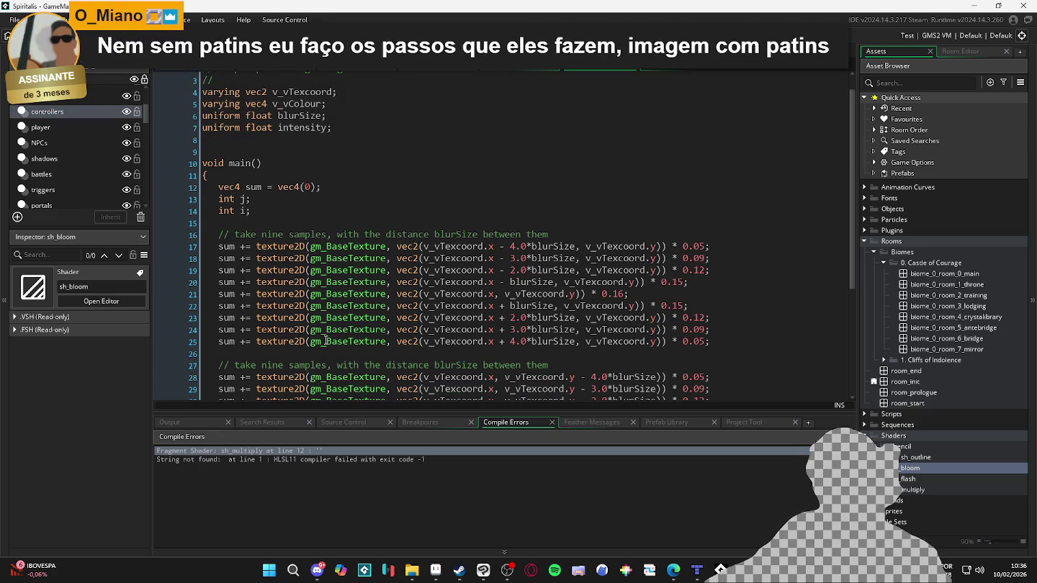
scroll(325, 340, "down", 2)
scroll(338, 317, "up", 3)
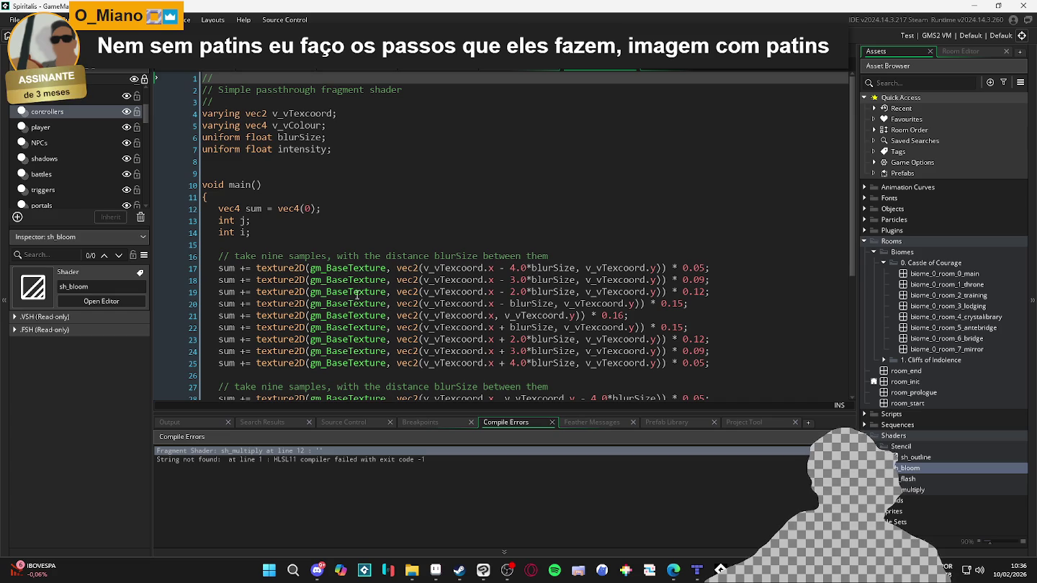
double_click(925, 477)
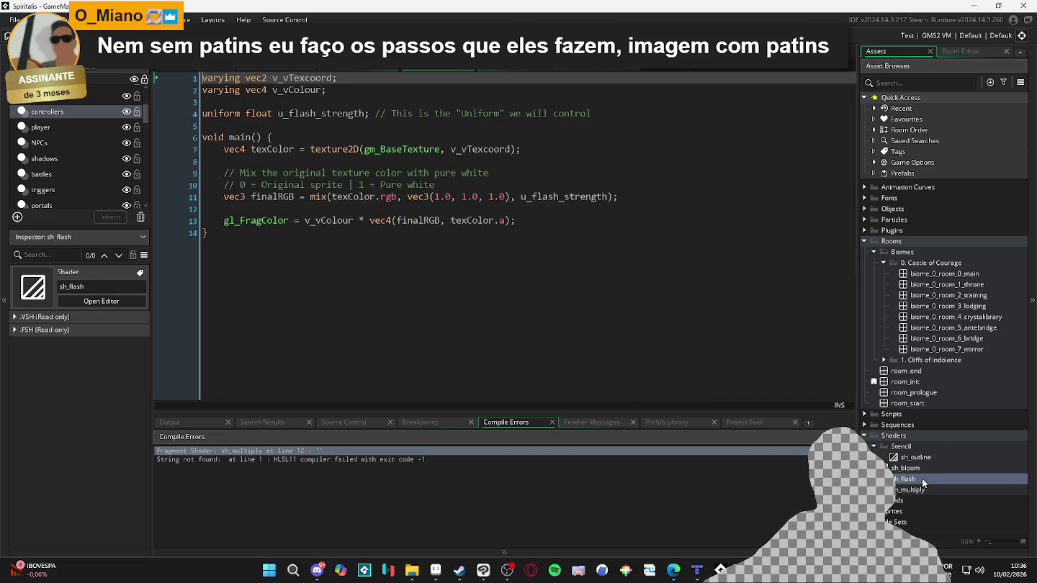
double_click(918, 489)
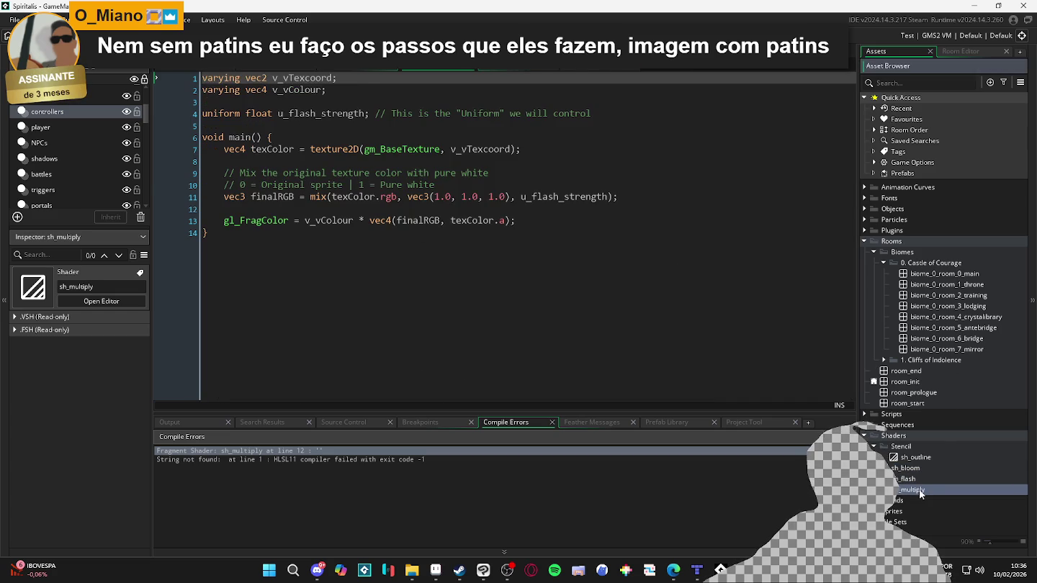
Add a blank line in main, comment out color.a = tex.r, rebuild, and open the line 13 error
left_click(298, 163)
key("Return")
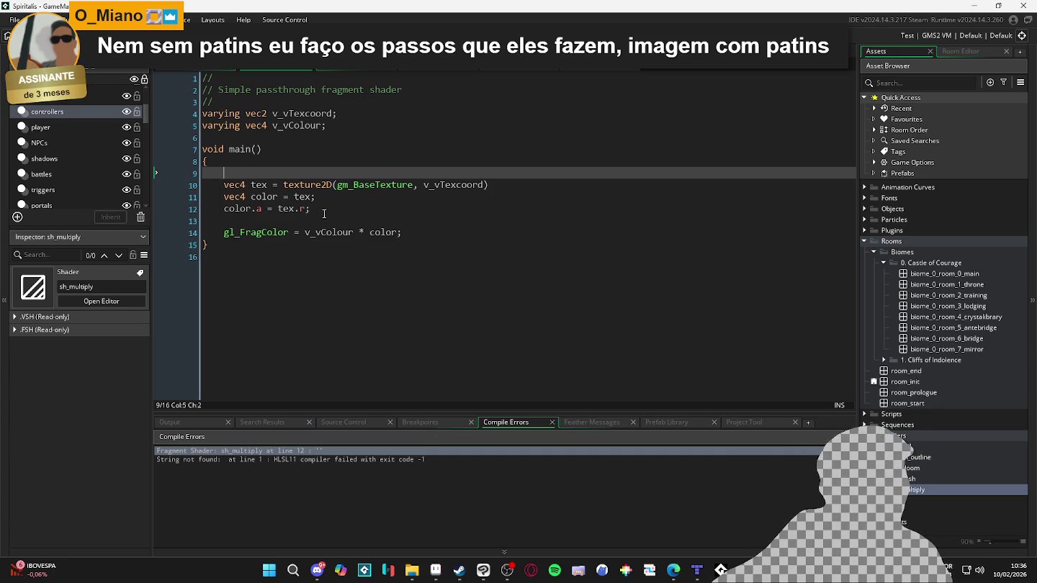
left_click(235, 207)
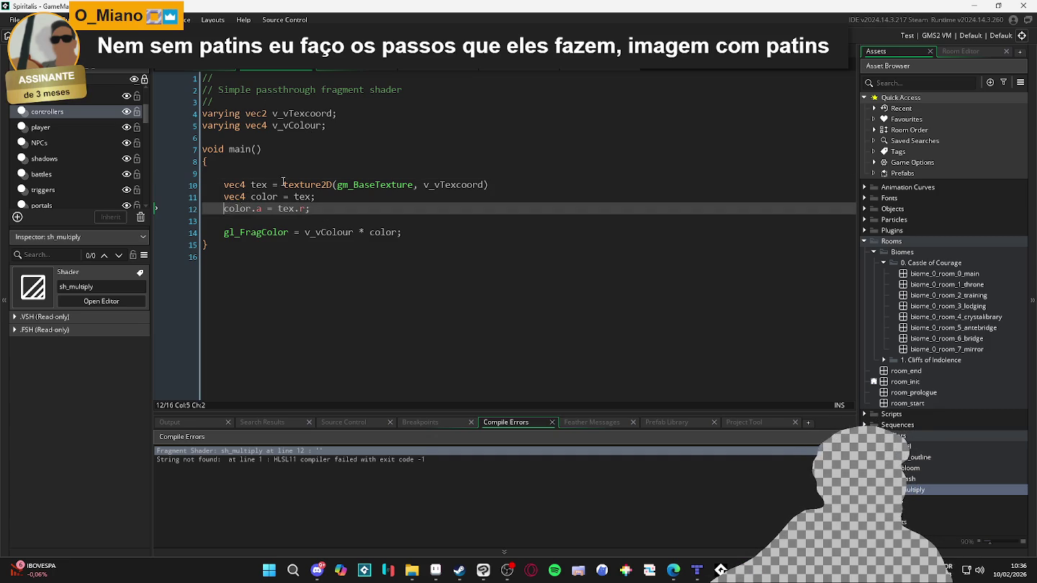
key("ctrl+k")
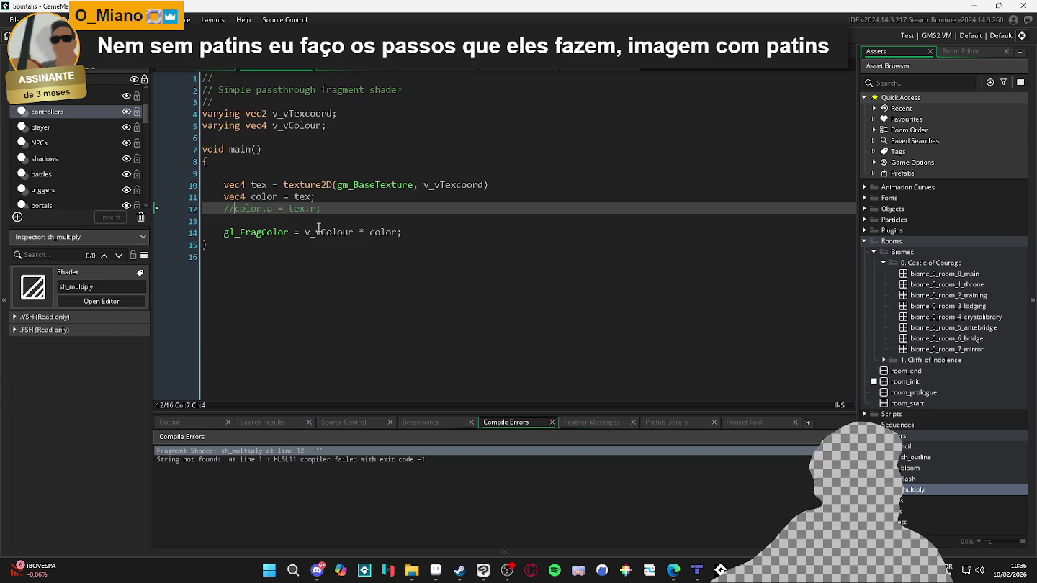
left_click(262, 184)
left_click(300, 197)
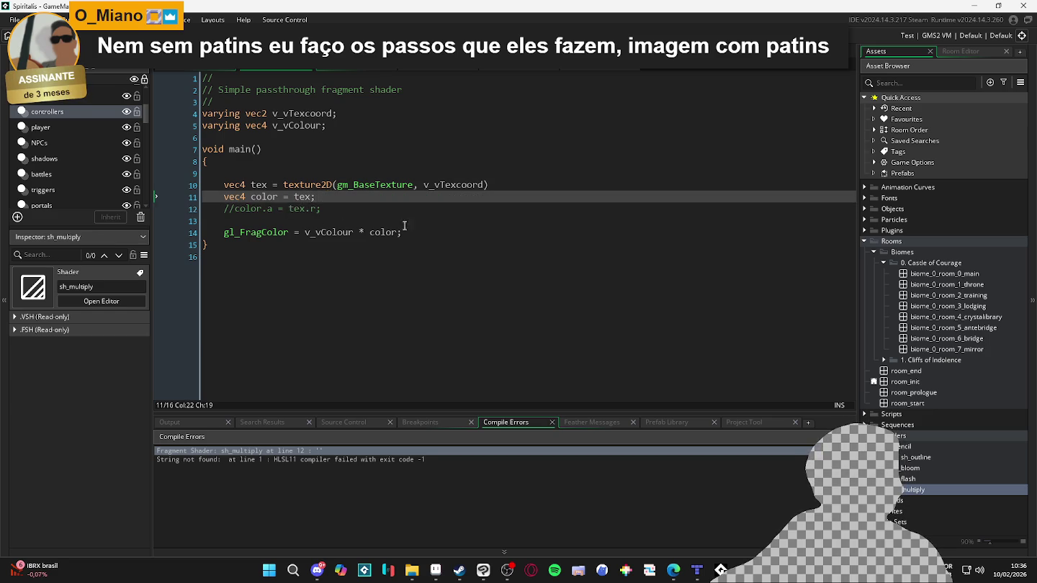
left_click(426, 230)
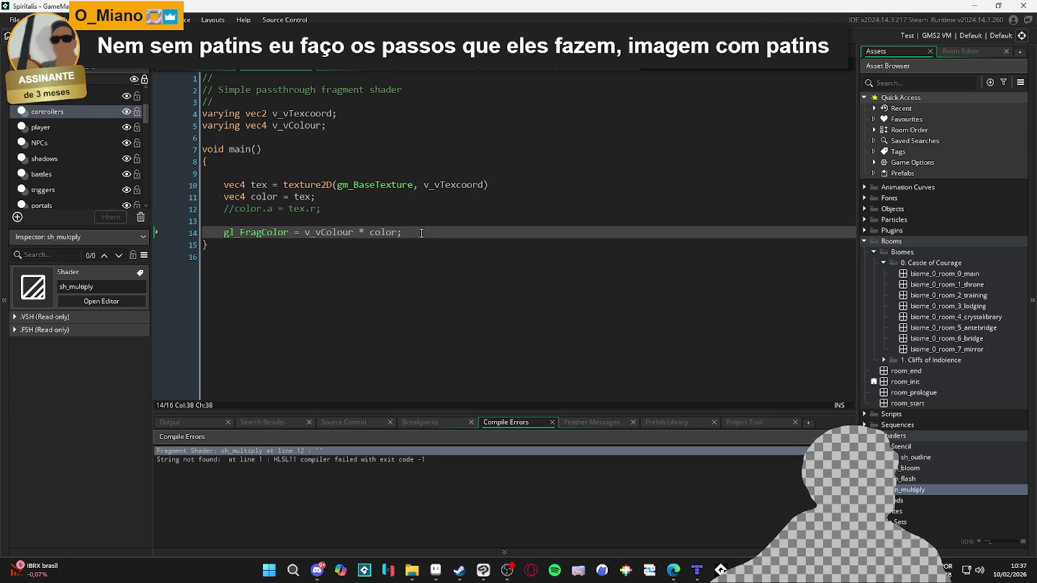
key("F5")
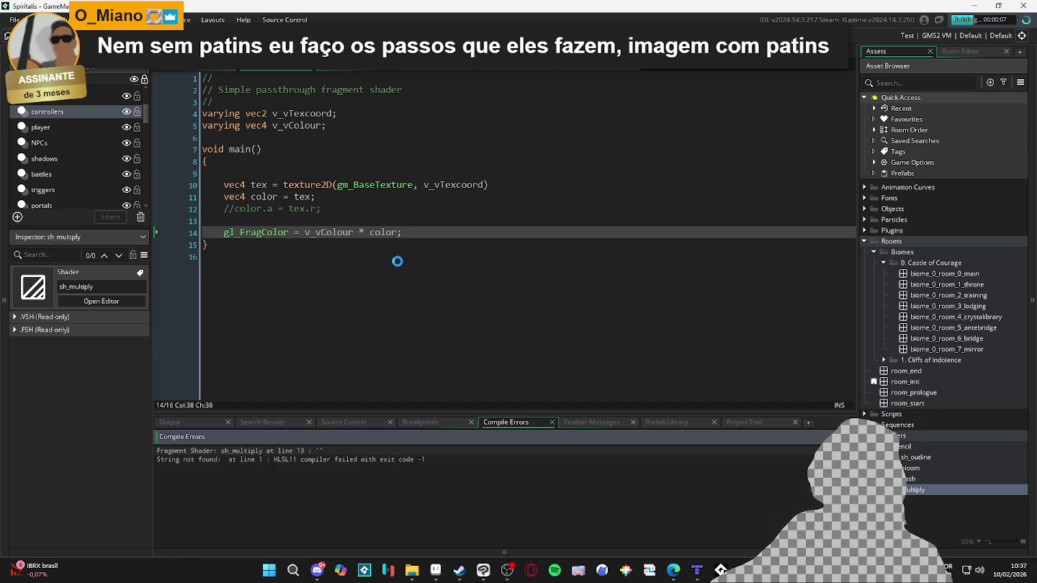
double_click(358, 454)
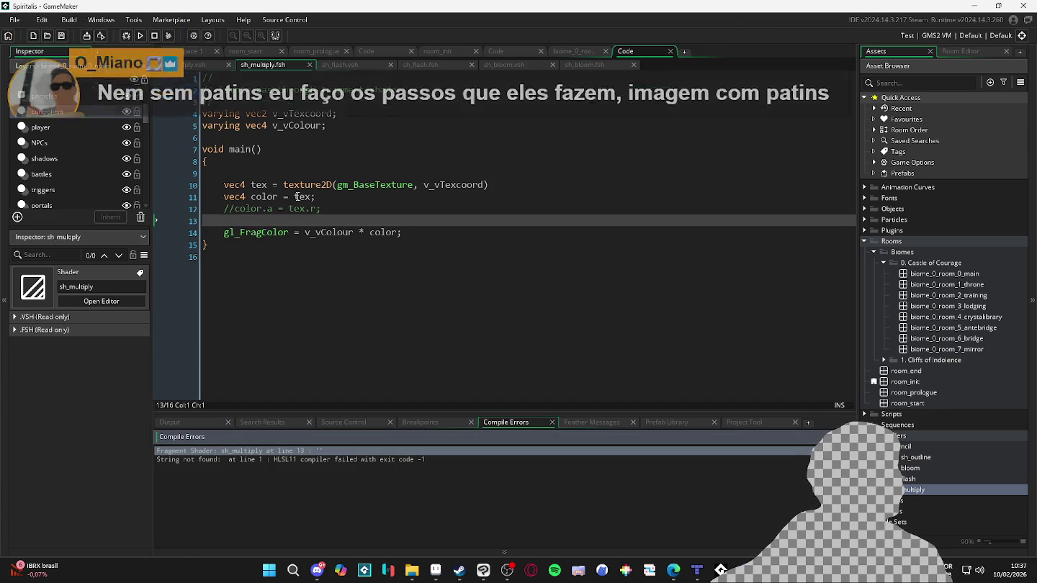
Add the semicolon after the texture2D line, run the game to check the fog overlay, and close it
left_click(512, 184)
type(";")
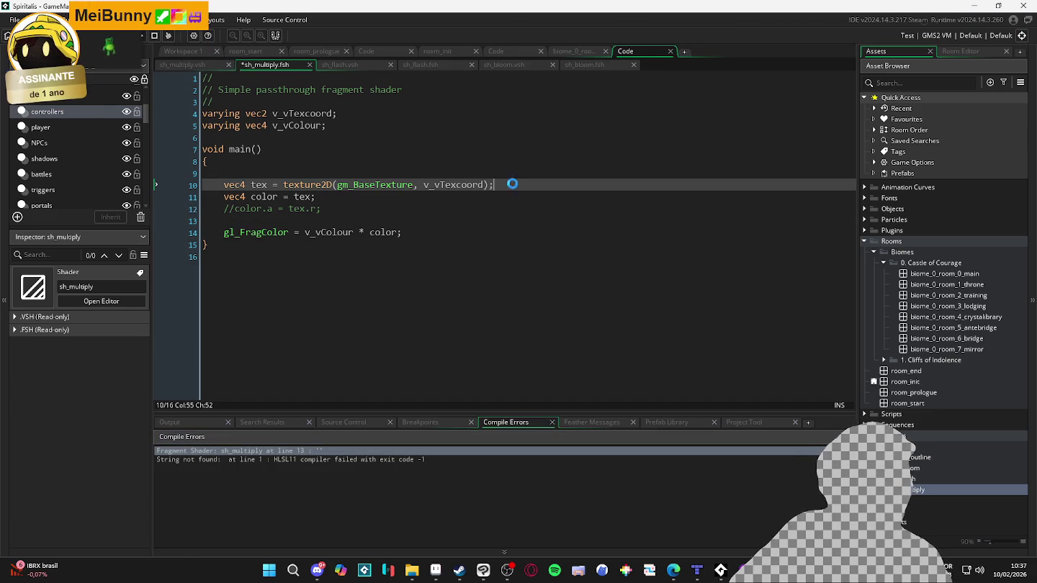
key("F5")
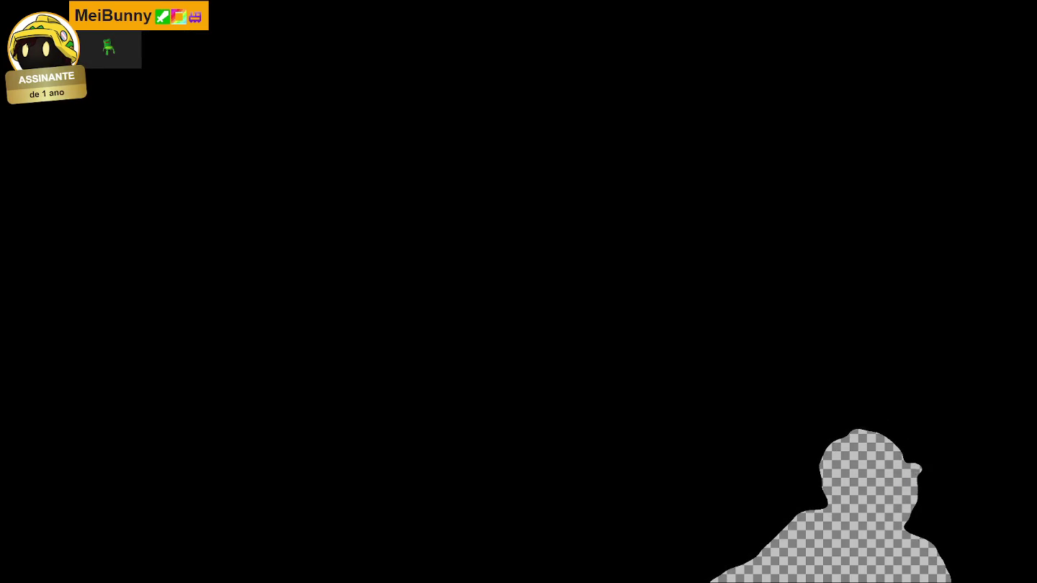
key("Escape")
key("Down")
key("Down")
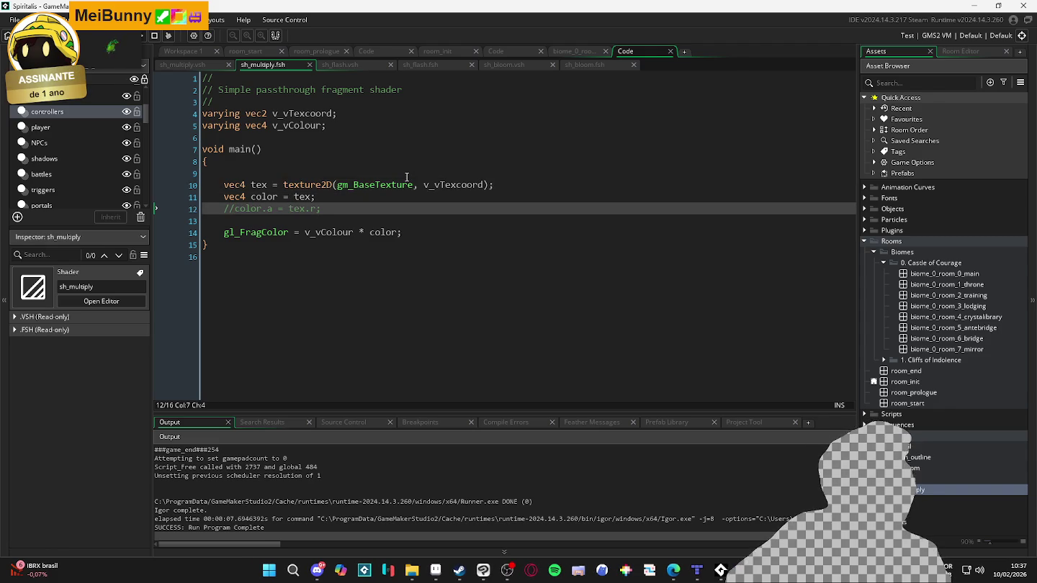
key("F5")
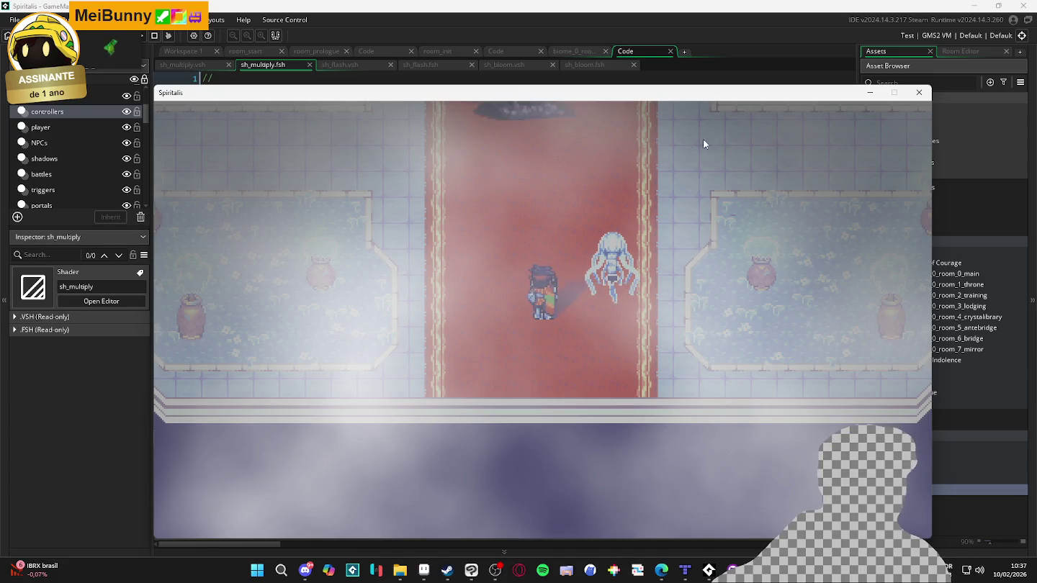
left_click(919, 93)
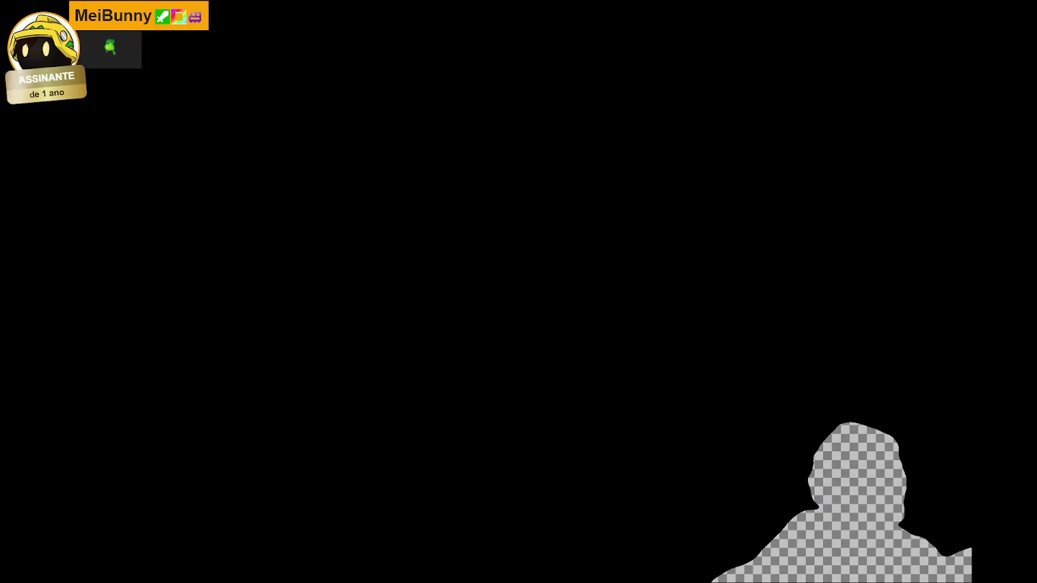